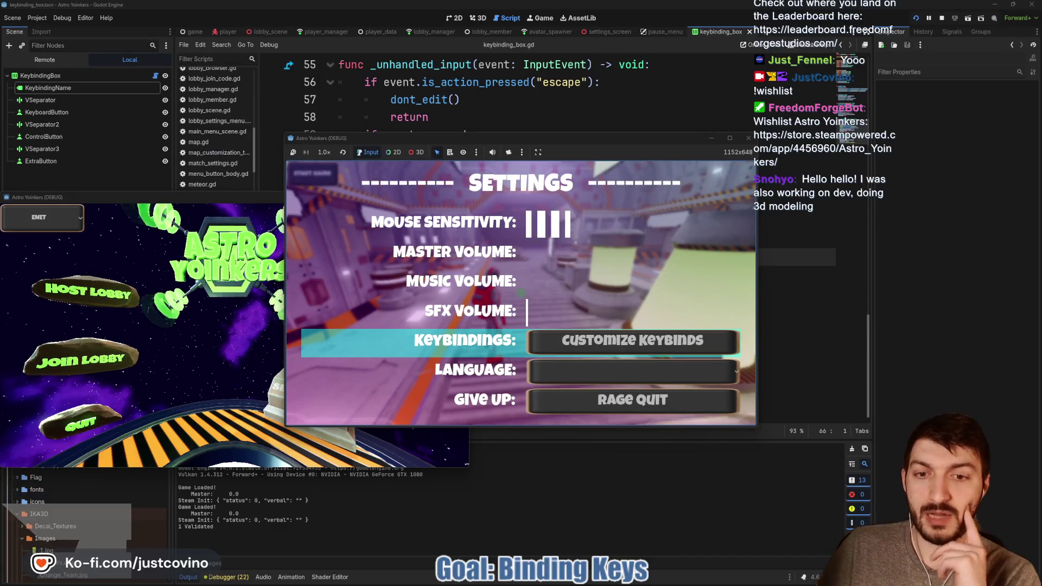
Open Keybindings from Settings, start rebinding the Forward action, then cancel so it shows W.
key(Return)
key(Down)
key(Down)
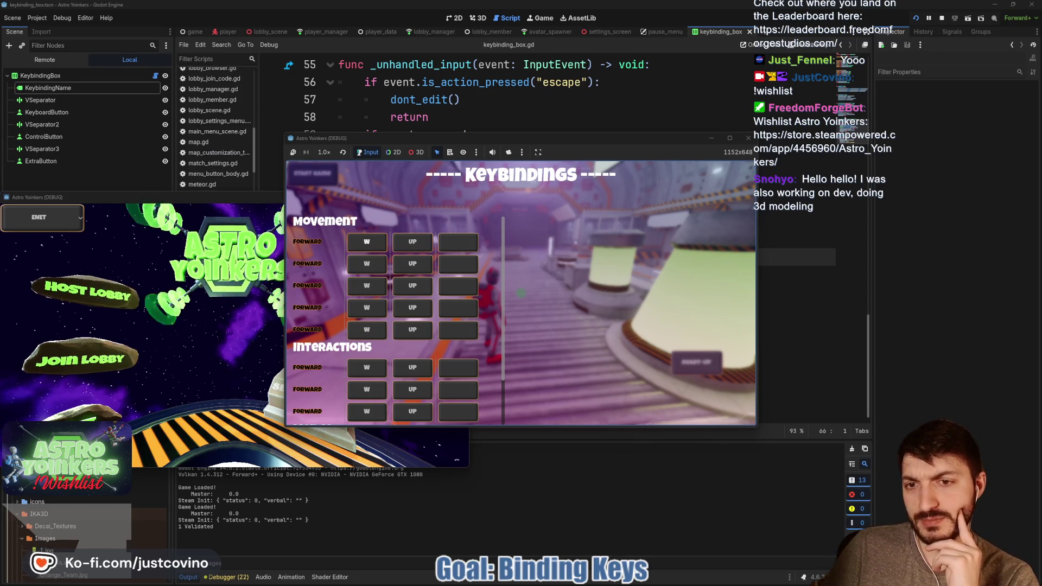
key(Return)
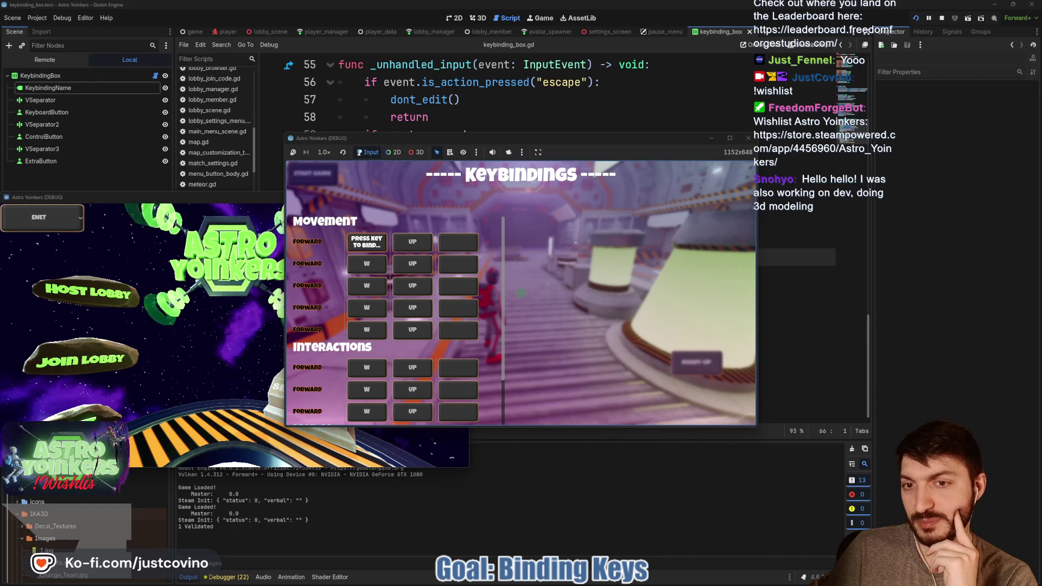
key(Escape)
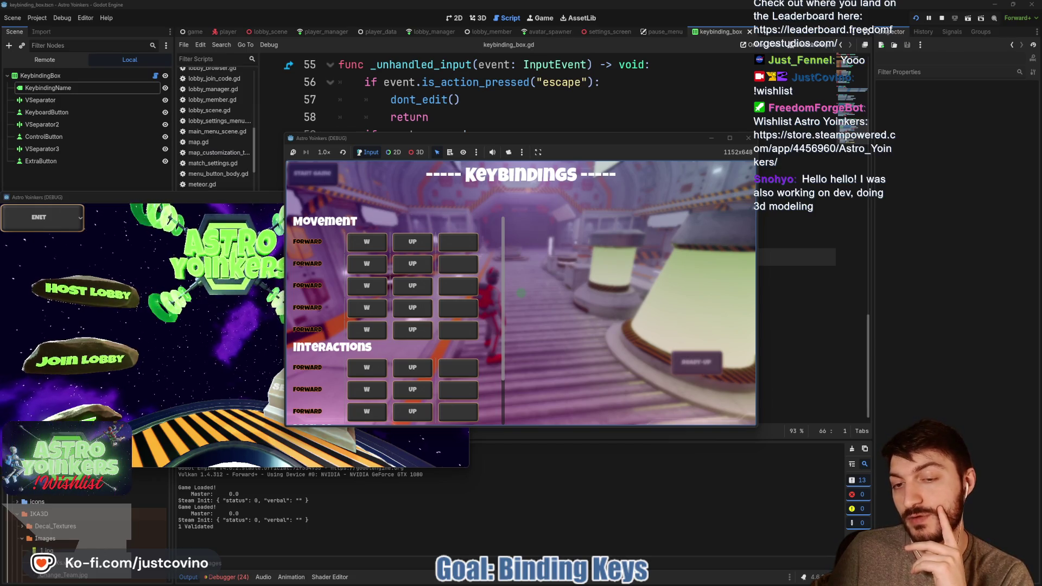
Retest the Forward rebind prompt, back out to gameplay, and stop the game with F8.
key(Escape)
key(Return)
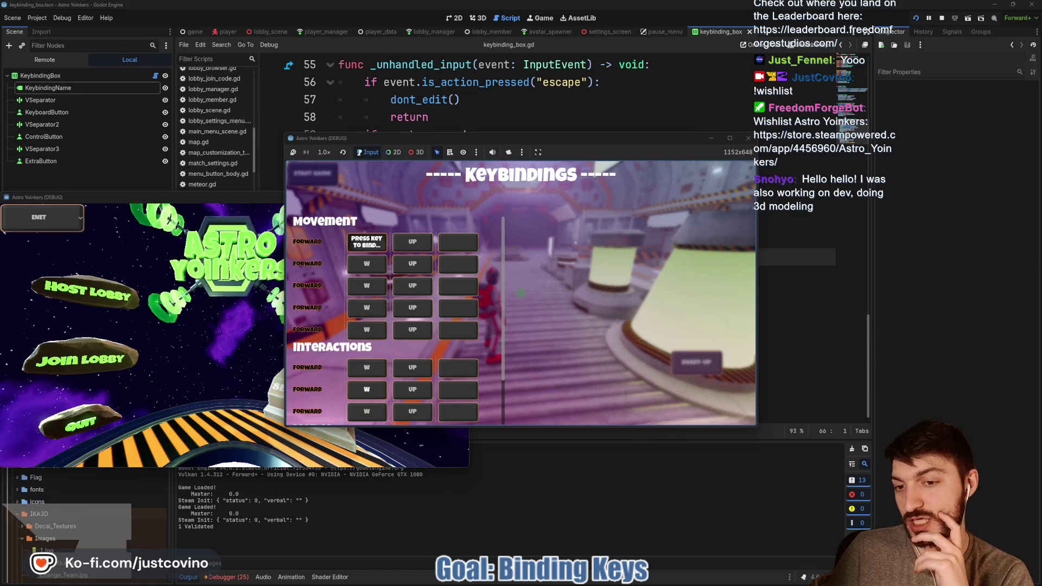
scroll(386, 320, down, 2)
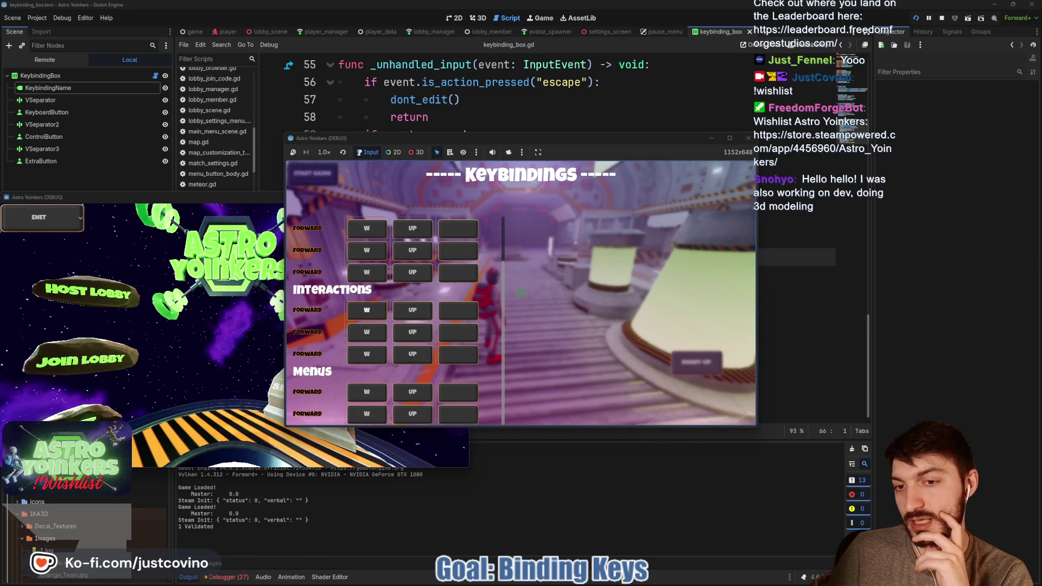
scroll(386, 320, up, 2)
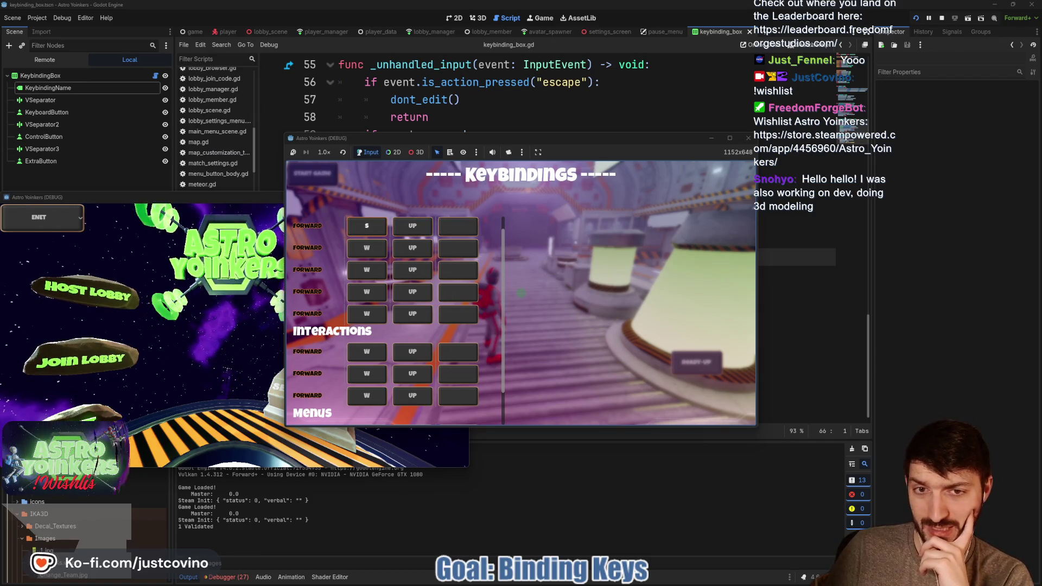
key(Escape)
key(Escape)
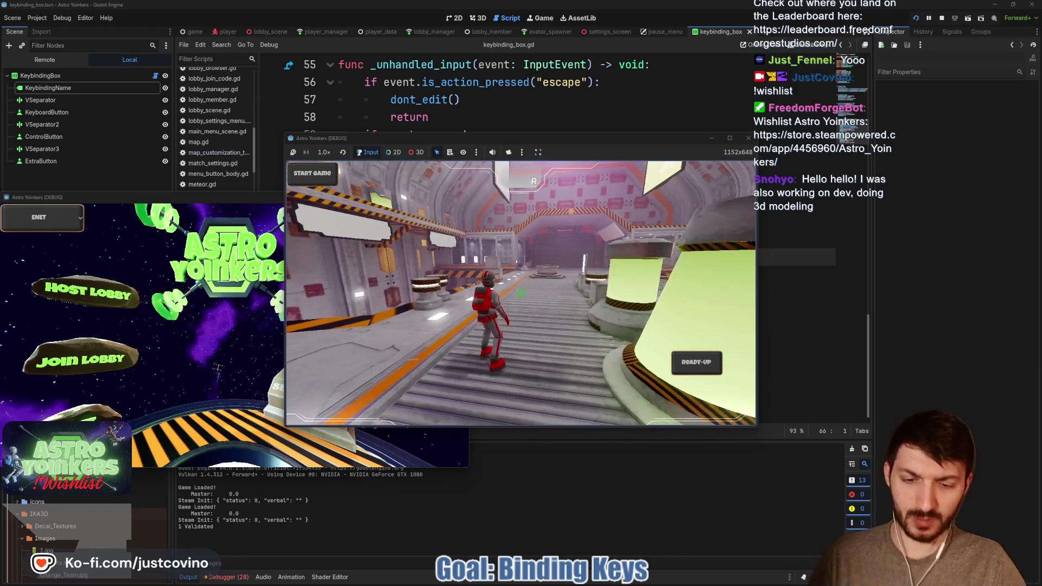
key(F8)
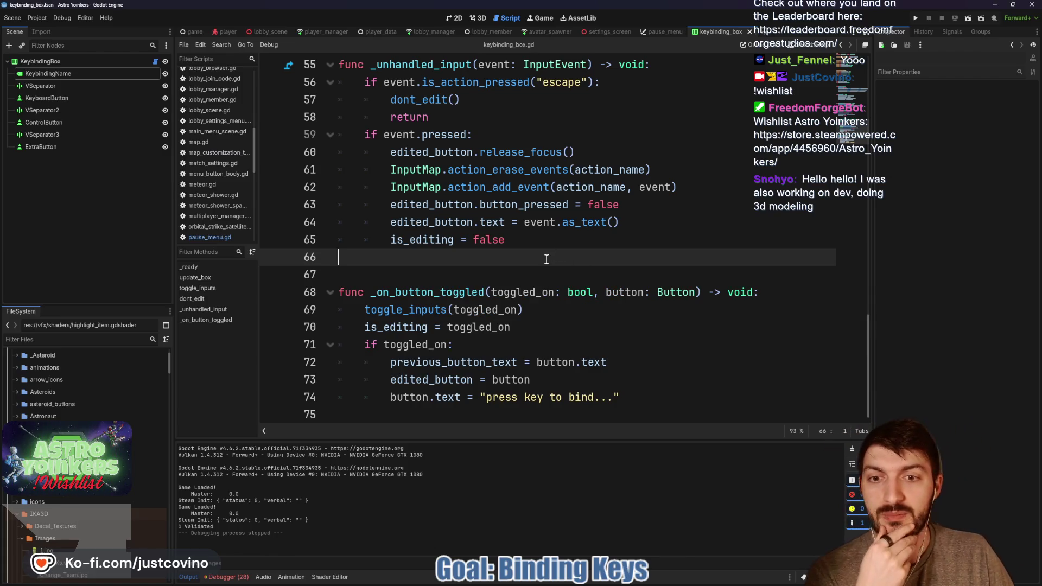
Put the caret on line 67 and bring up the Godot 4 Input Remapper tutorial in the browser.
click(483, 272)
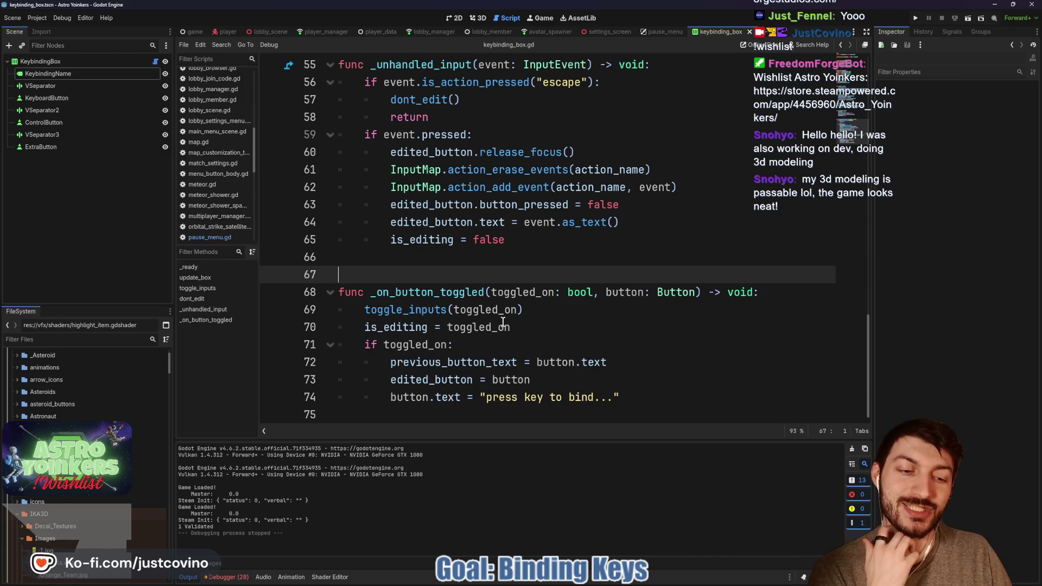
click(575, 584)
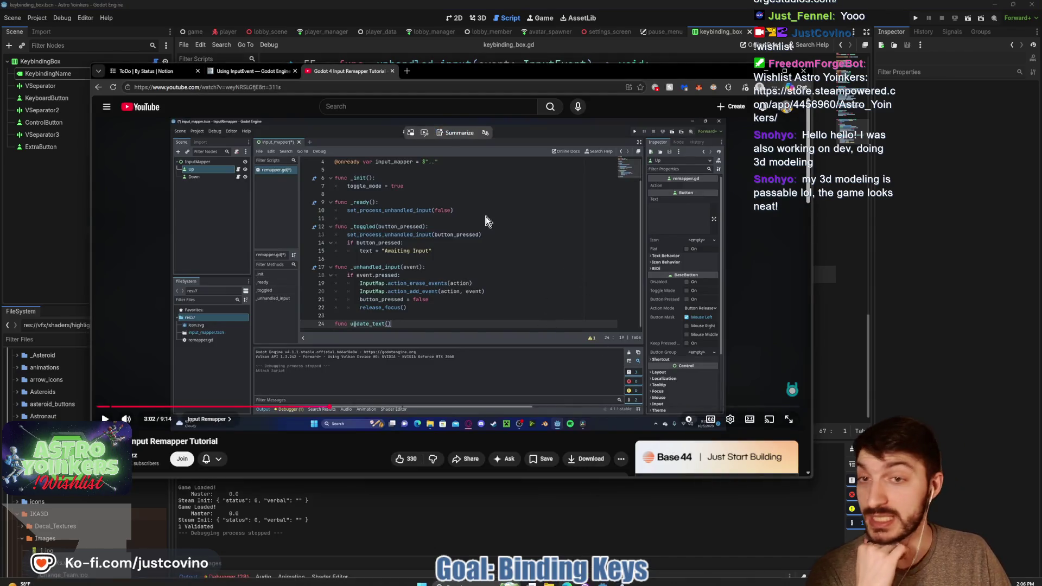
Go to itch.io in a new browser tab.
click(407, 71)
text(it)
key(Return)
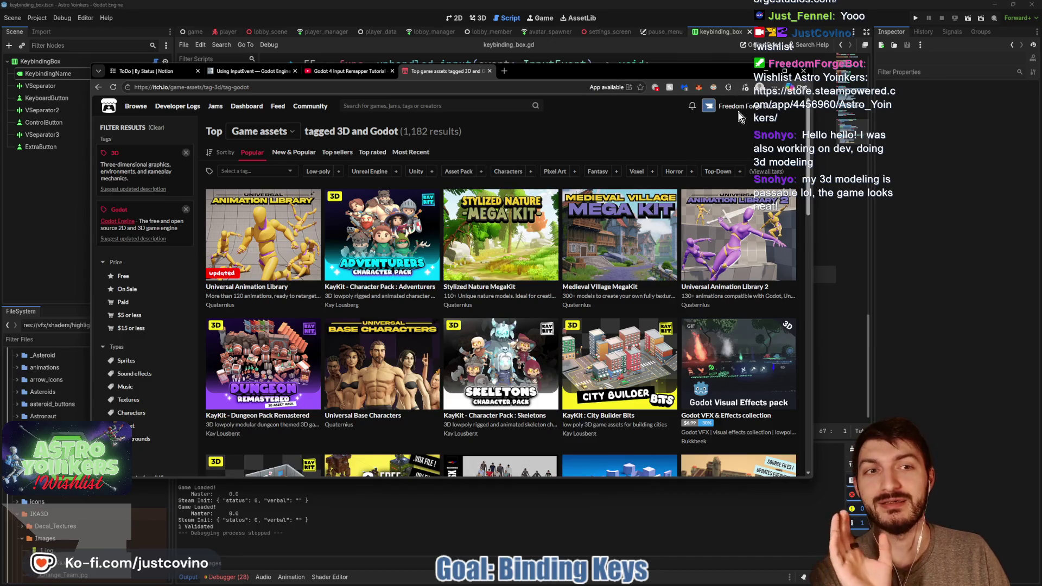
Open Job Hopper from the Freedom Forge Studios page and enlarge its first screenshot.
click(736, 108)
scroll(577, 192, down, 8)
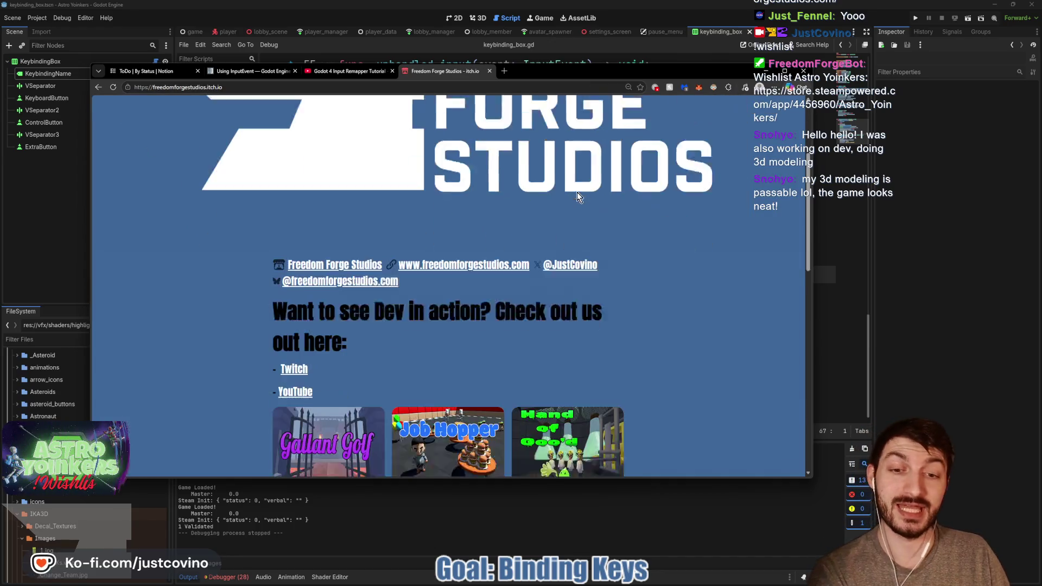
click(417, 242)
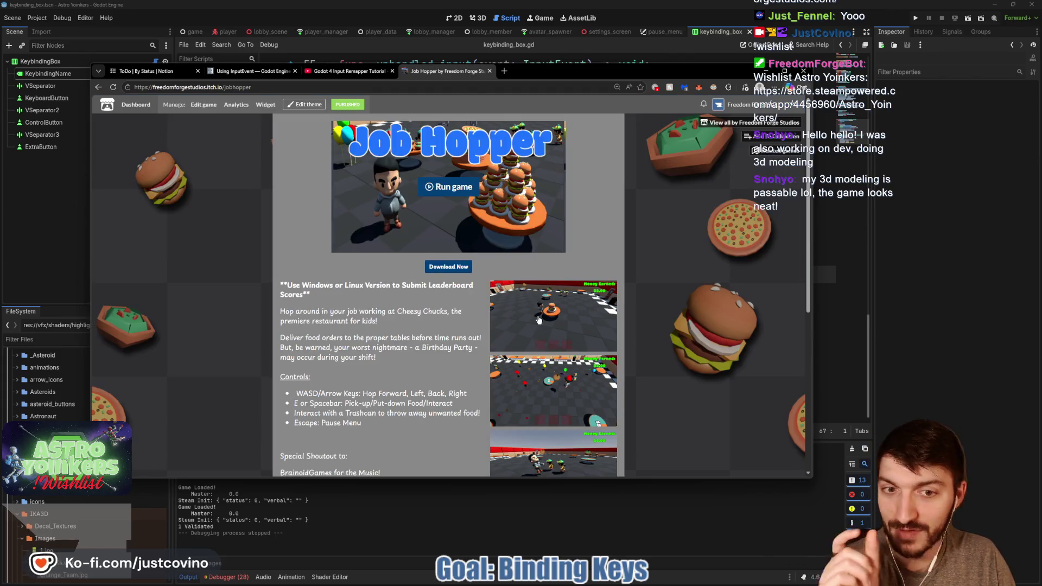
click(539, 320)
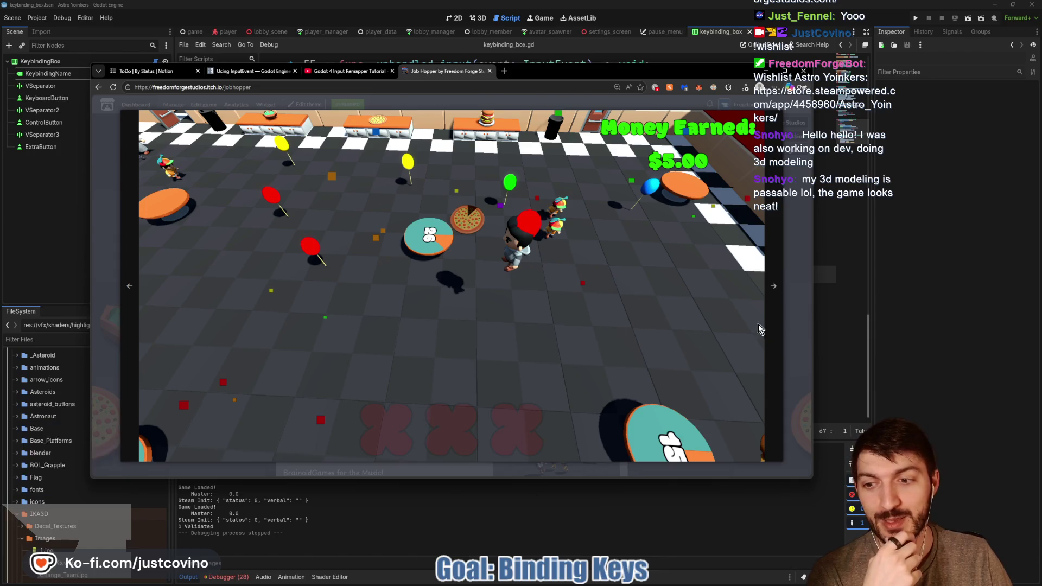
View the next Job Hopper screenshot, close the gallery, and return to the studio's games list.
click(773, 305)
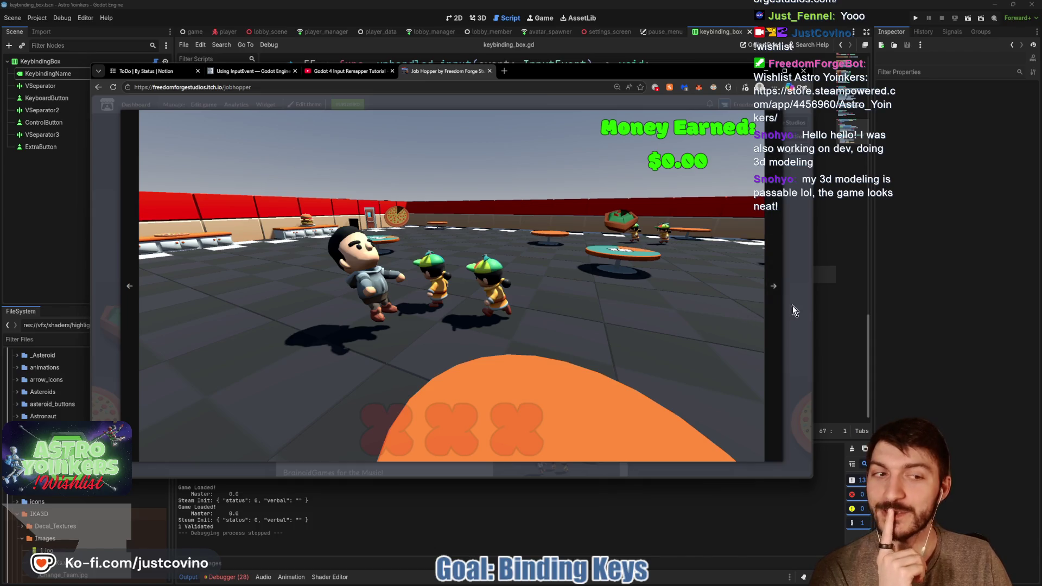
click(792, 305)
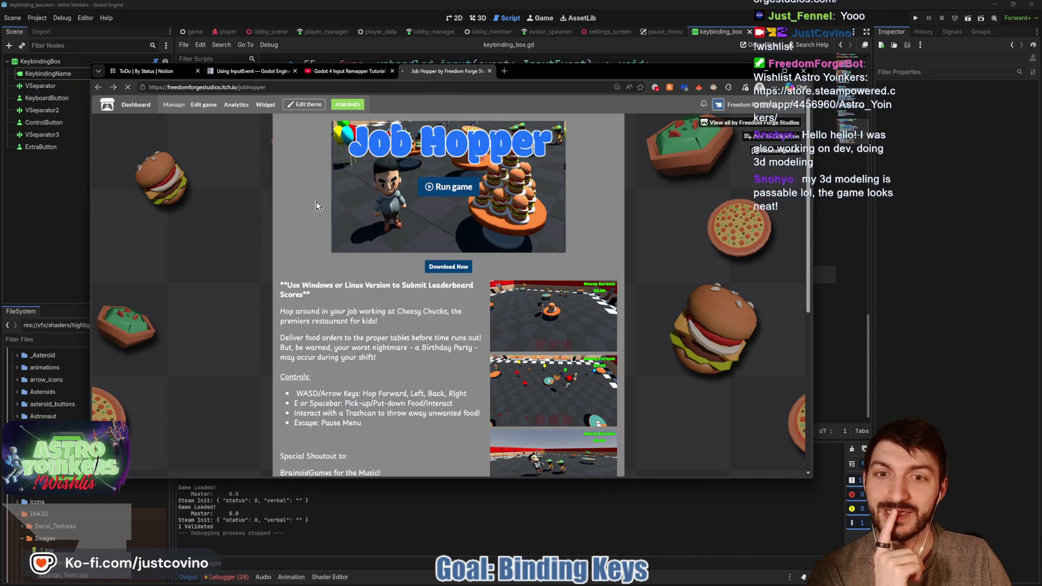
click(97, 87)
Open Hand of Goo'd, page through its screenshots, then return to the games list.
click(575, 187)
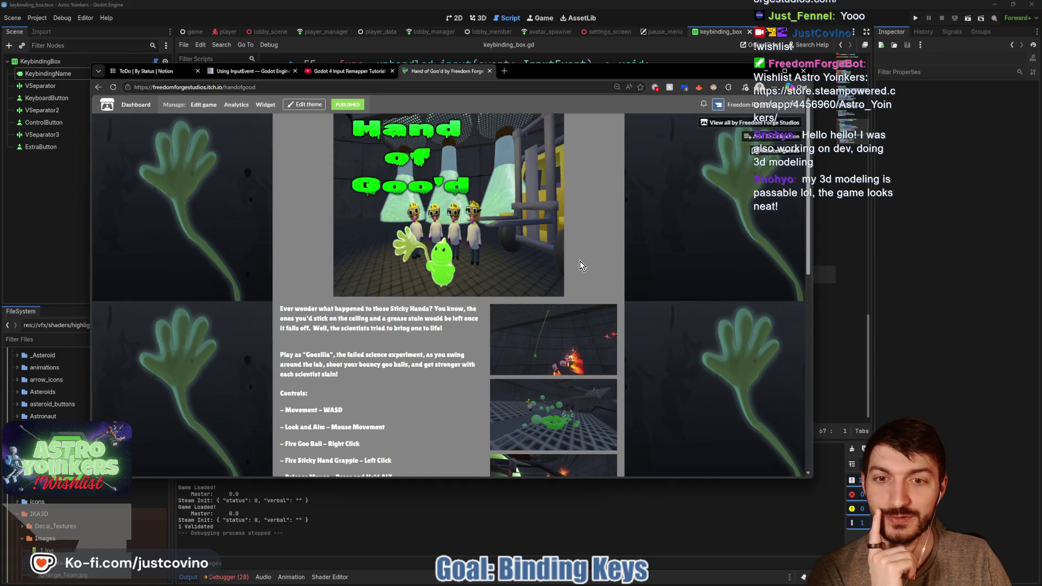
scroll(552, 244, down, 1)
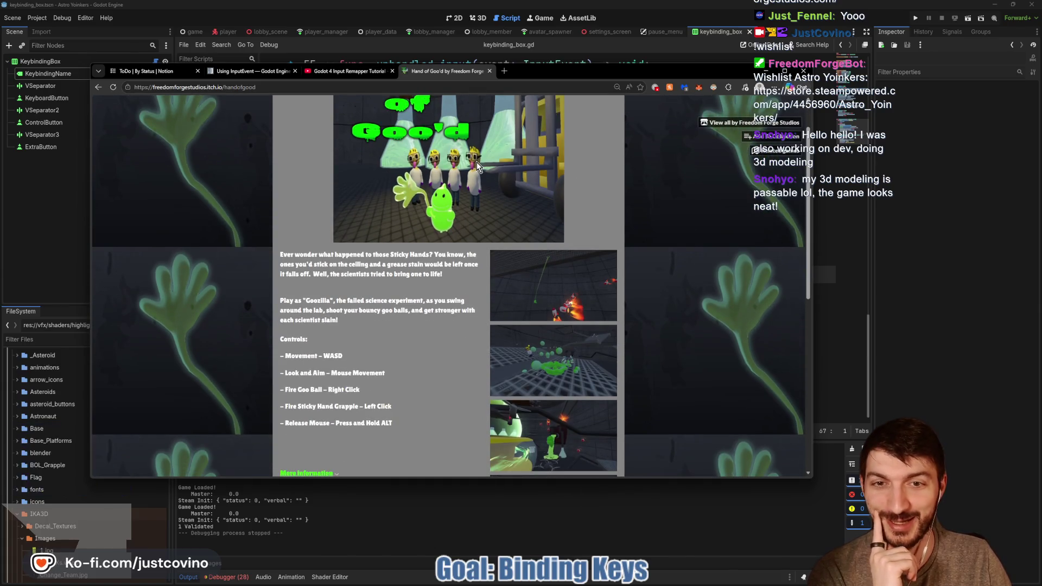
scroll(493, 187, down, 2)
scroll(493, 193, down, 1)
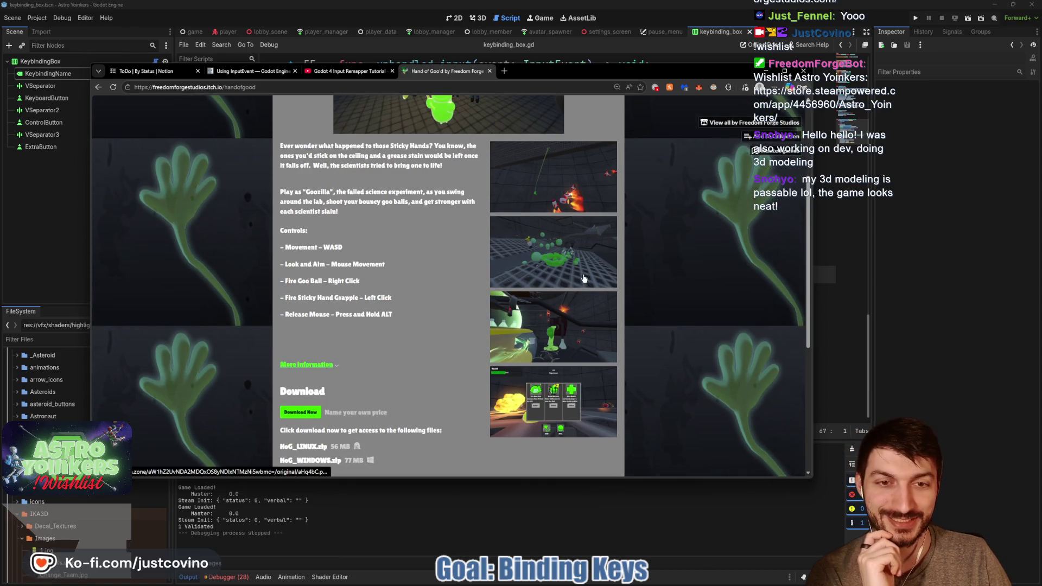
scroll(558, 249, up, 1)
click(558, 239)
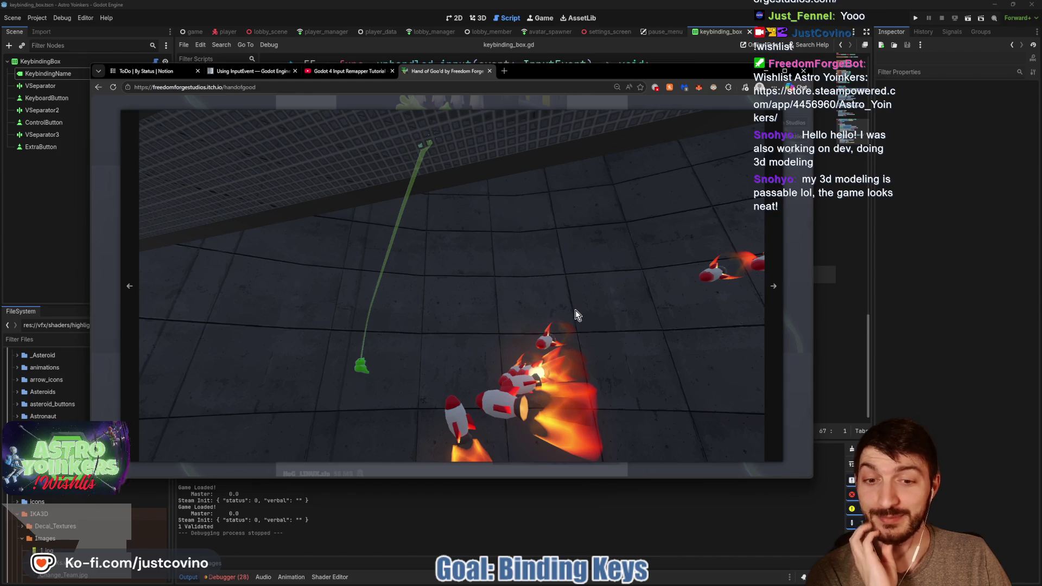
click(774, 287)
click(774, 297)
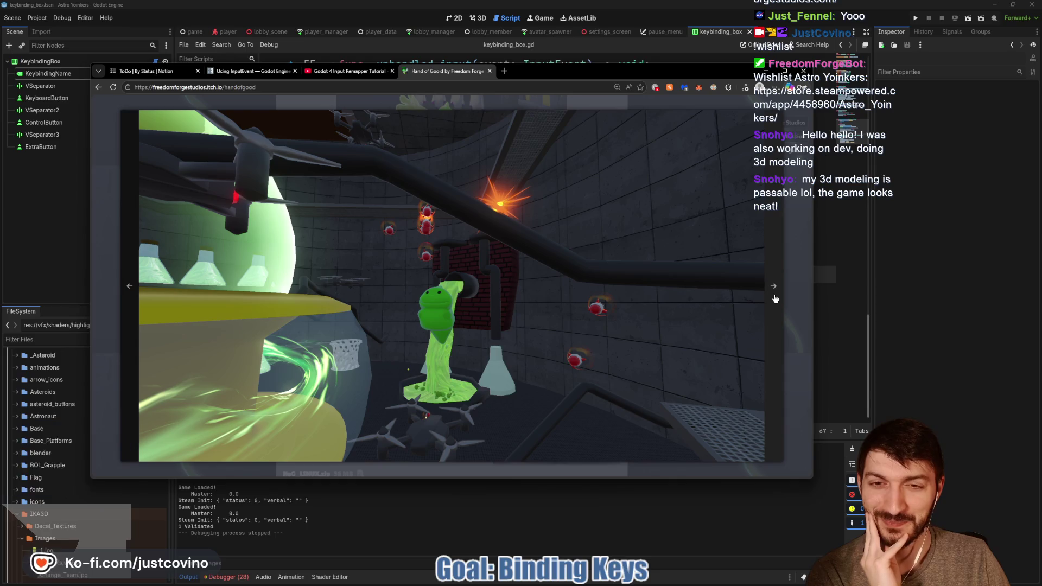
click(775, 298)
click(800, 327)
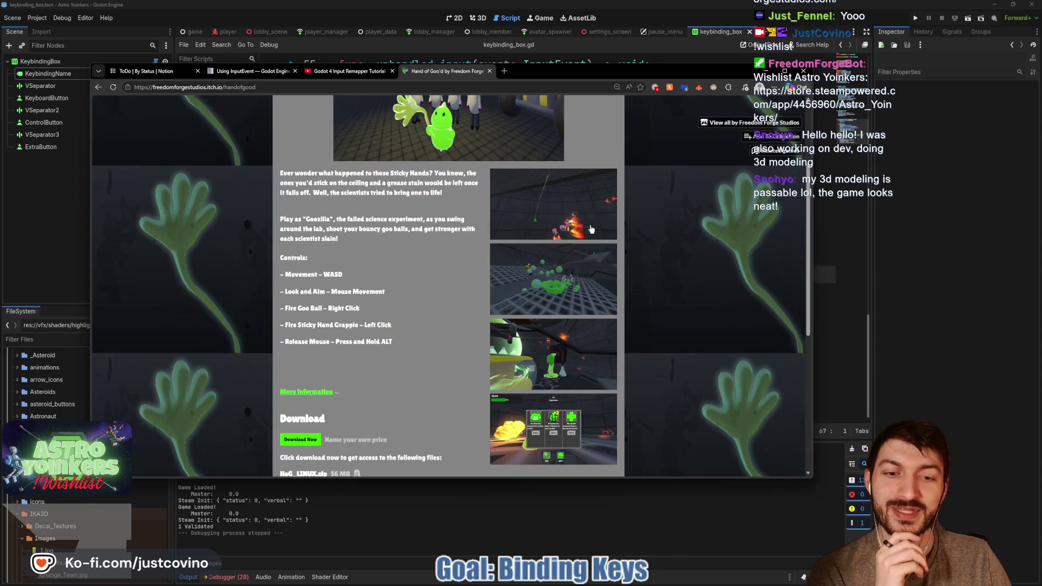
click(98, 87)
Open Gooey's Gooventure and view its screenshot enlarged before closing it.
scroll(623, 268, down, 6)
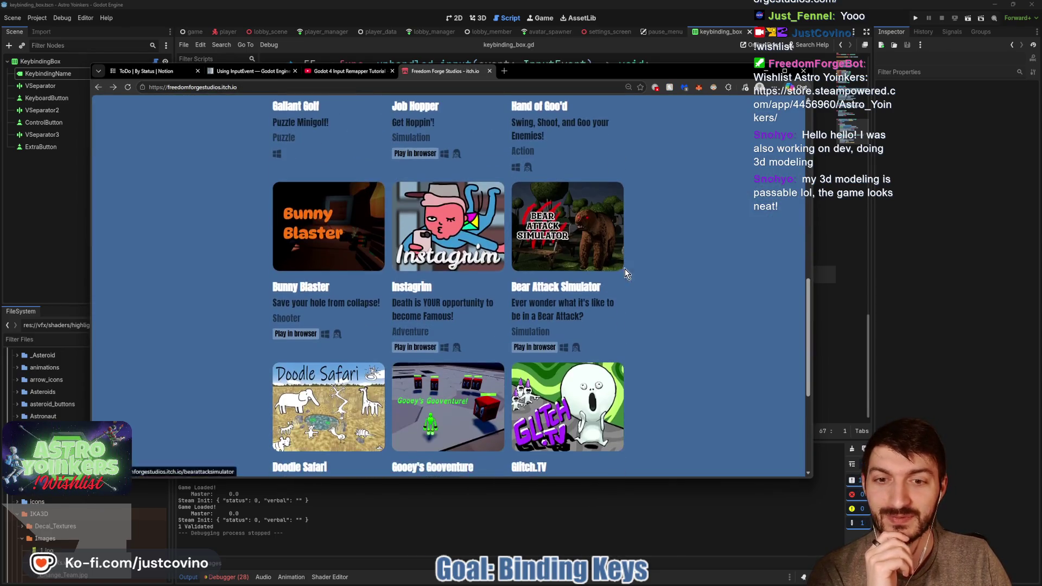
scroll(743, 285, up, 10)
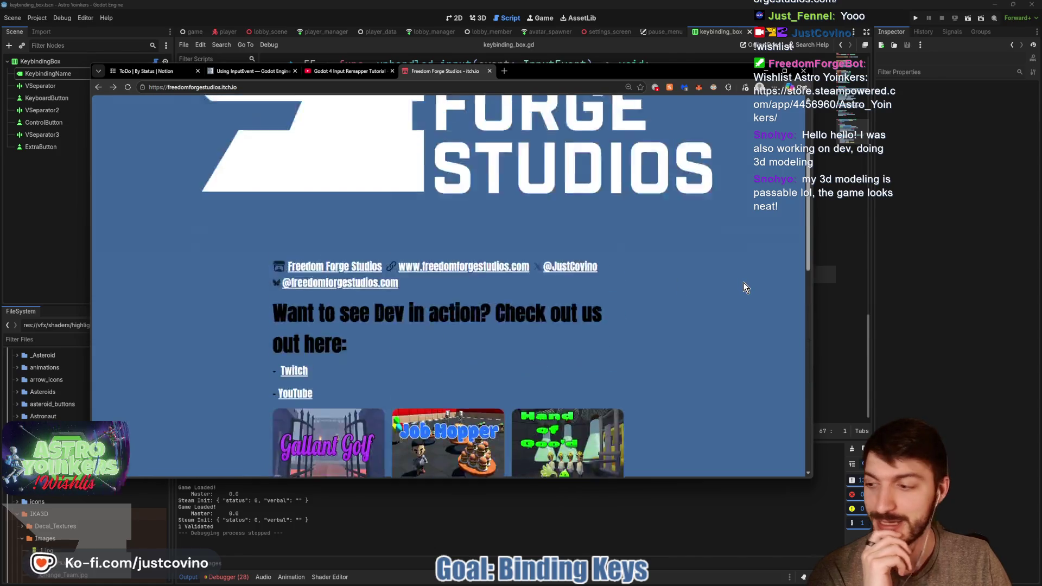
scroll(738, 291, down, 4)
scroll(736, 293, down, 5)
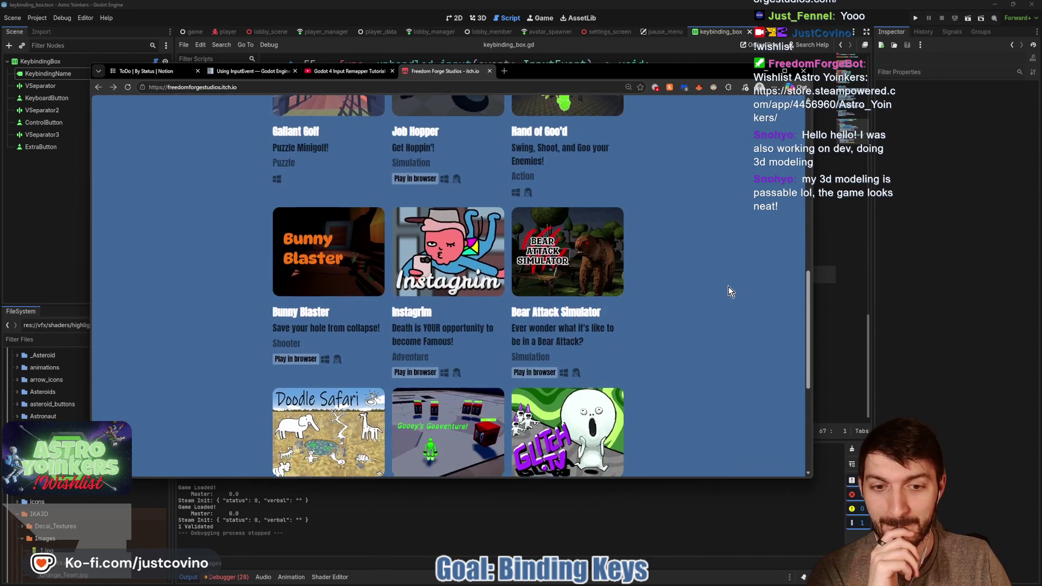
click(442, 307)
click(559, 200)
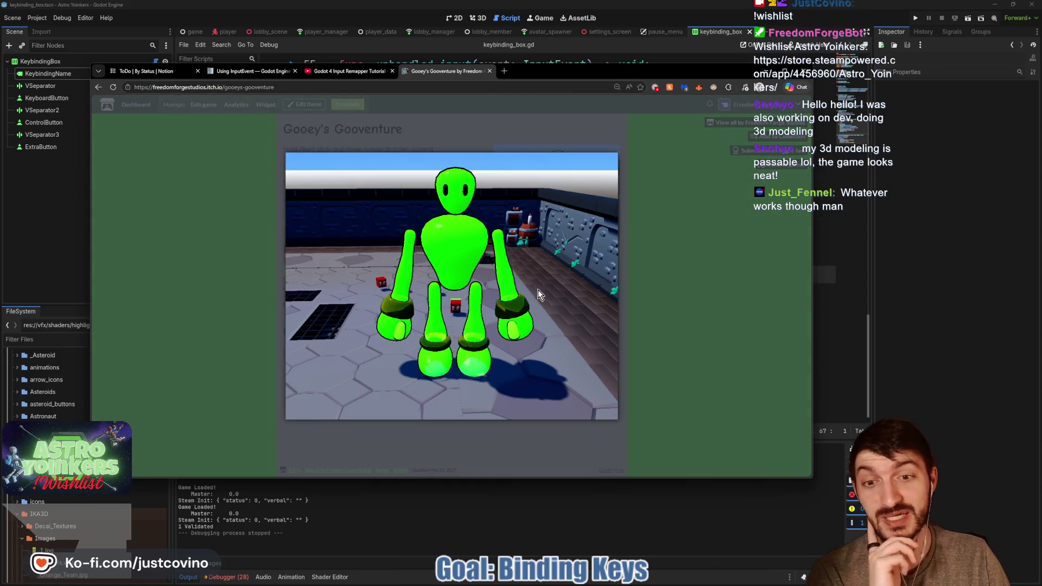
click(695, 260)
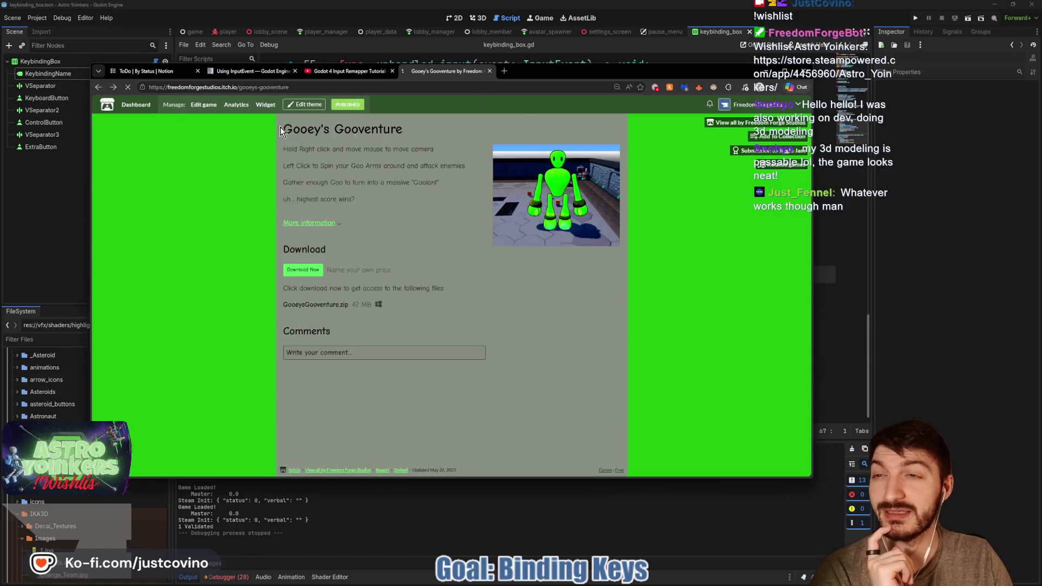
scroll(663, 249, up, 10)
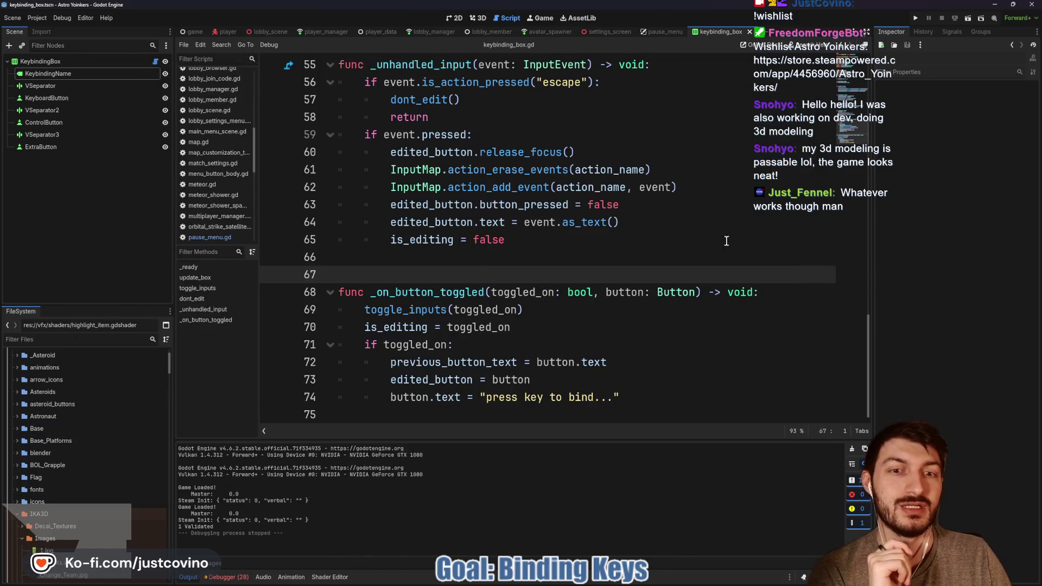
Bring the Godot editor to the front and move the caret up to line 66 of keybinding_box.gd.
click(930, 291)
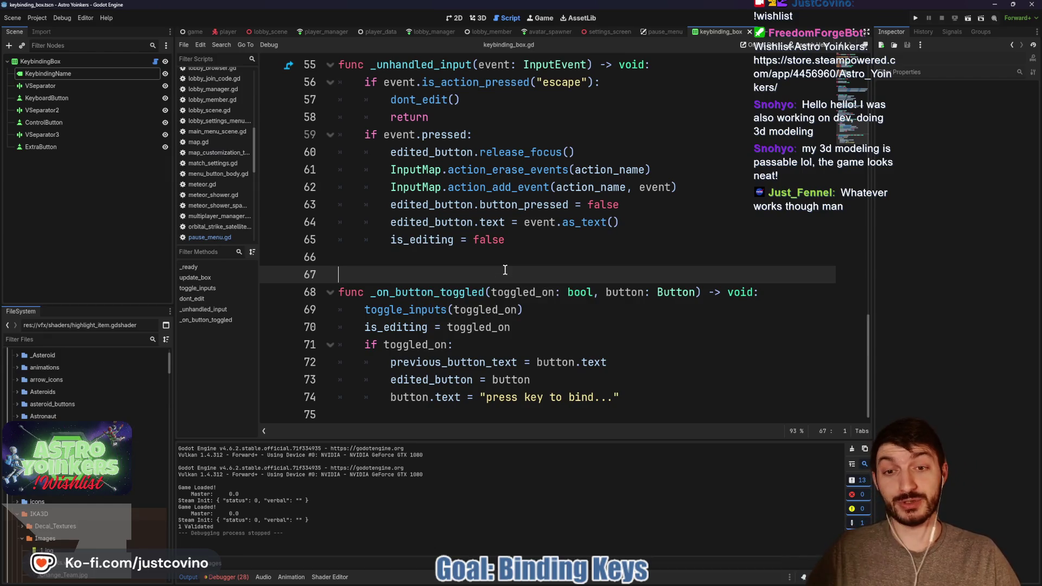
key(Up)
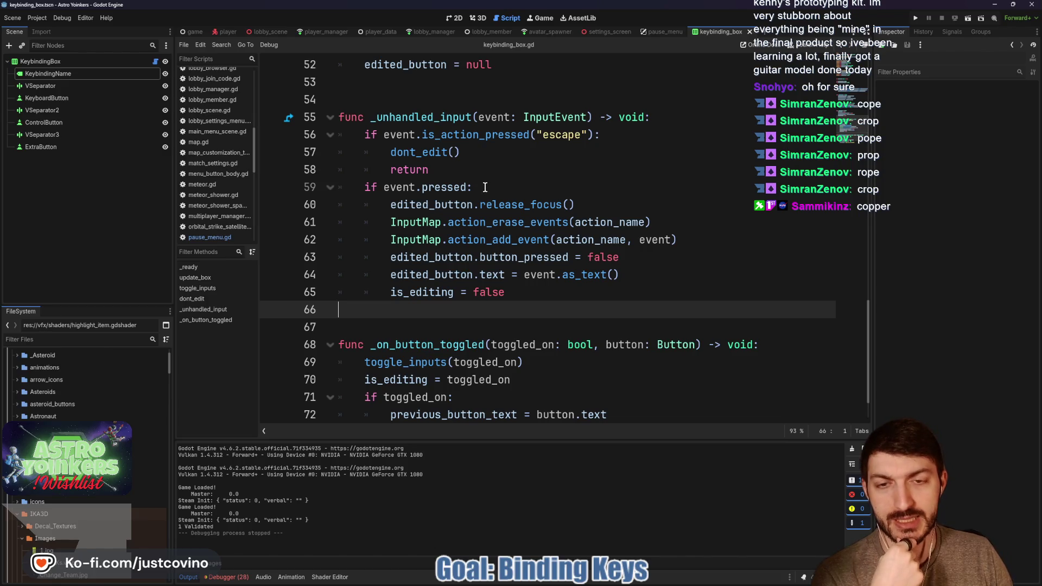
Select the release-focus and erase-events lines, then place the caret after return on line 58.
drag(386, 205, 654, 223)
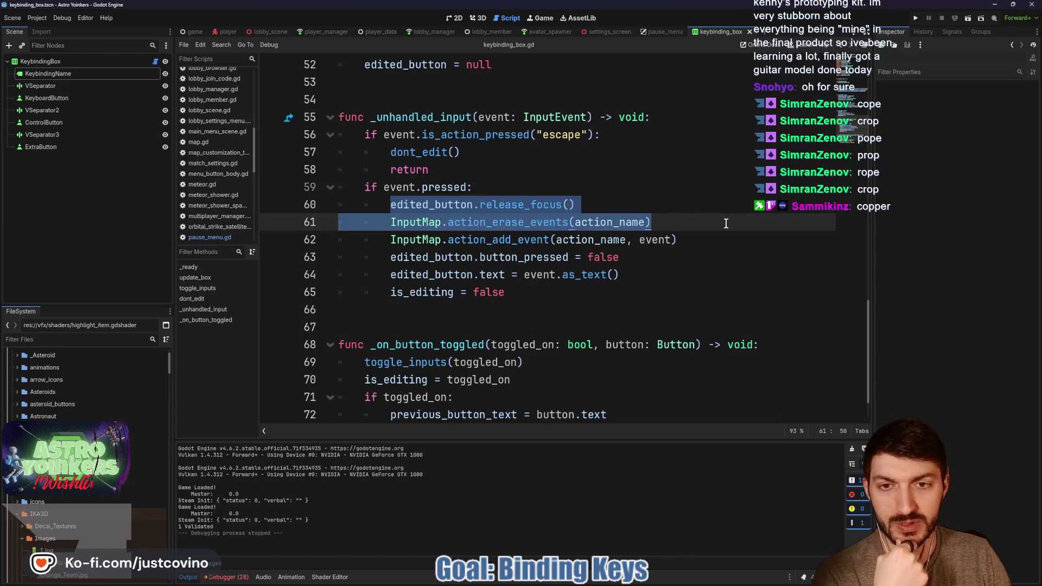
click(595, 204)
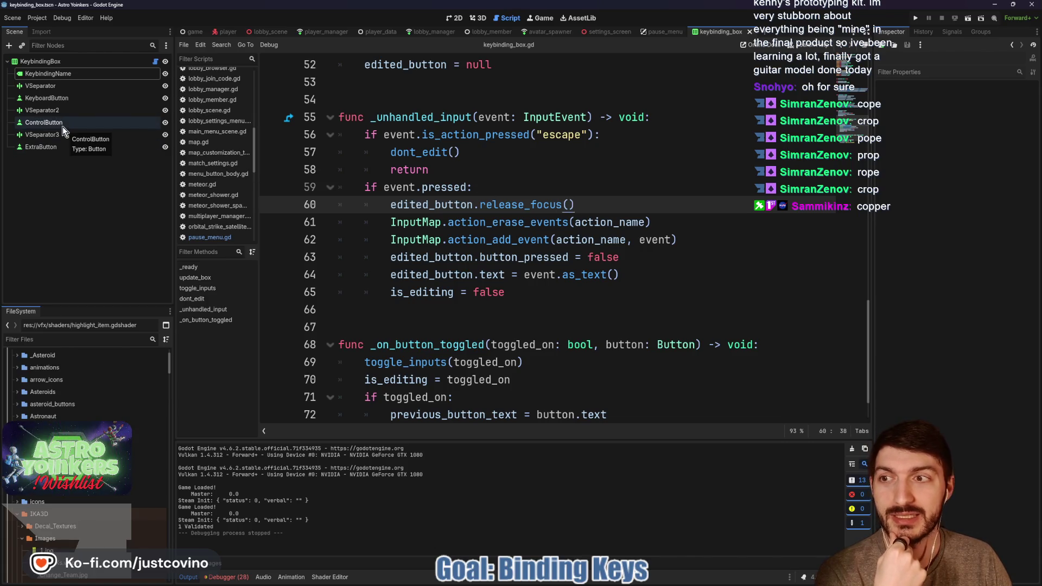
click(568, 170)
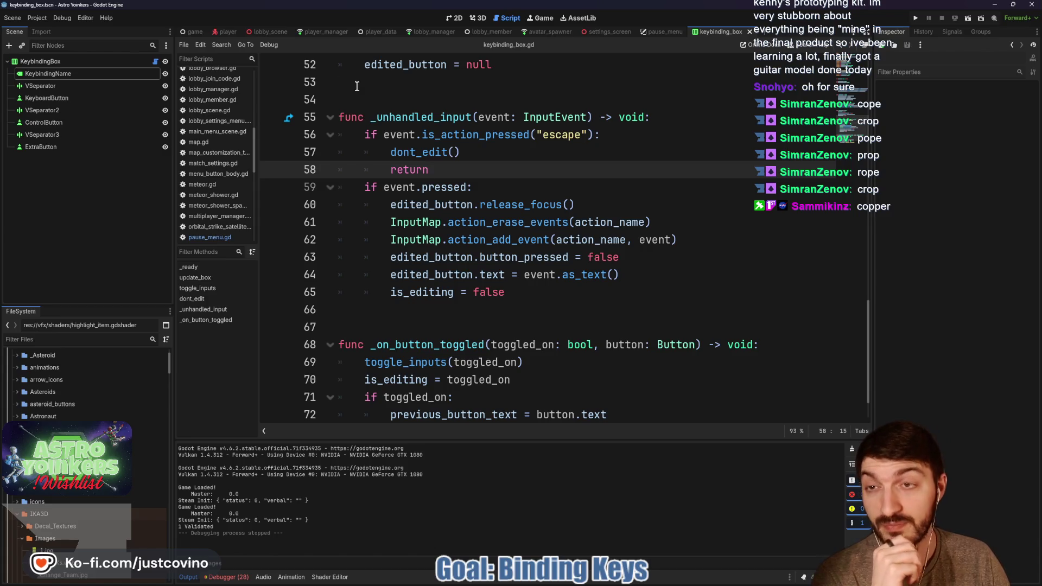
View the pause_menu Keybindings layout in 2D, then open the keybinding_box scene.
click(664, 33)
click(457, 19)
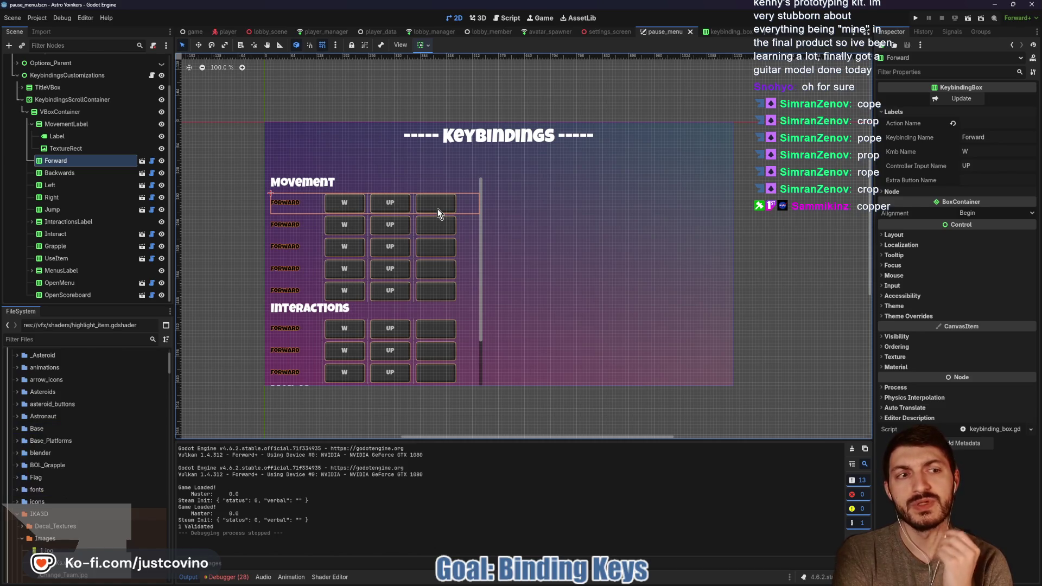
click(725, 32)
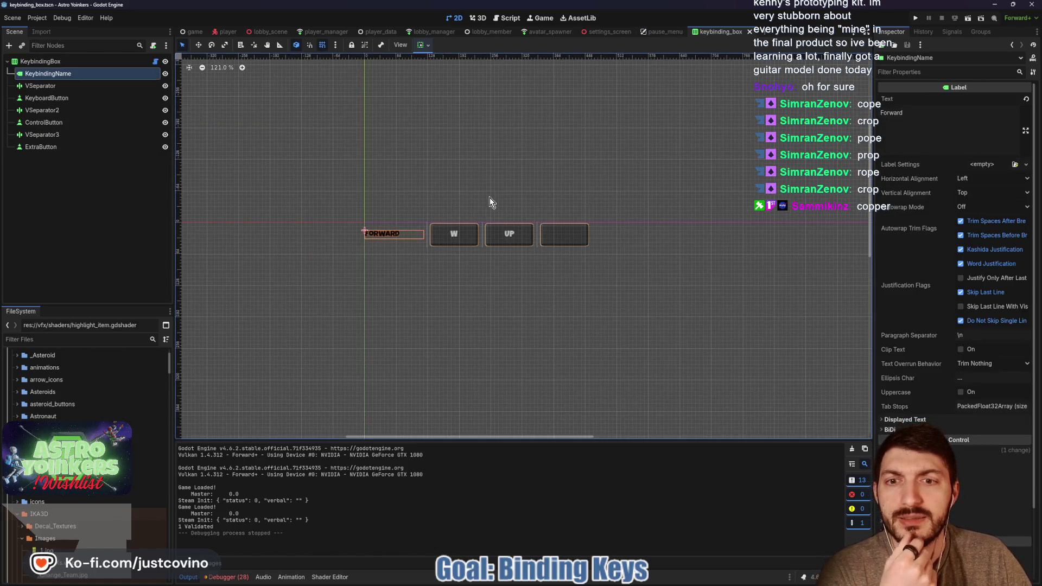
Open keybinding_box.gd and select the toggle_inputs call on line 69.
click(154, 61)
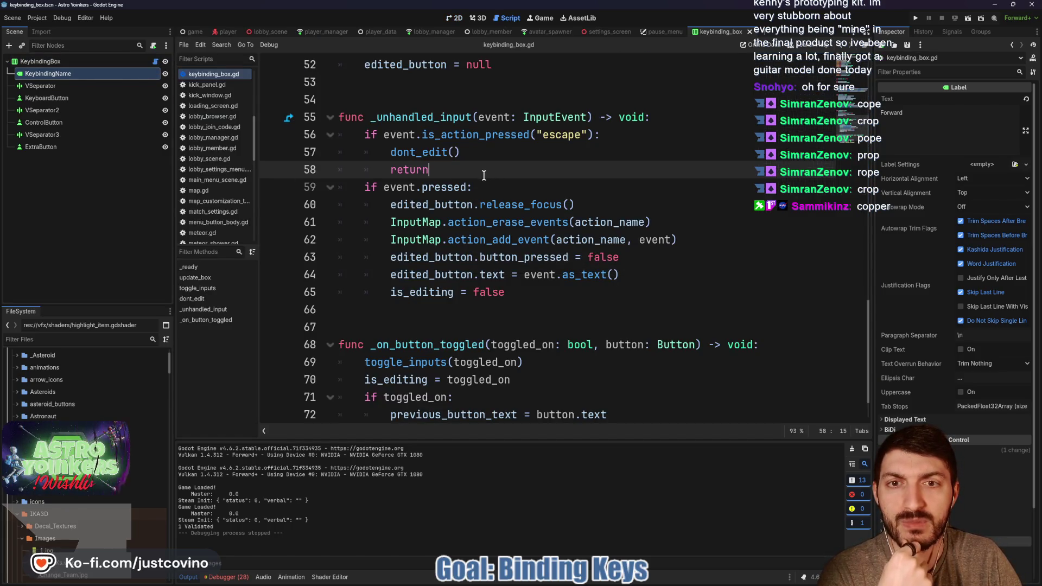
scroll(484, 176, down, 1)
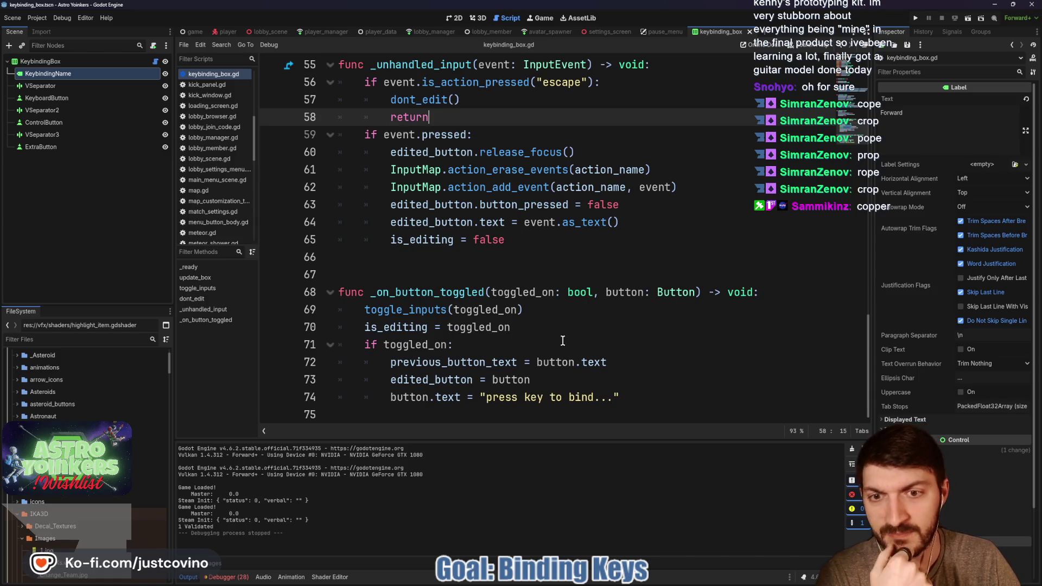
double_click(428, 310)
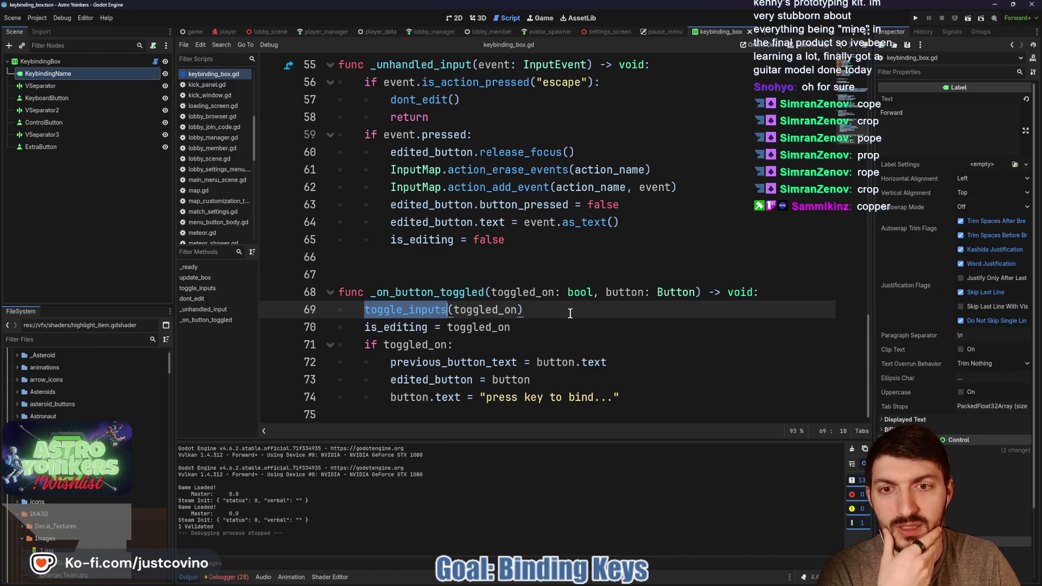
scroll(569, 314, up, 1)
scroll(569, 313, up, 1)
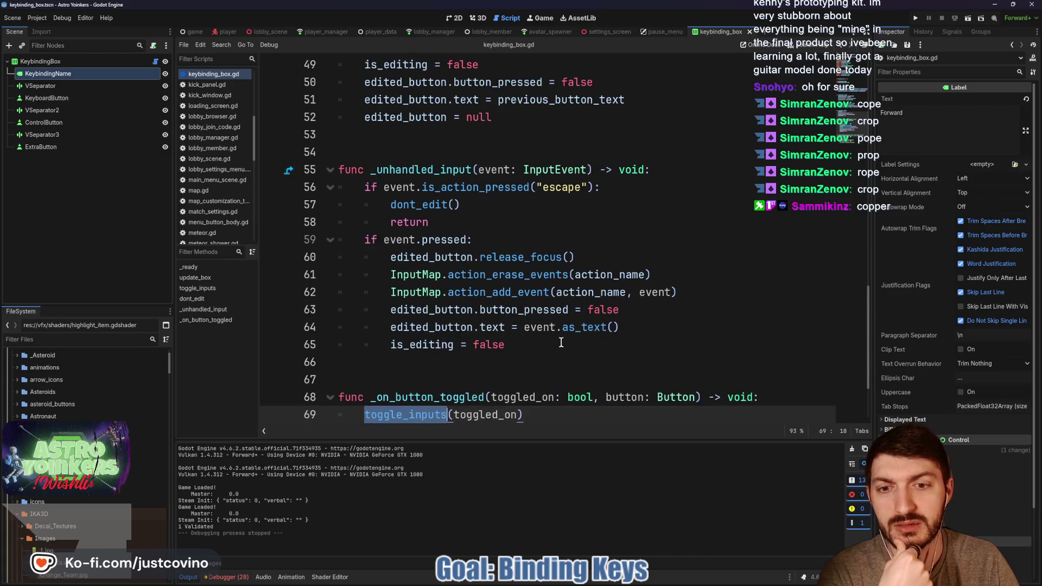
Review the code around line 65, then run the project and bring a game window forward.
click(522, 345)
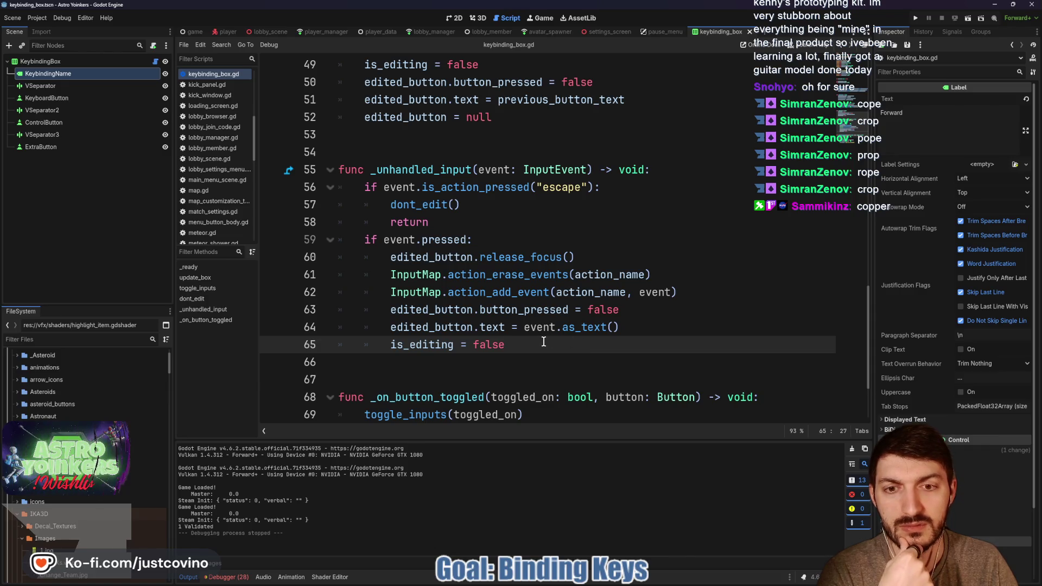
scroll(542, 340, up, 6)
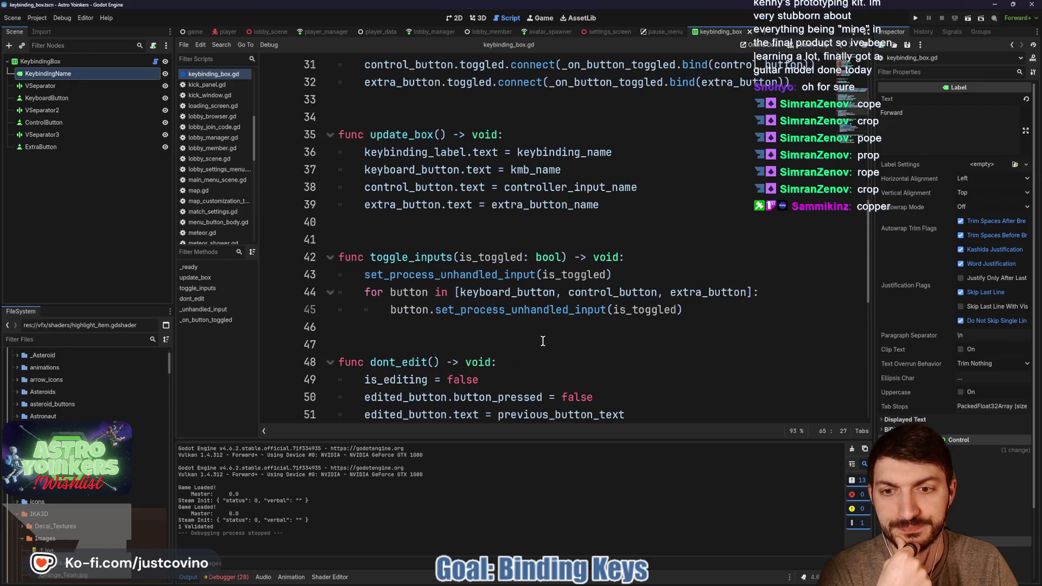
scroll(542, 340, down, 5)
scroll(541, 340, down, 2)
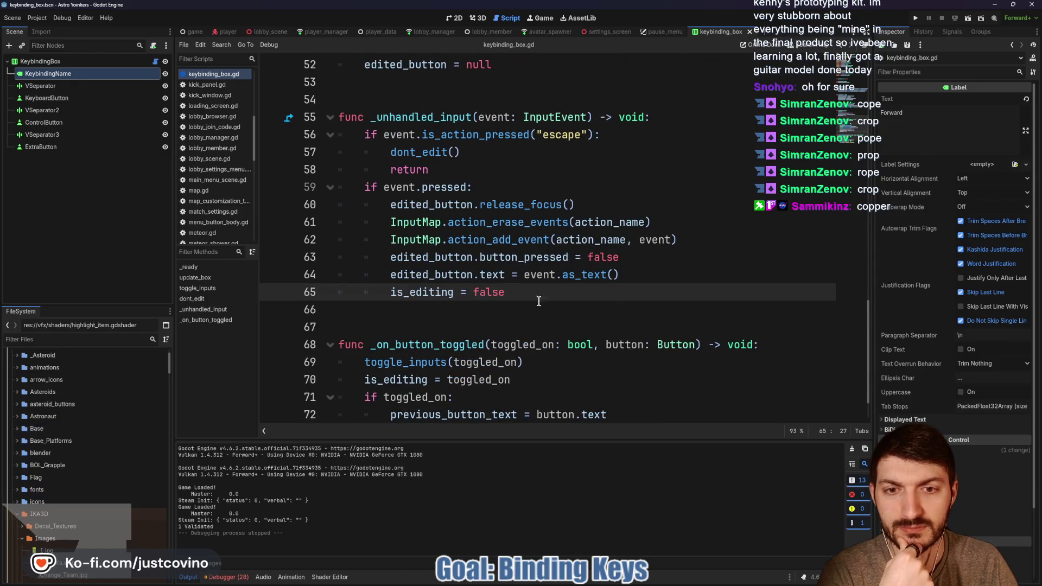
scroll(548, 291, up, 1)
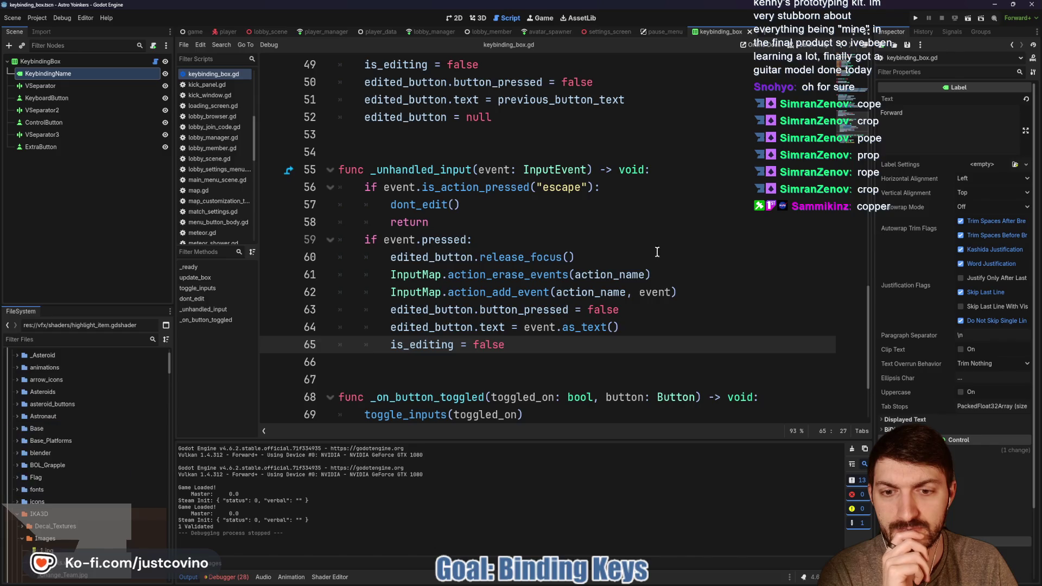
scroll(658, 251, down, 2)
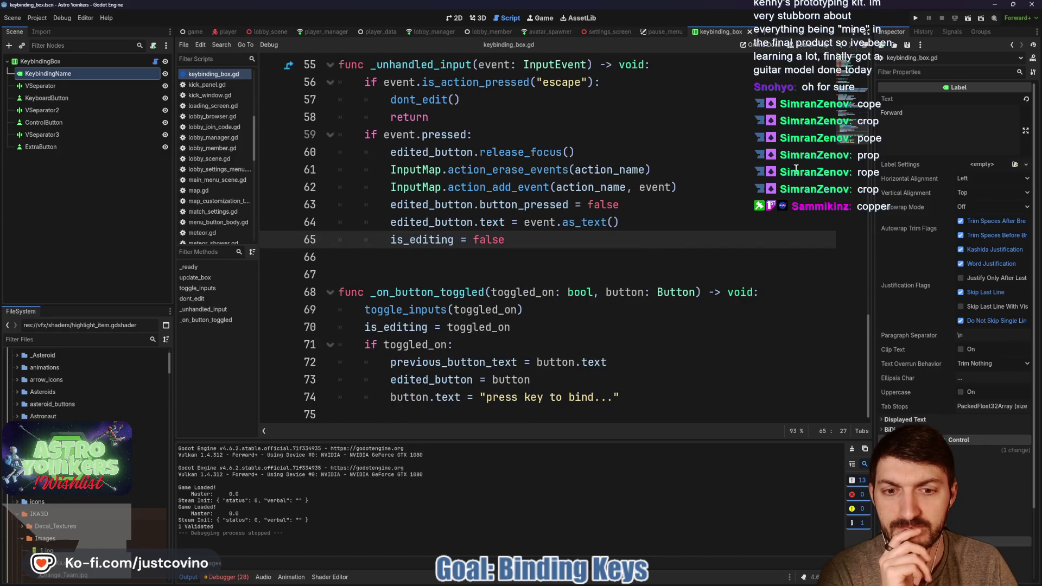
click(917, 20)
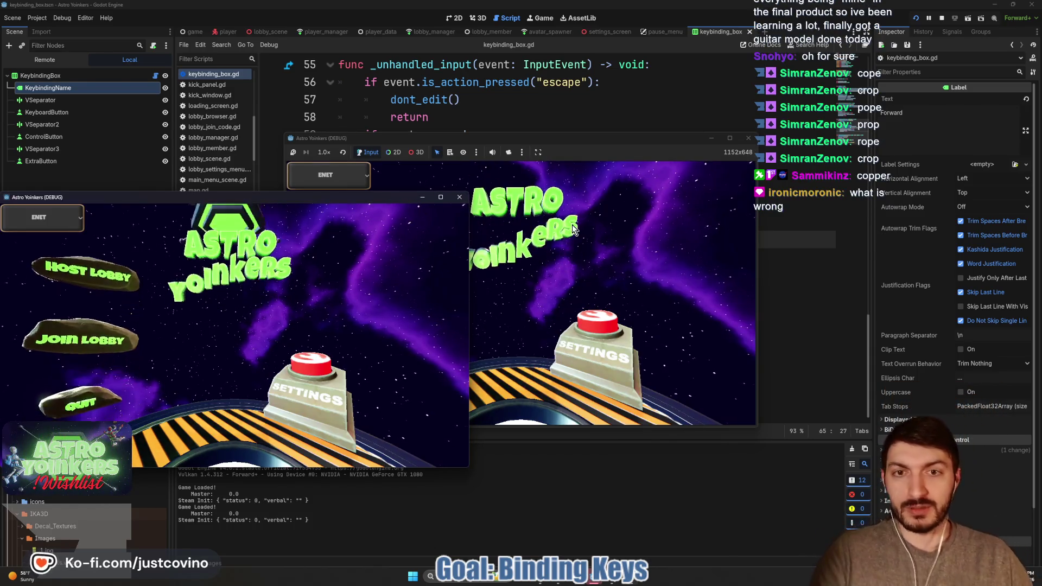
click(573, 157)
Host a private lobby in the game and refocus the right game window.
click(392, 255)
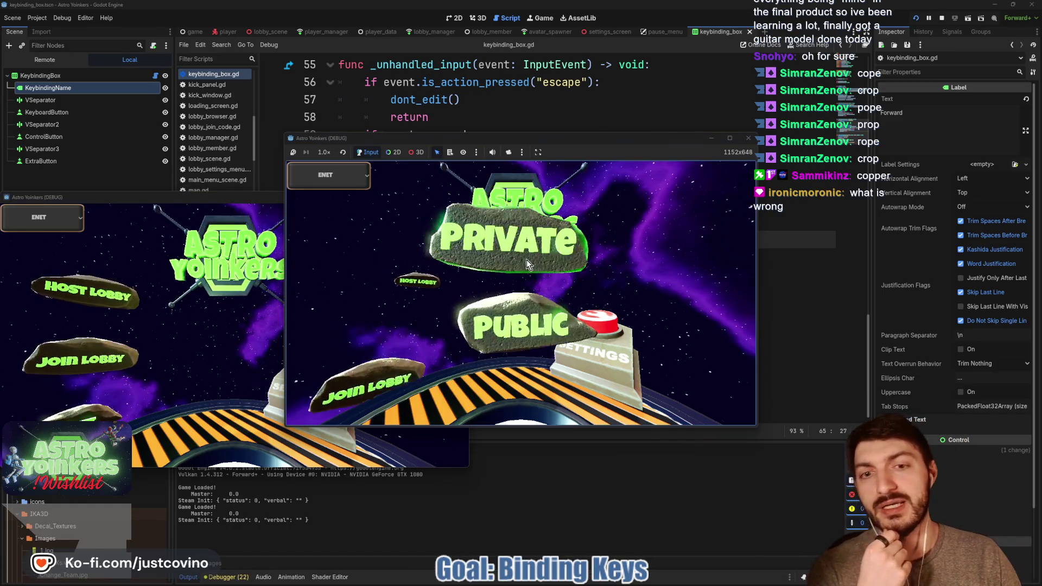
click(526, 259)
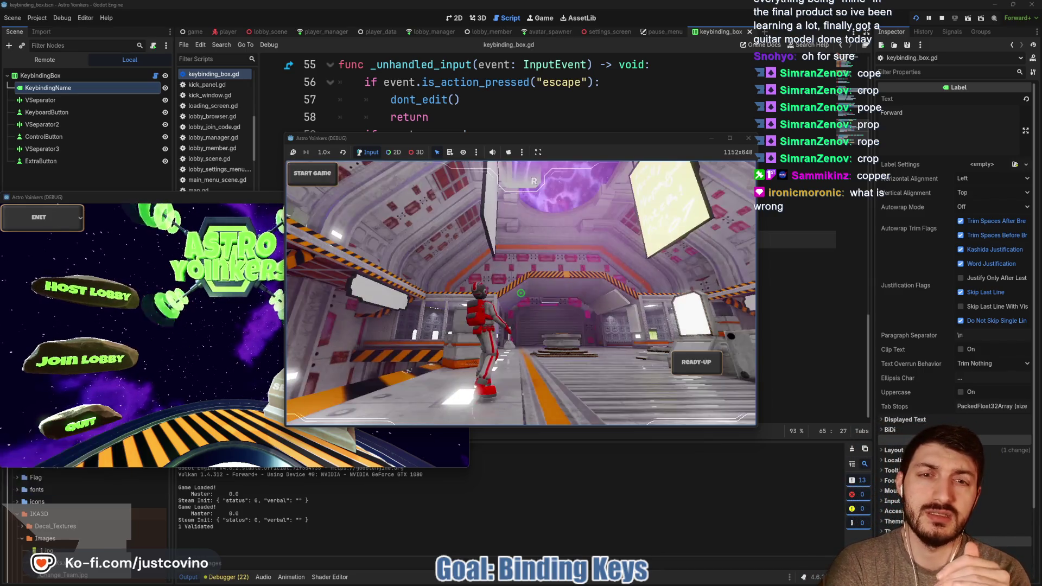
key(Escape)
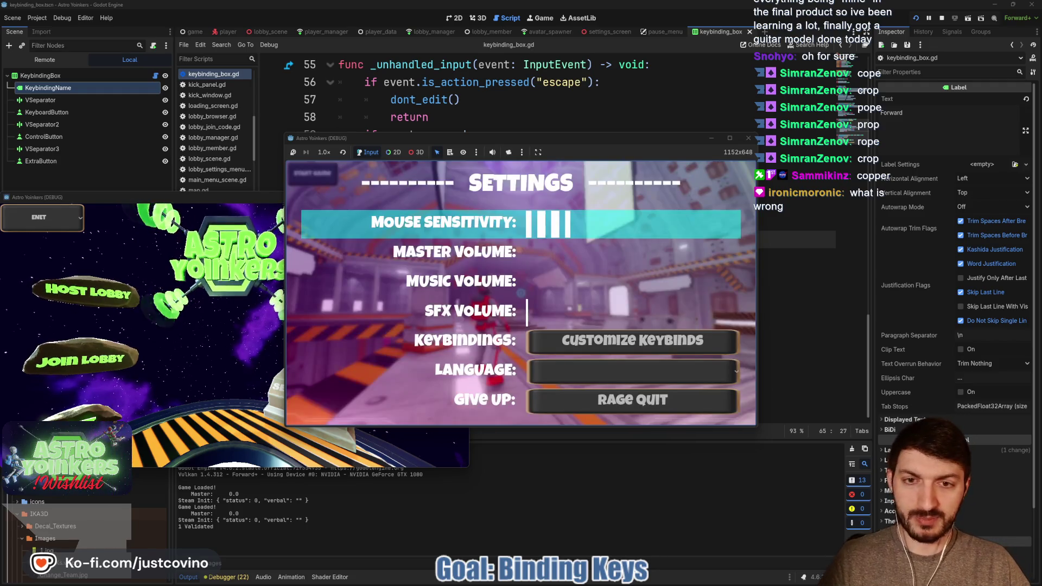
key(Escape)
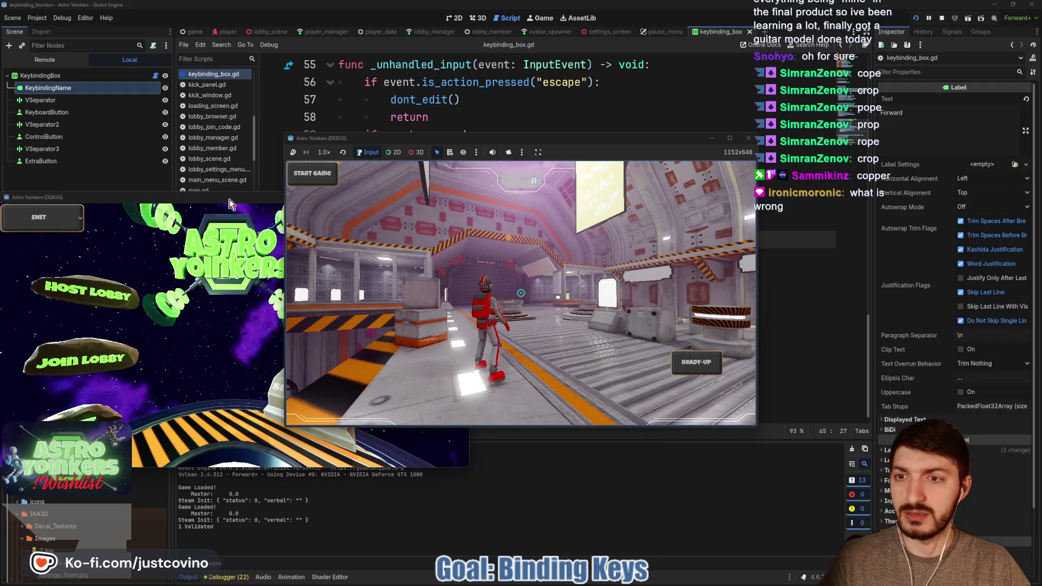
click(443, 198)
click(509, 229)
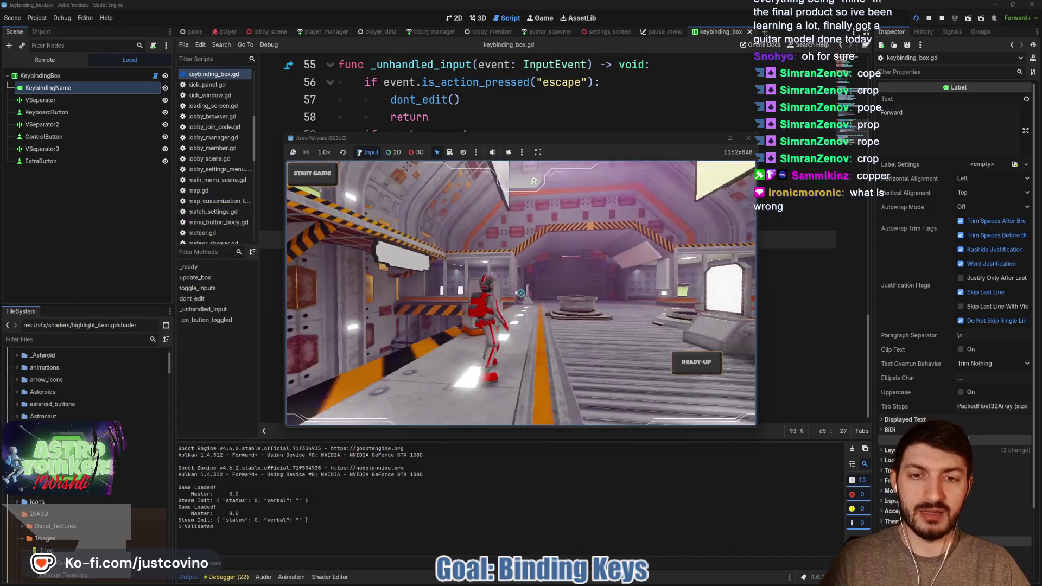
Open the Keybindings screen from the in-game settings menu.
key(Escape)
key(Down)
key(Return)
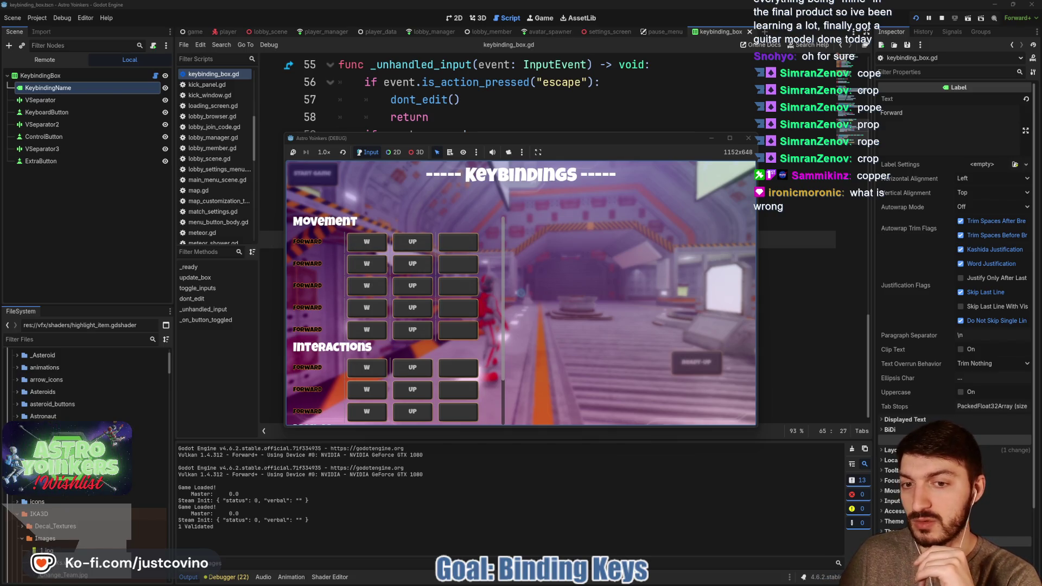
Start rebinding the first Forward binding to show 'press key to bind...', then cancel it.
key(Up)
key(Up)
key(Return)
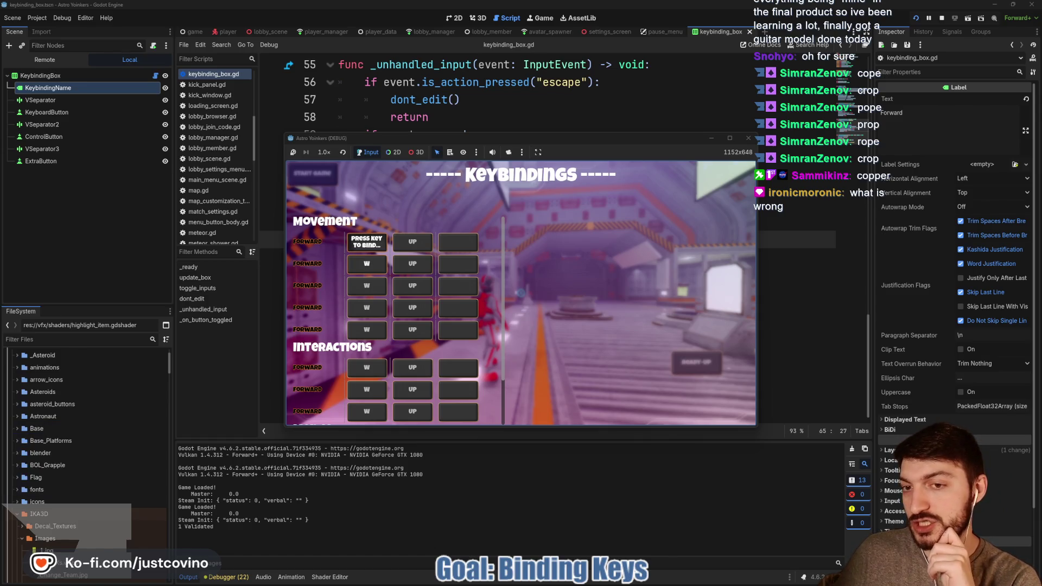
key(Down)
key(Down)
key(Down)
key(Down)
key(Up)
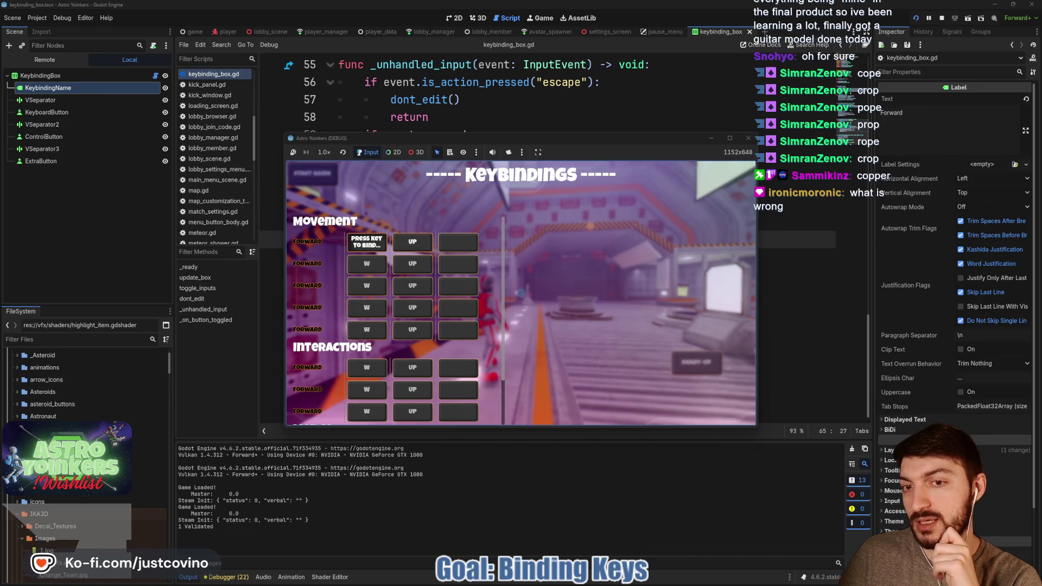
key(Left)
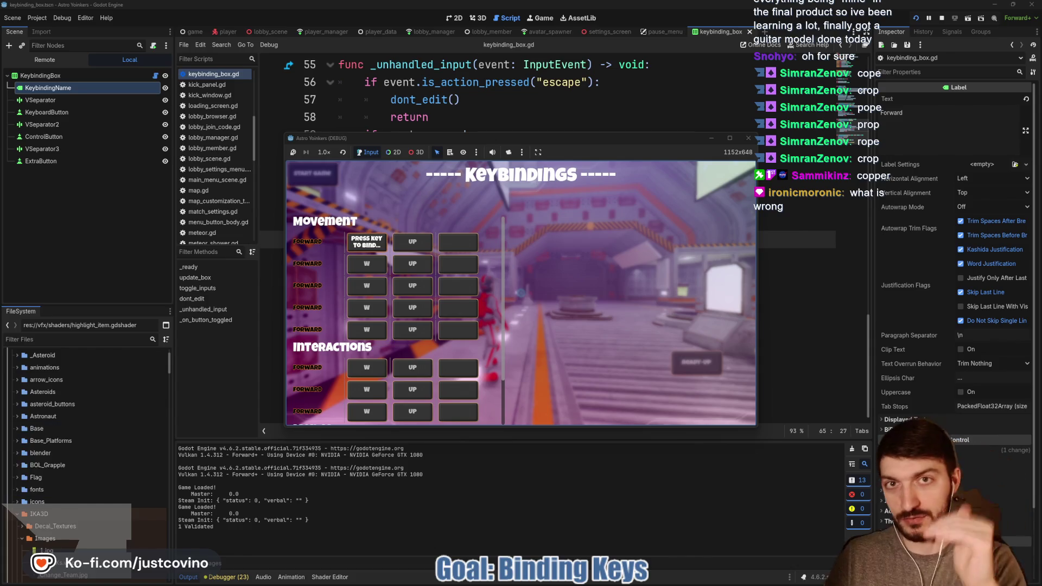
key(Escape)
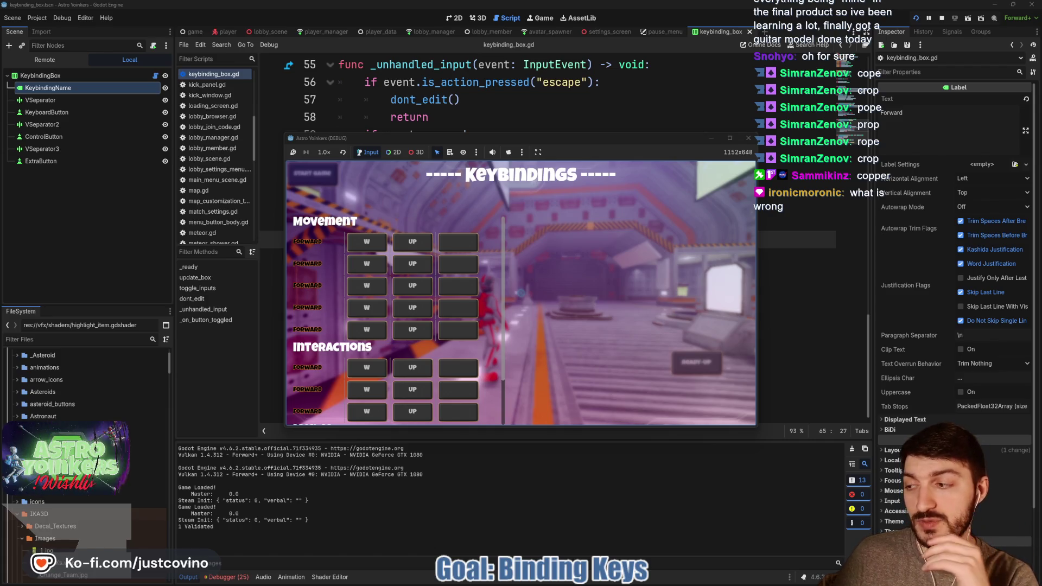
Back out to the settings menu and reopen the Keybindings screen, scrolling down to Menus.
key(Escape)
key(Return)
key(Return)
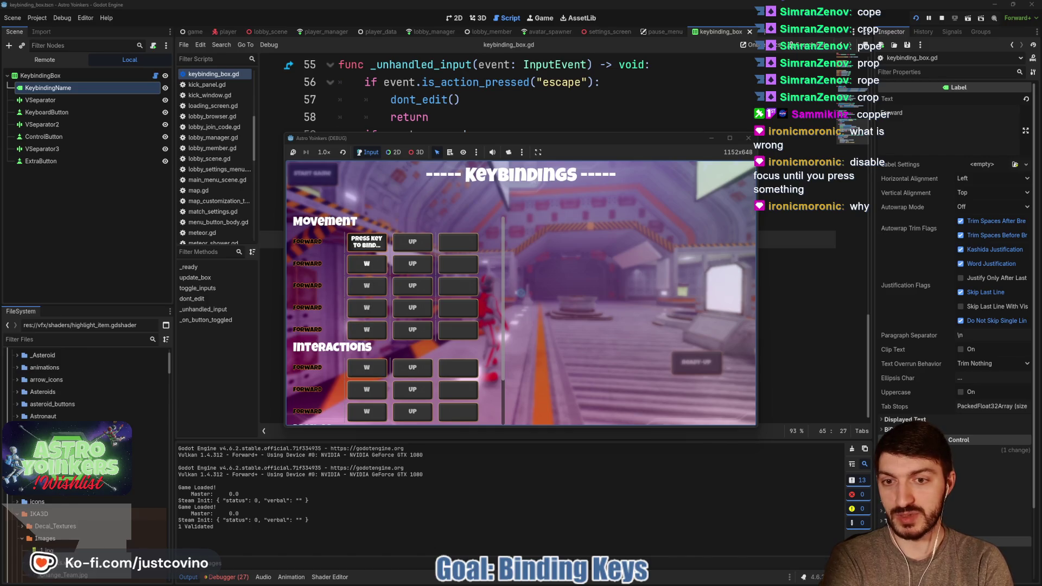
scroll(396, 326, down, 2)
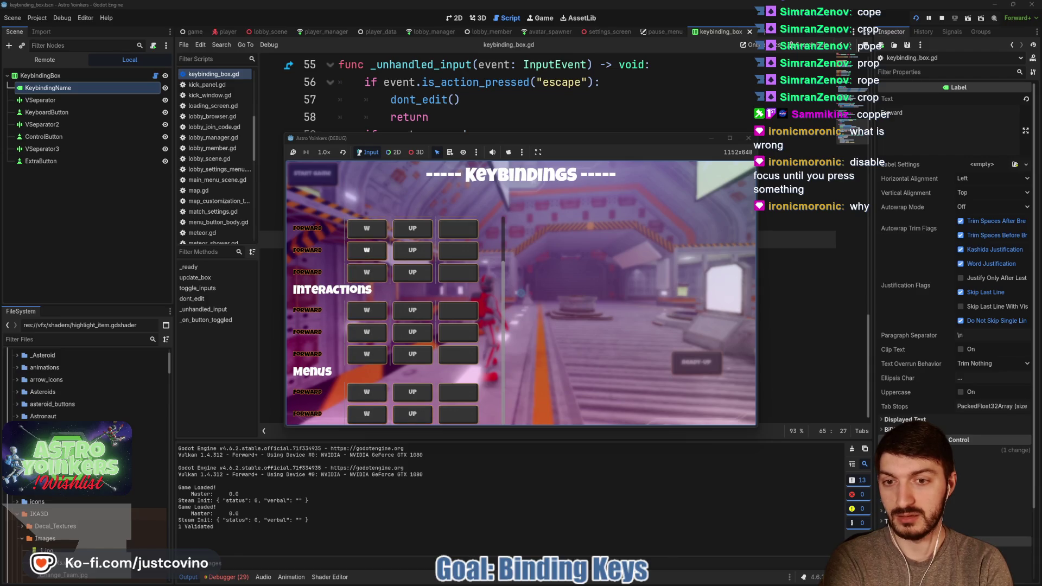
Move focus through the keybinding grid across to the UP binding.
scroll(396, 326, up, 2)
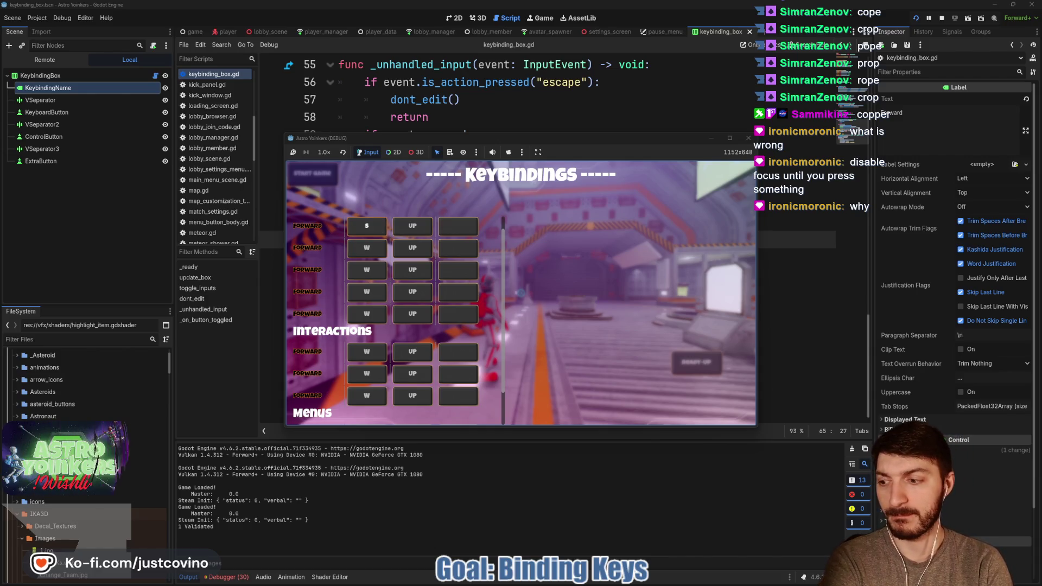
key(Down)
key(Down)
key(Down)
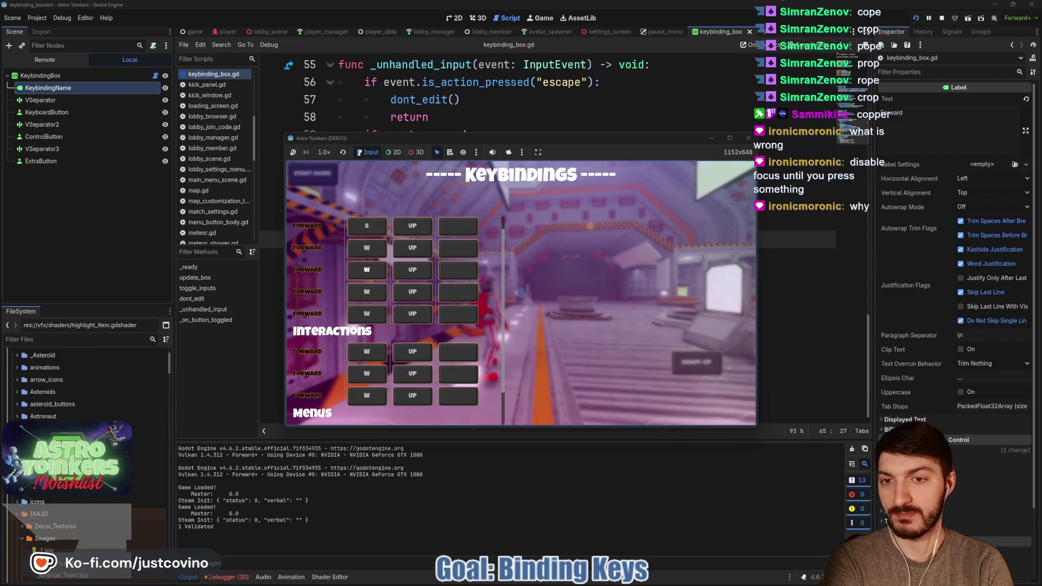
key(Right)
key(Down)
key(Down)
key(Down)
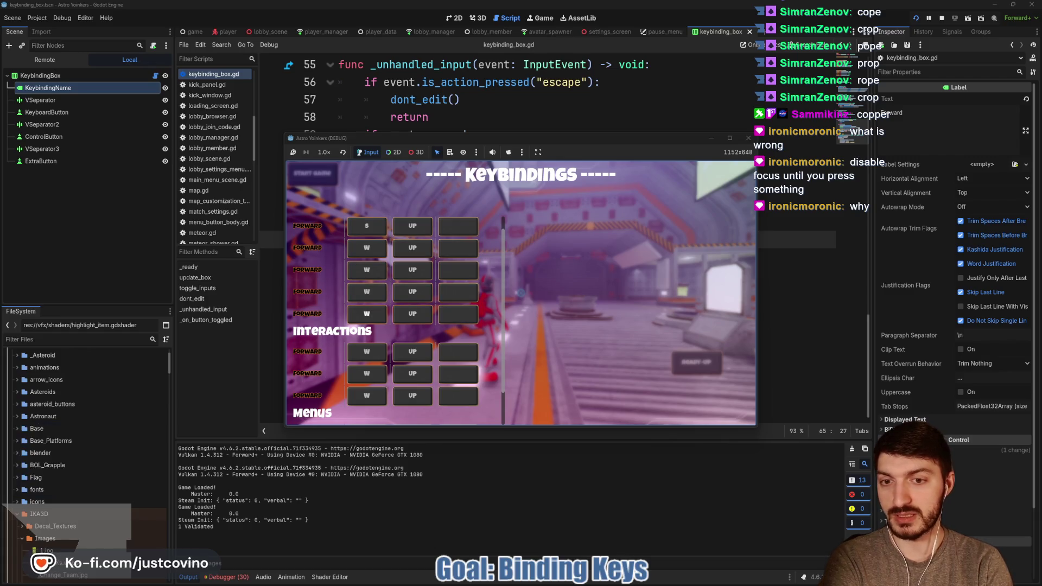
key(Right)
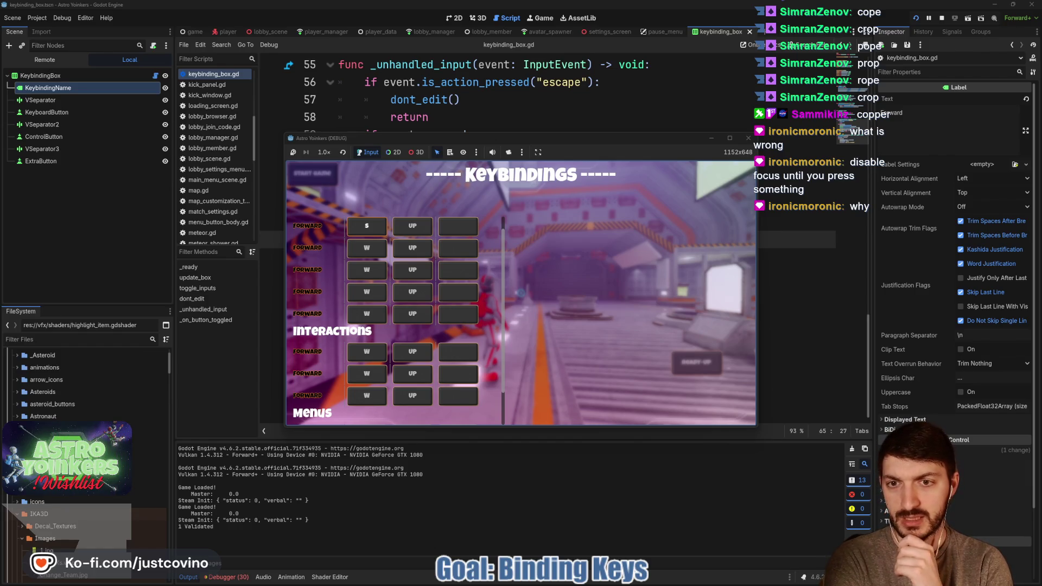
Test rebinding the first Forward key with W and S, retry the prompt, then stop with F8.
key(Return)
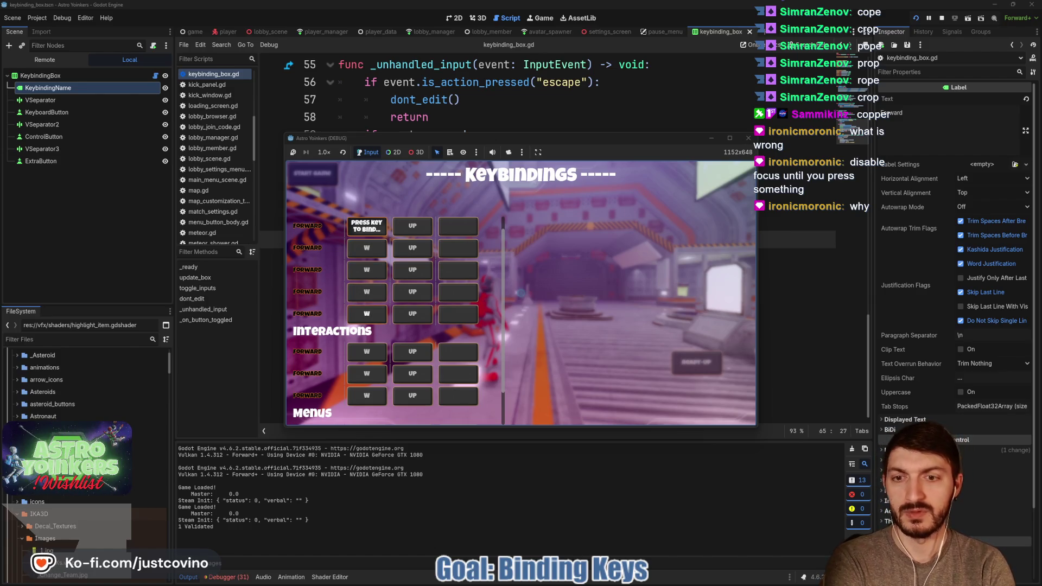
key(w)
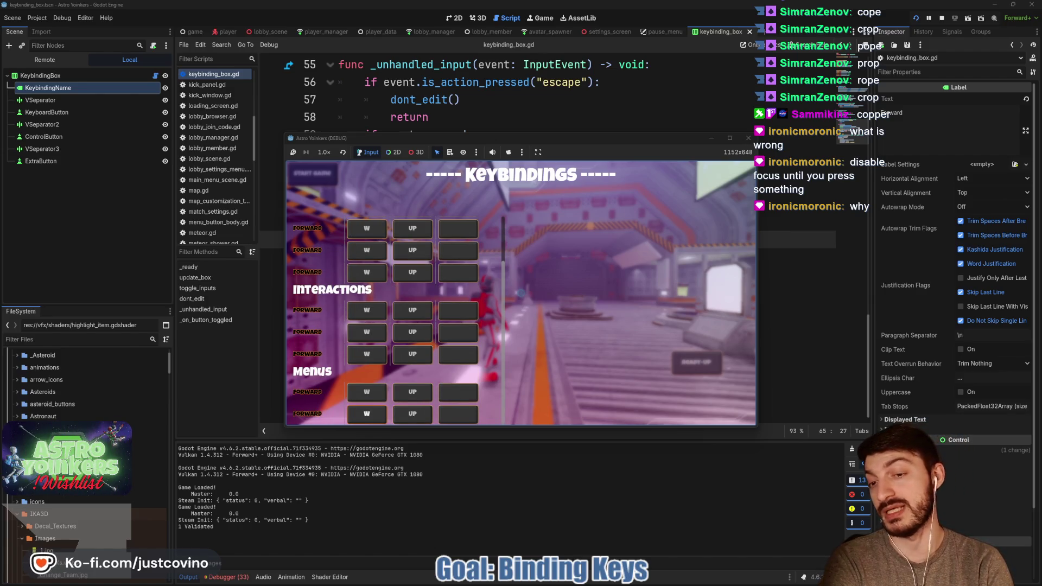
key(s)
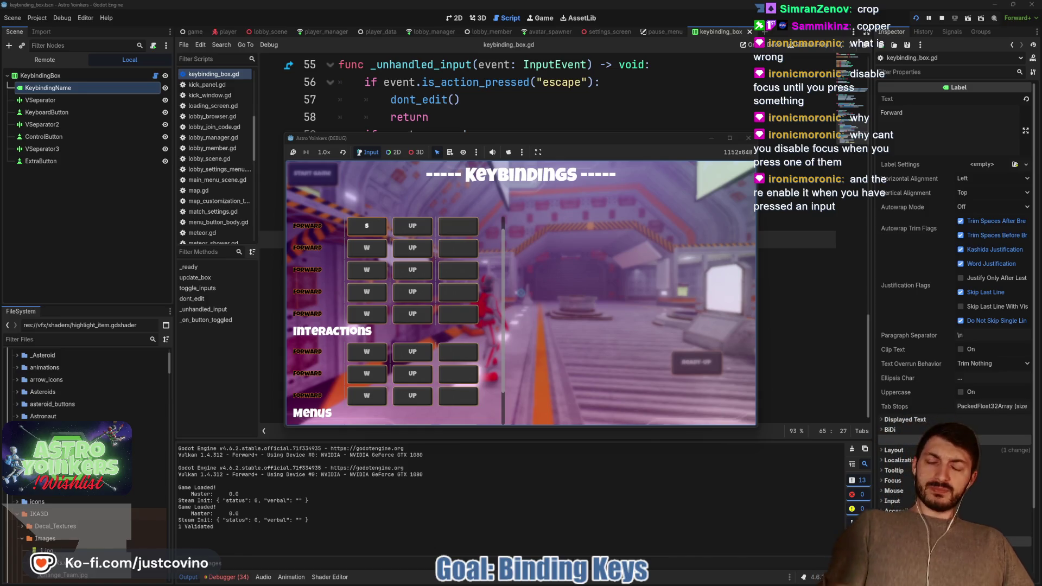
click(367, 226)
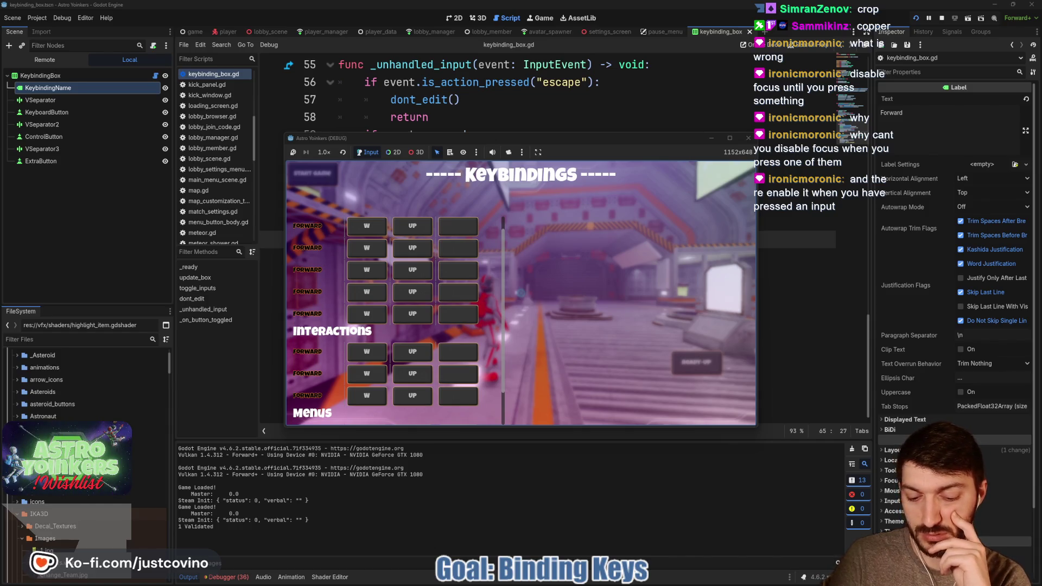
key(F8)
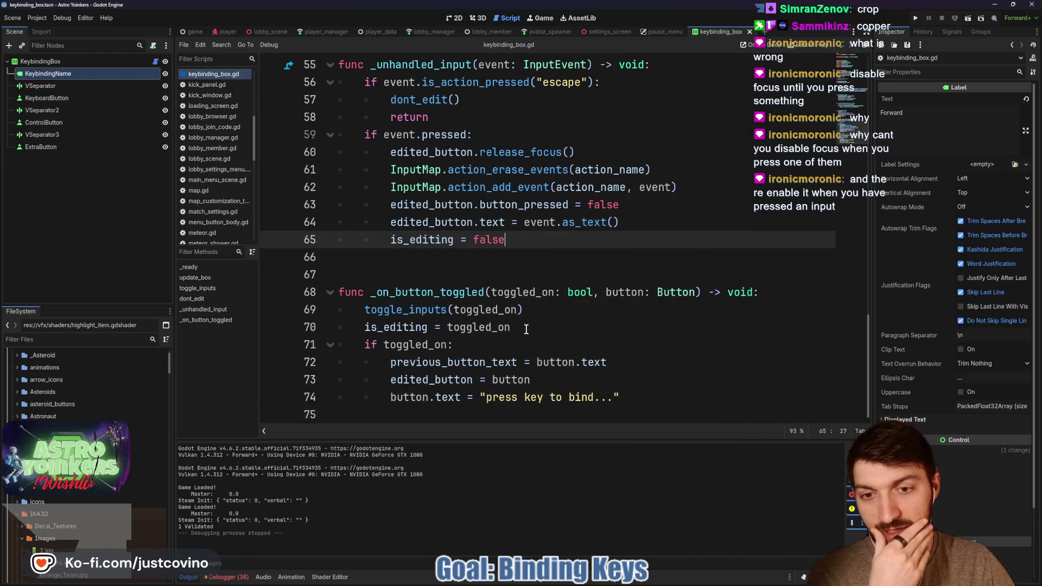
Add button.release_focus() under 'if toggled_on:', save keybinding_box.gd, and run the project.
click(512, 347)
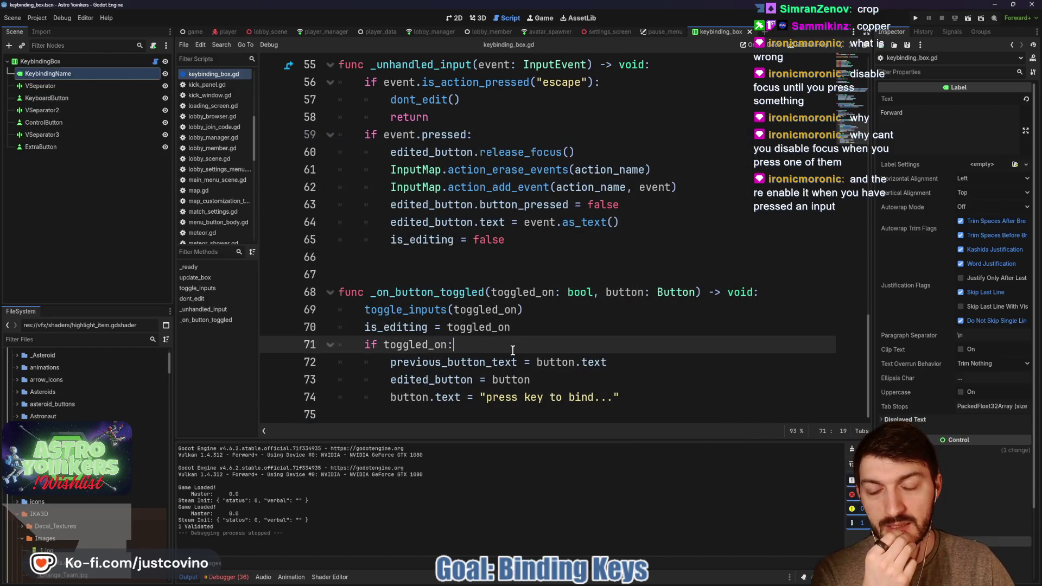
key(Return)
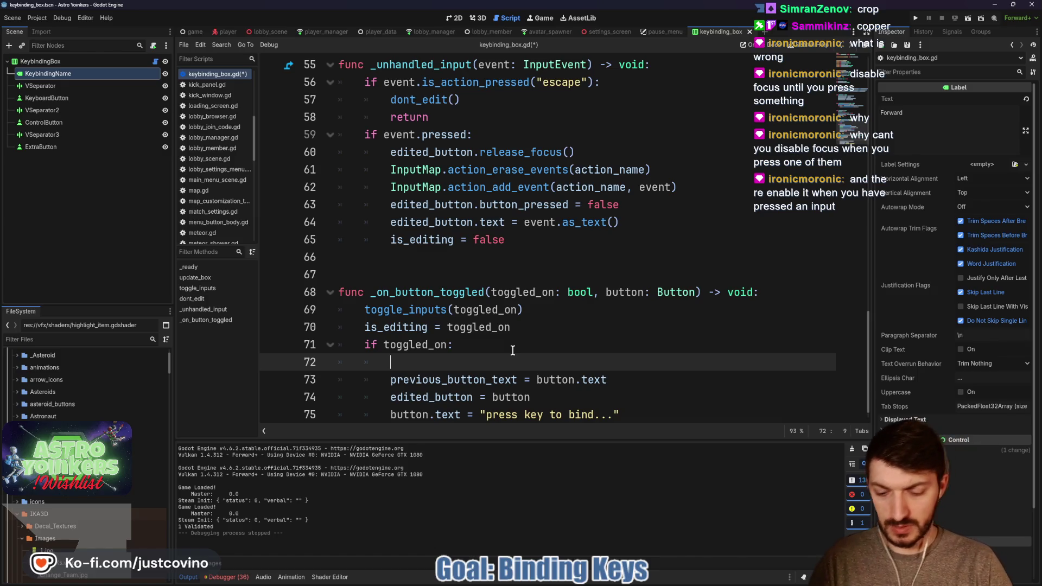
text(button.re)
key(Return)
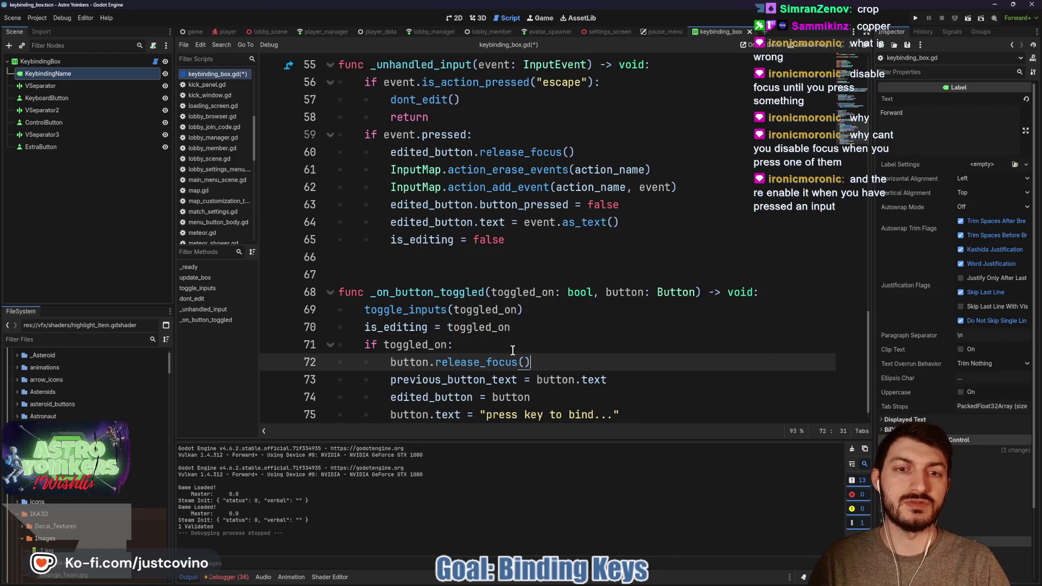
key(ctrl+s)
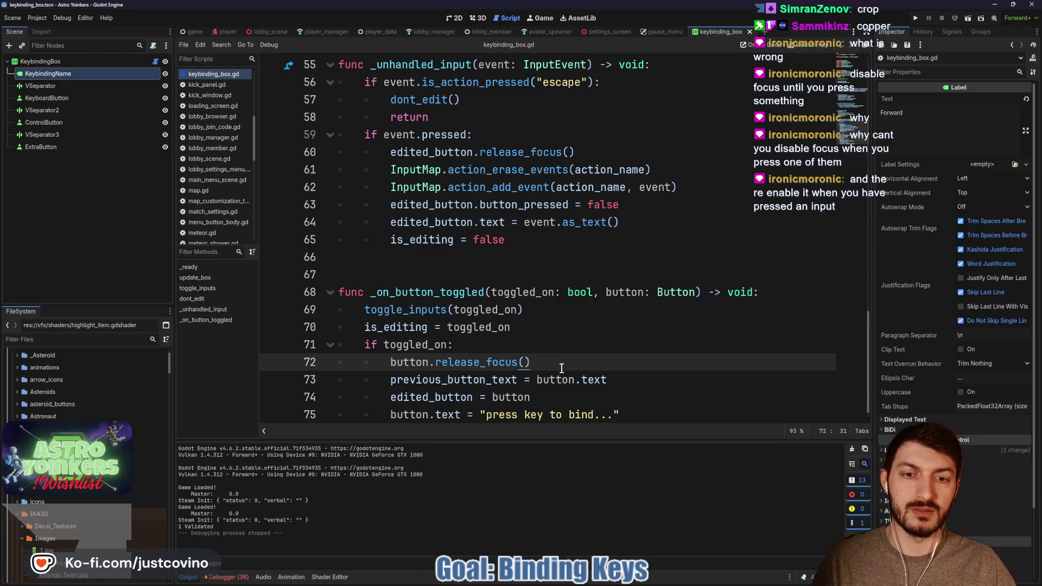
click(914, 20)
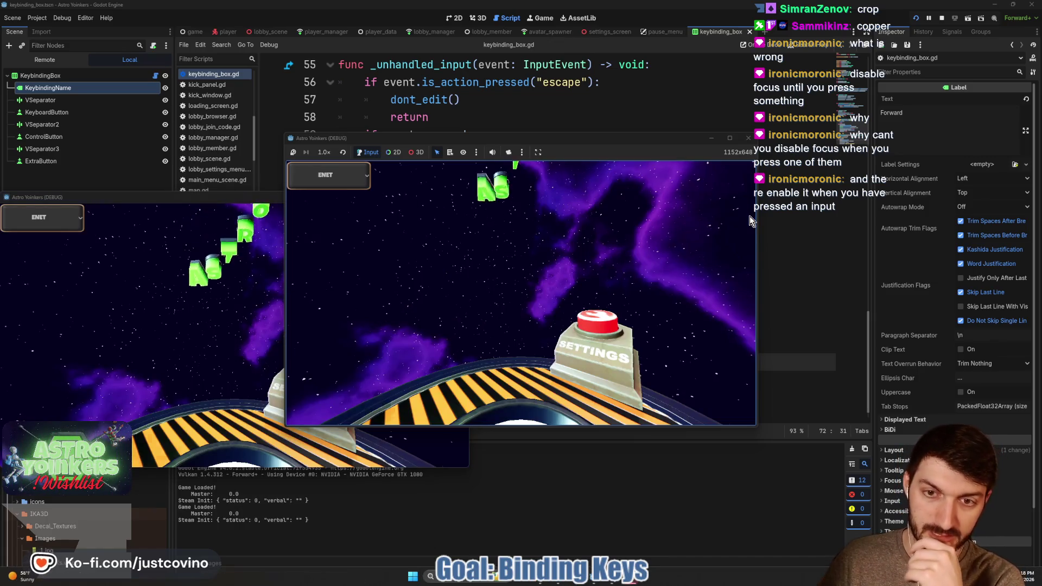
Host a lobby in the running game and open the Settings keybindings screen.
click(355, 243)
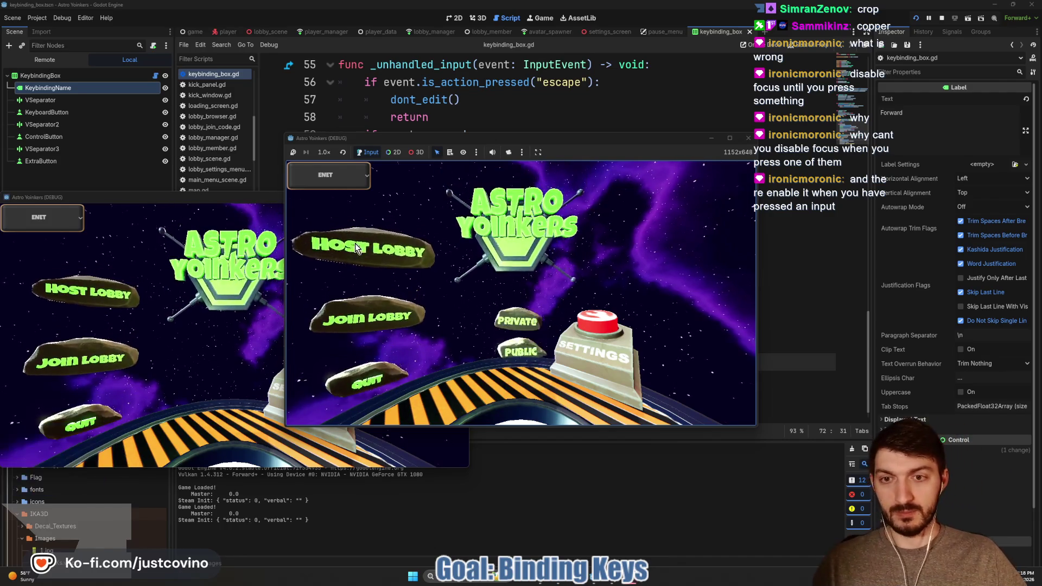
click(523, 256)
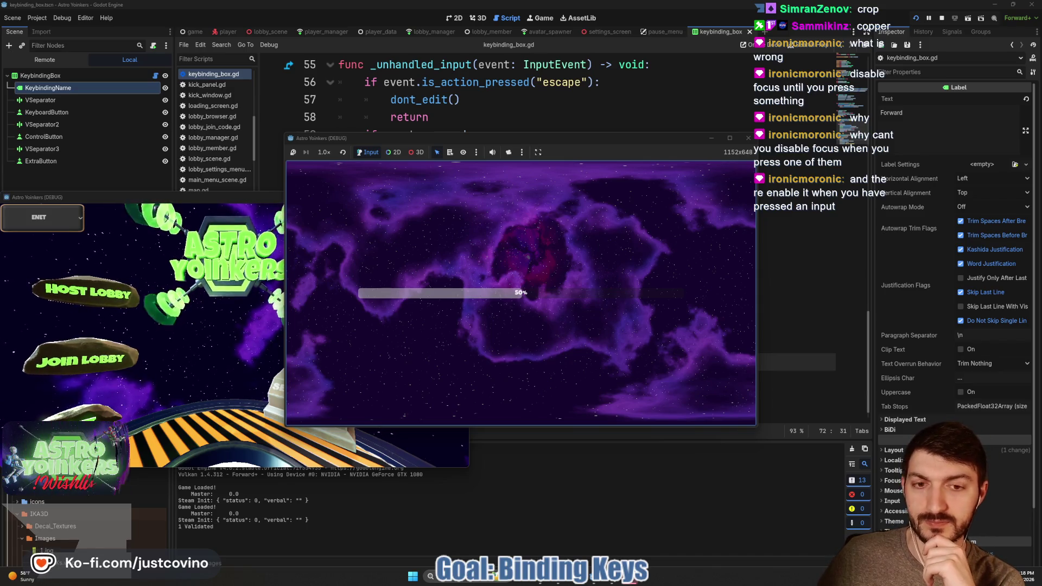
key(Escape)
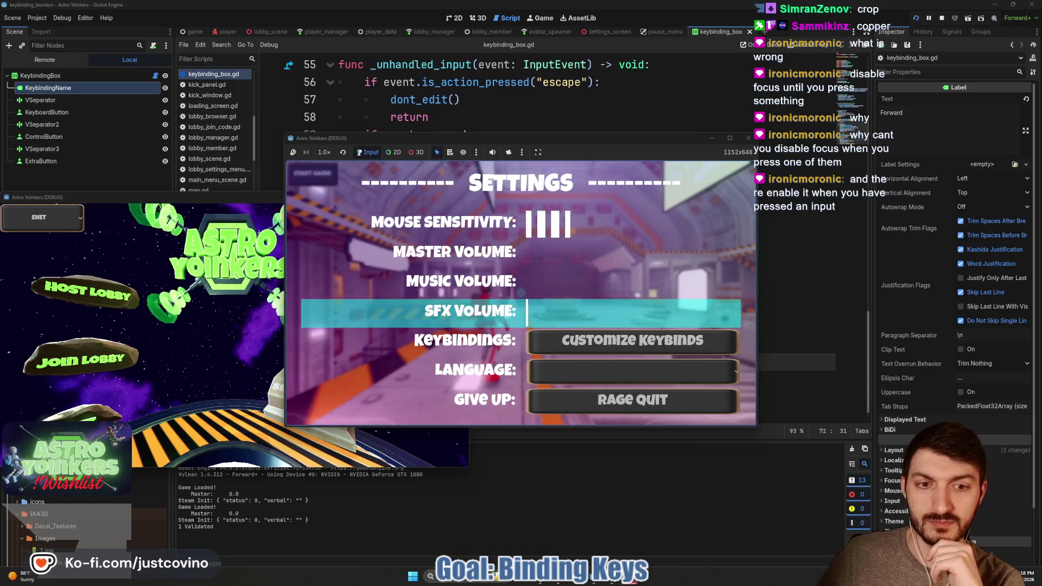
click(634, 340)
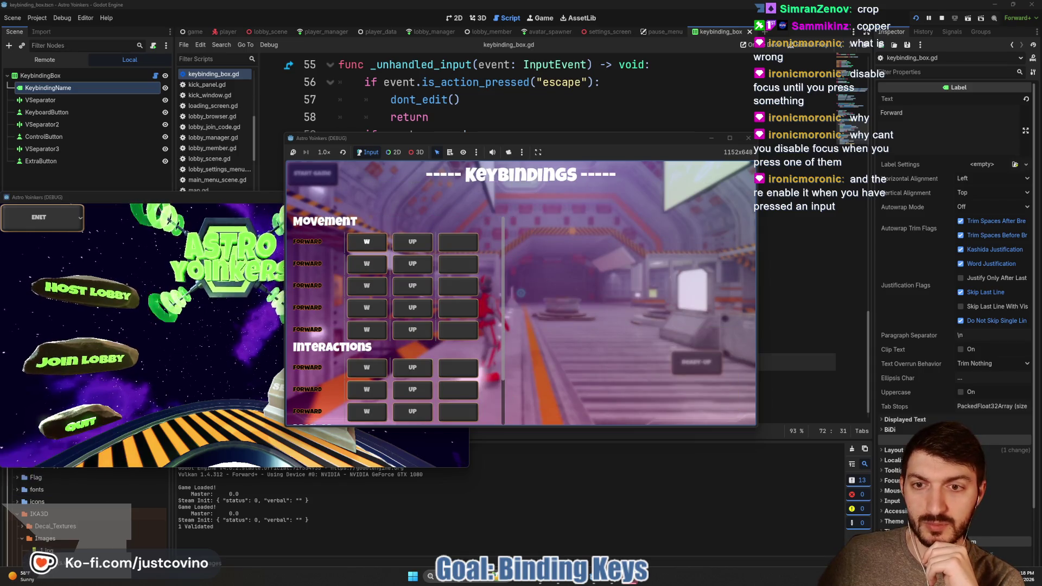
Rebind the first Forward action from W to S, then stop the game.
click(367, 241)
key(s)
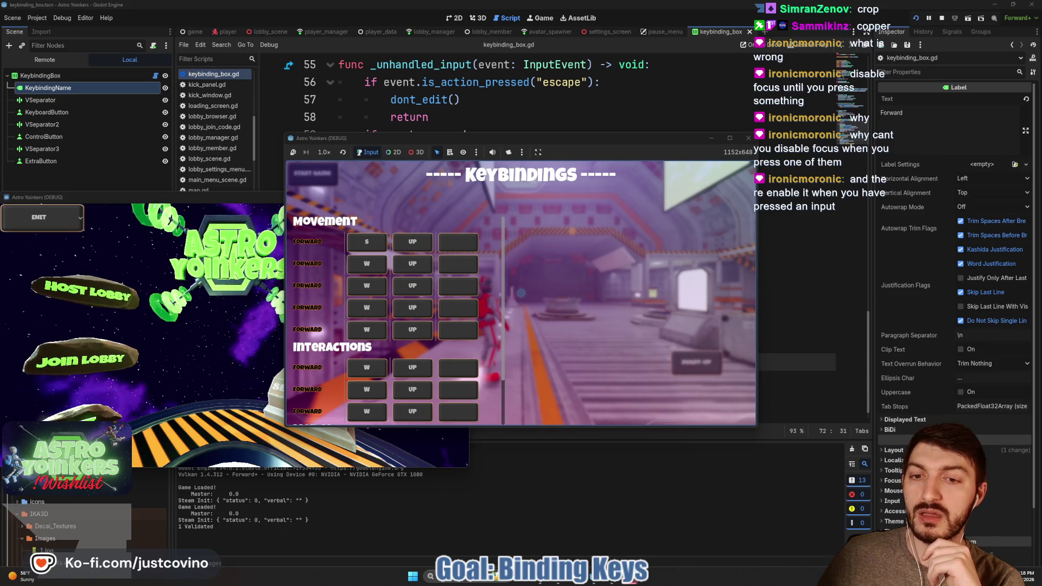
key(F8)
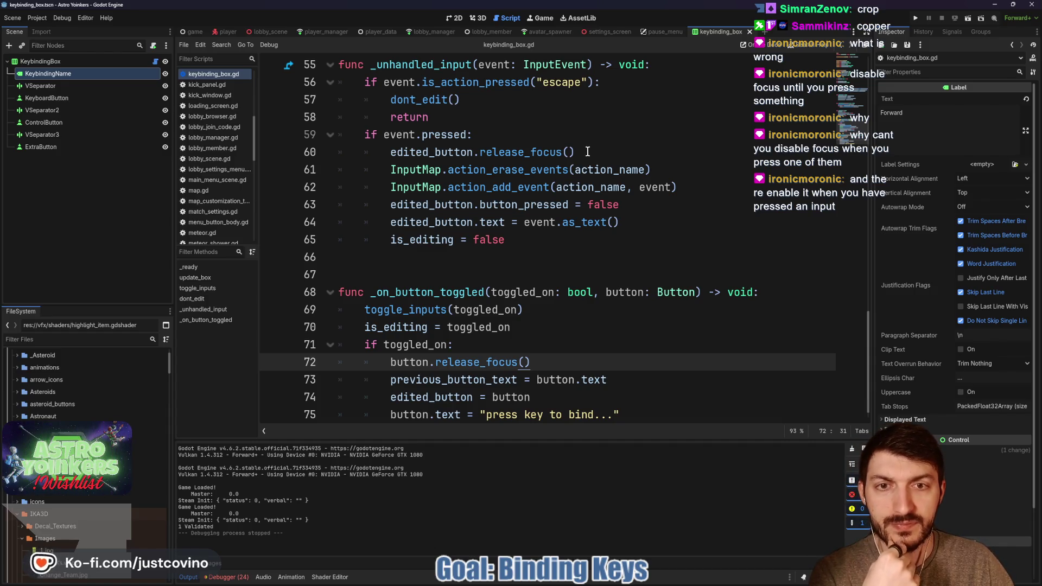
Add edited_button.grab_focus() after 'is_editing = false' on line 65, save, and rerun the game.
click(525, 239)
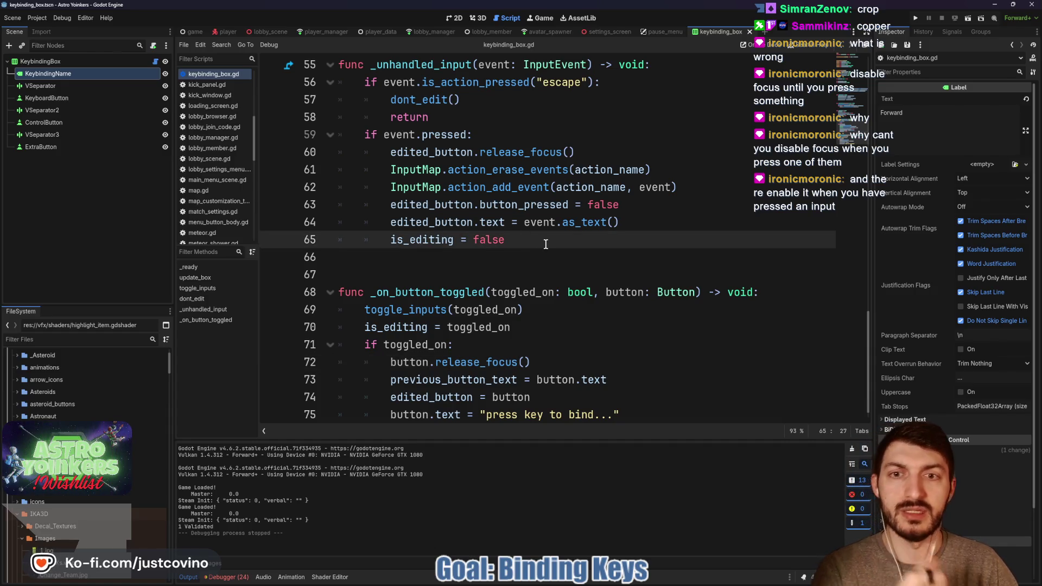
key(Return)
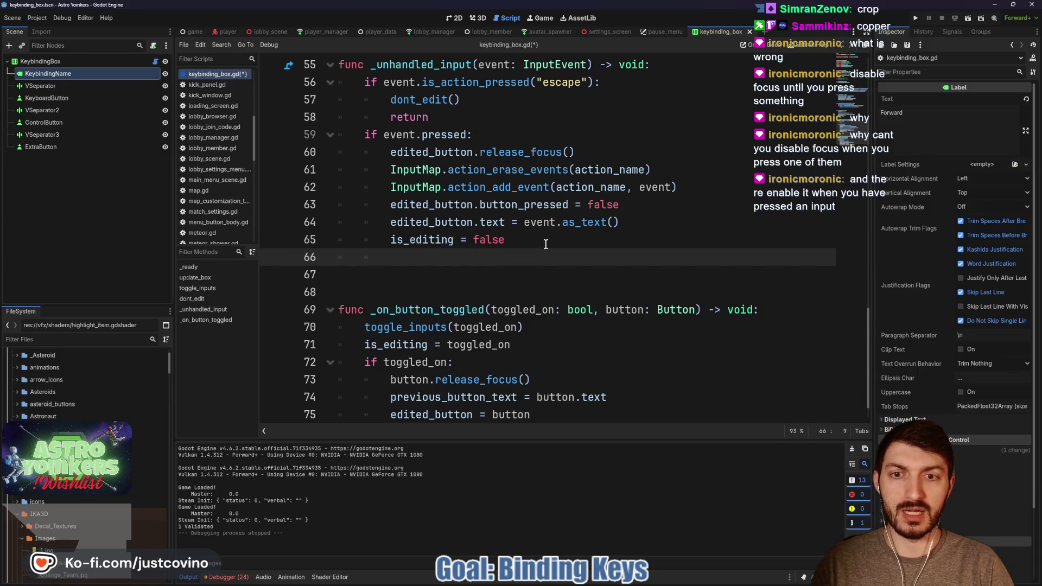
text(edited_button)
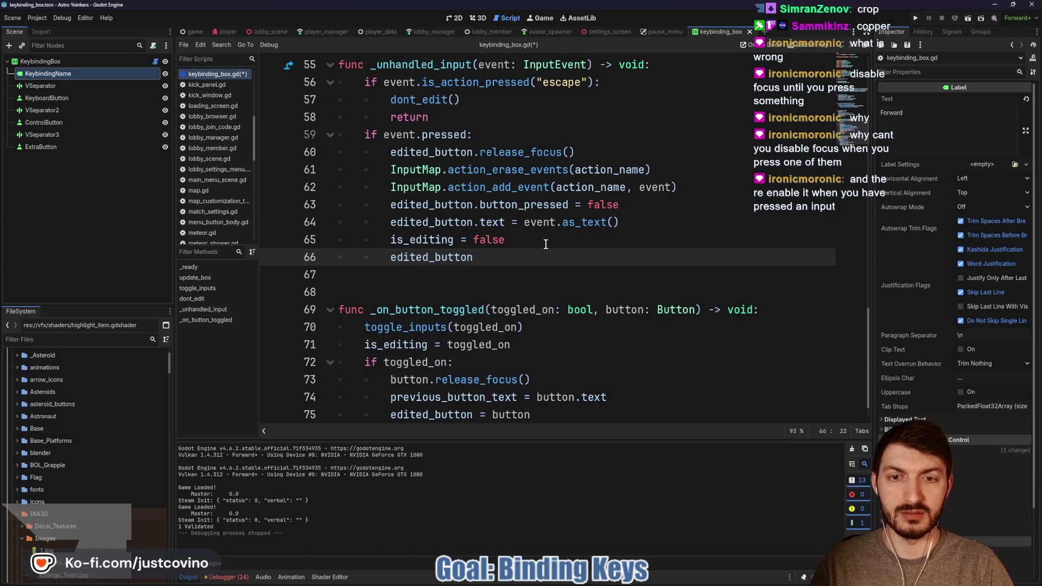
text(.gra)
key(Down)
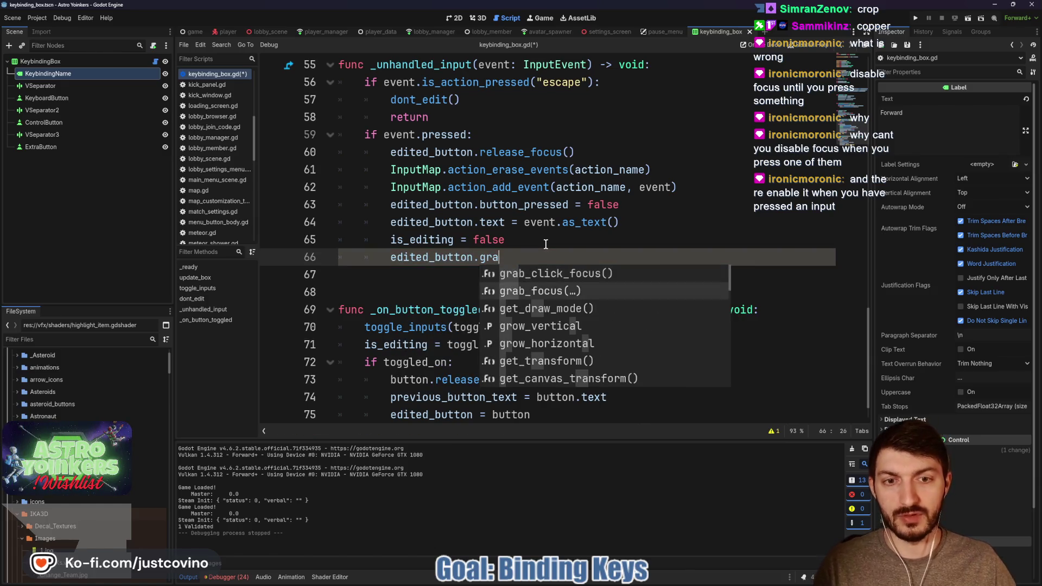
key(Return)
text())
key(ctrl+s)
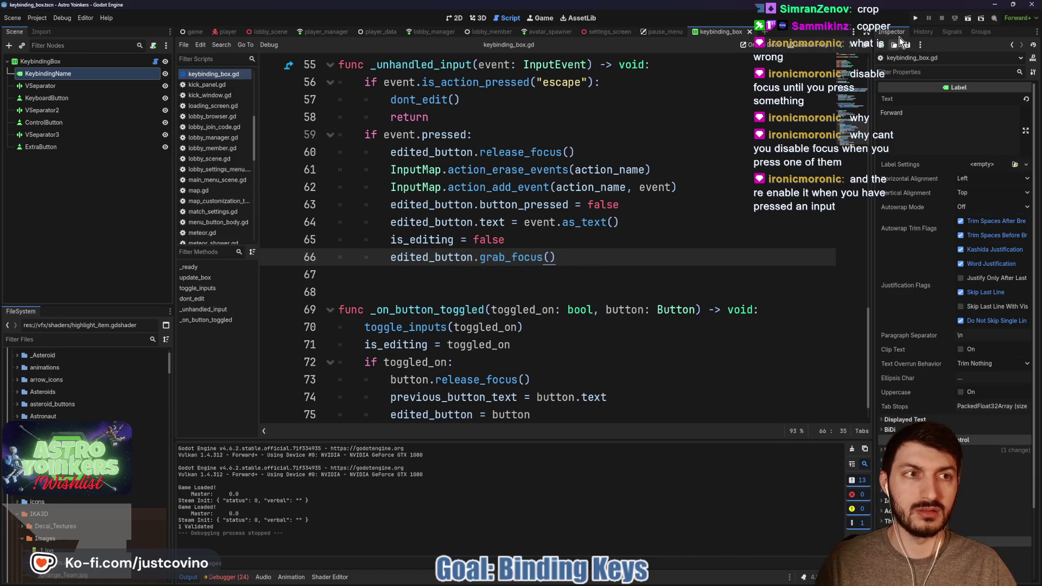
click(914, 19)
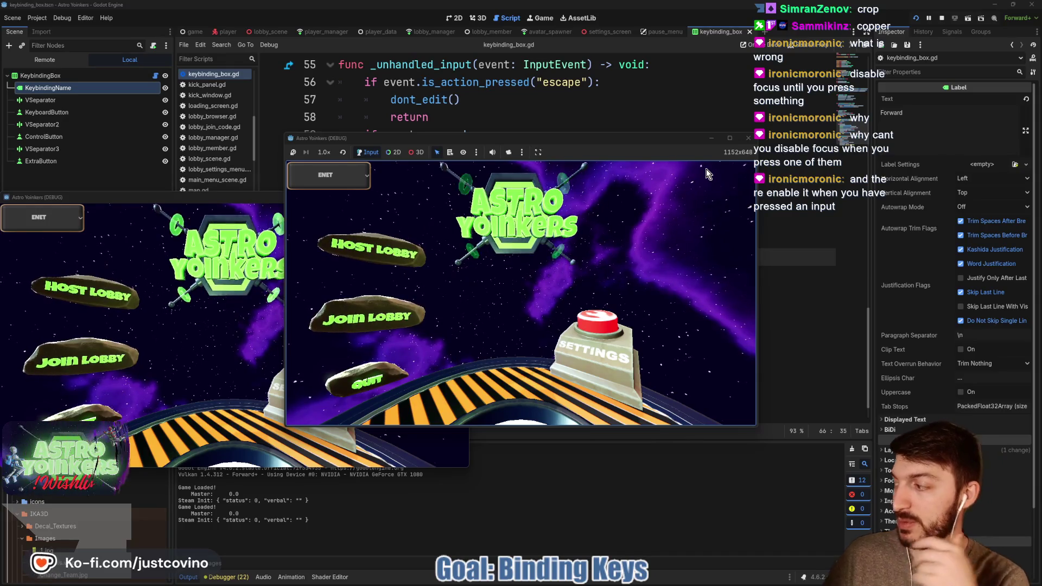
Host a lobby and open the keybindings screen from the in-game Settings menu.
click(352, 261)
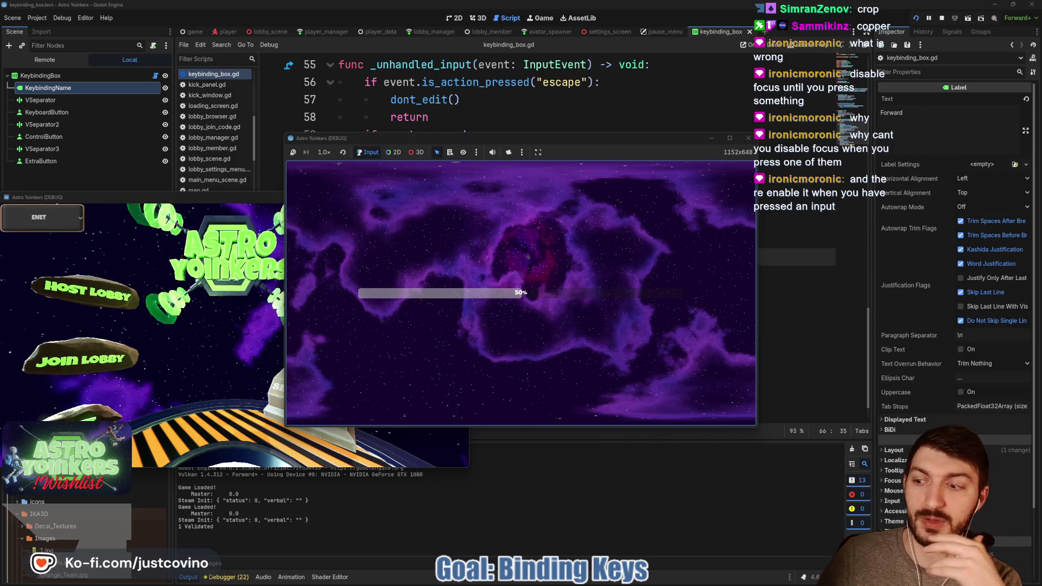
key(Escape)
key(Down)
key(Down)
key(Down)
key(Down)
key(Return)
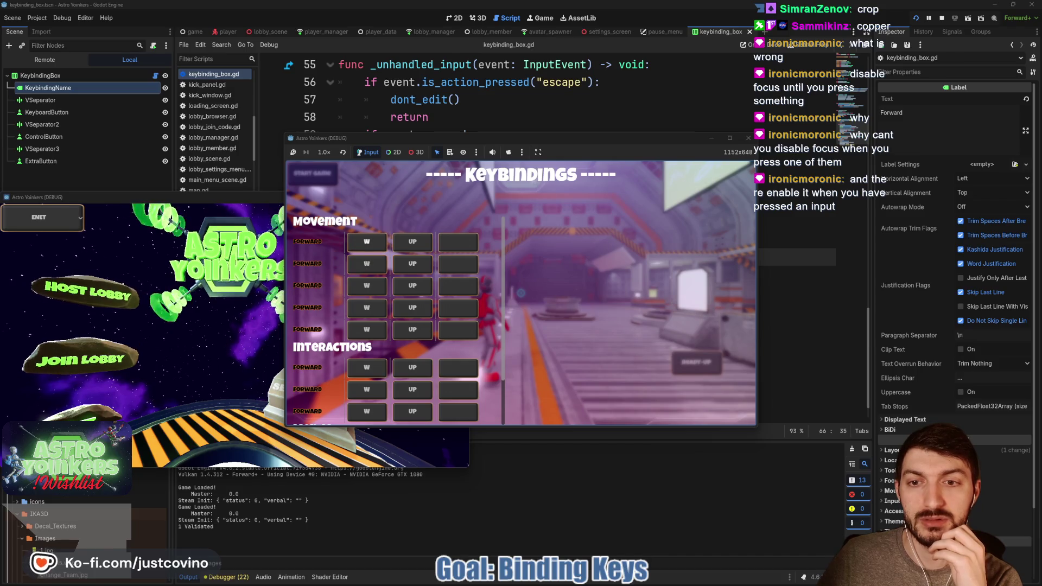
Rebind the first Forward slot to S, then to D using keyboard navigation.
click(366, 242)
key(s)
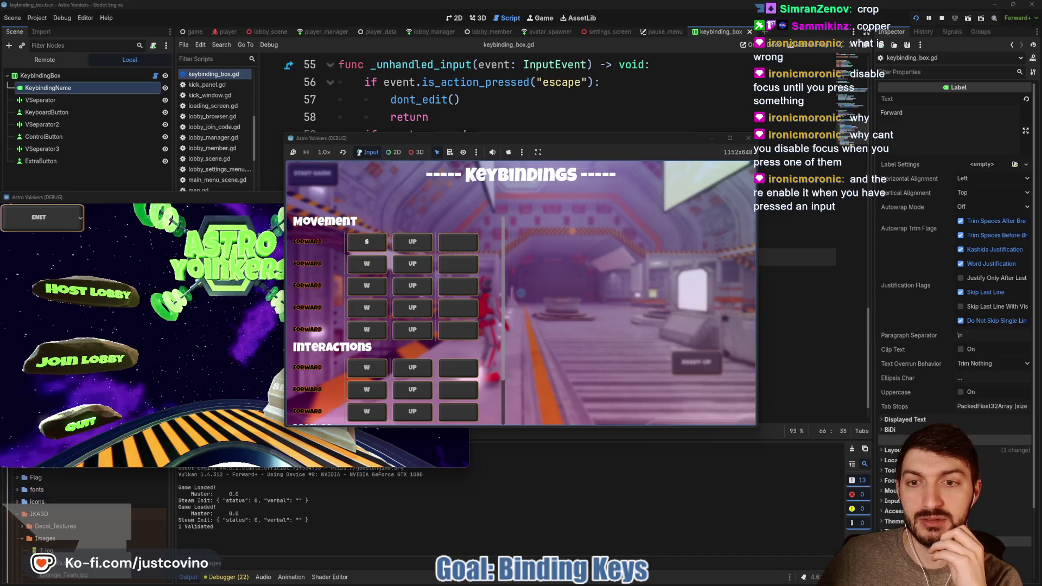
key(Down)
key(Right)
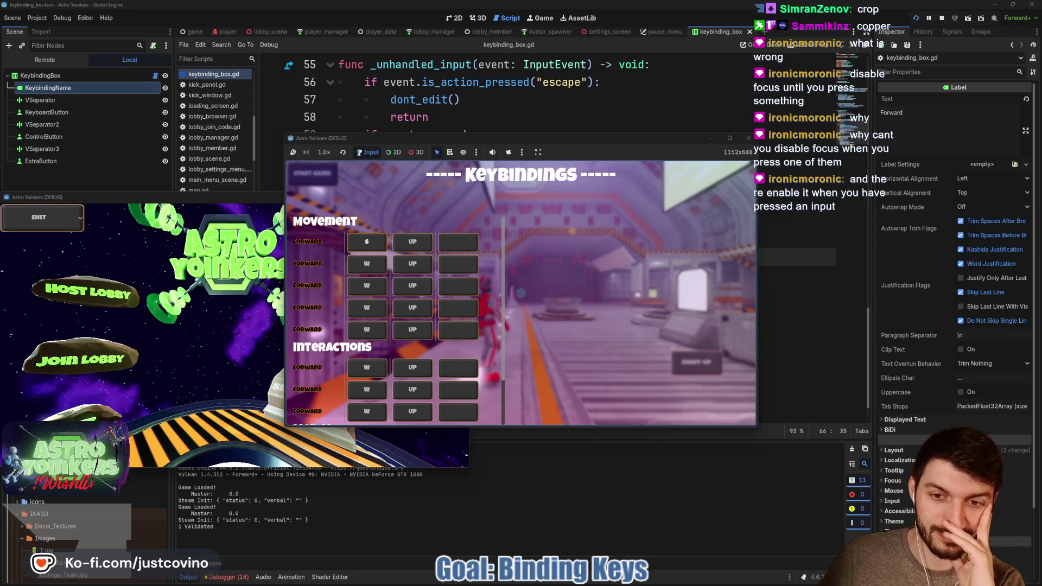
key(Return)
key(d)
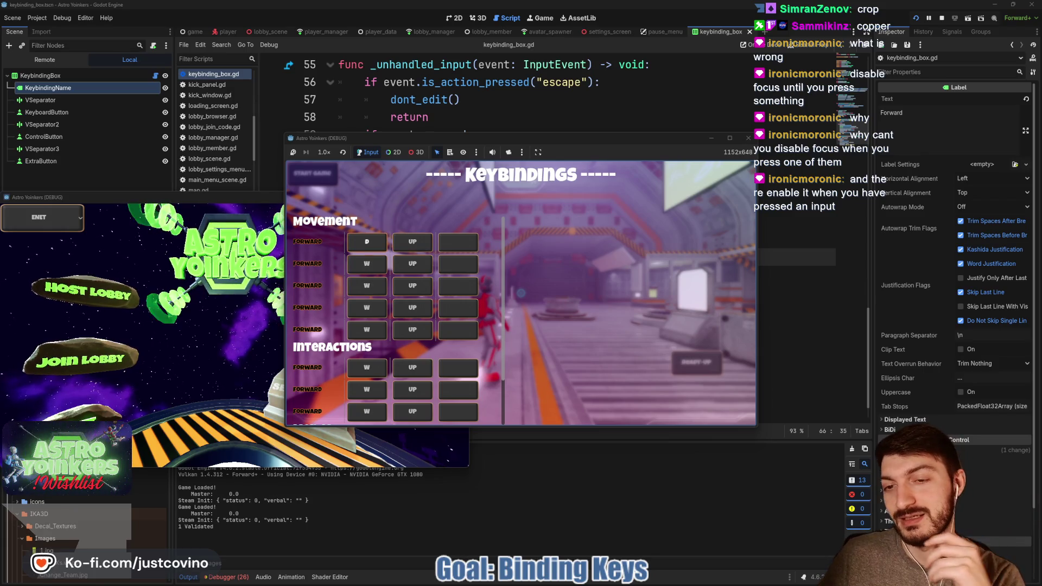
Rebind the Forward slots to W, then test the first slot with A, D and back to W.
key(Return)
key(w)
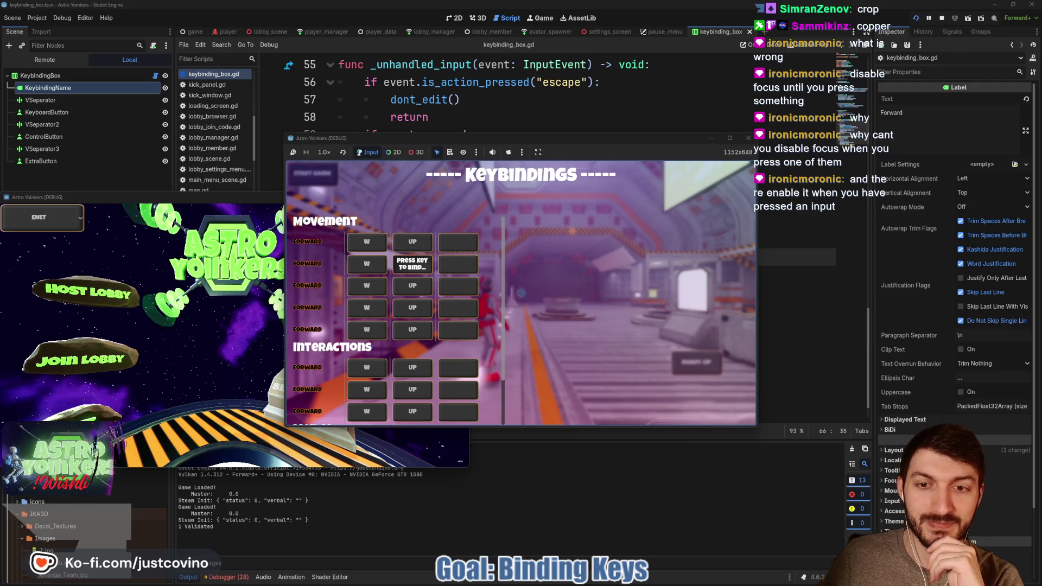
key(w)
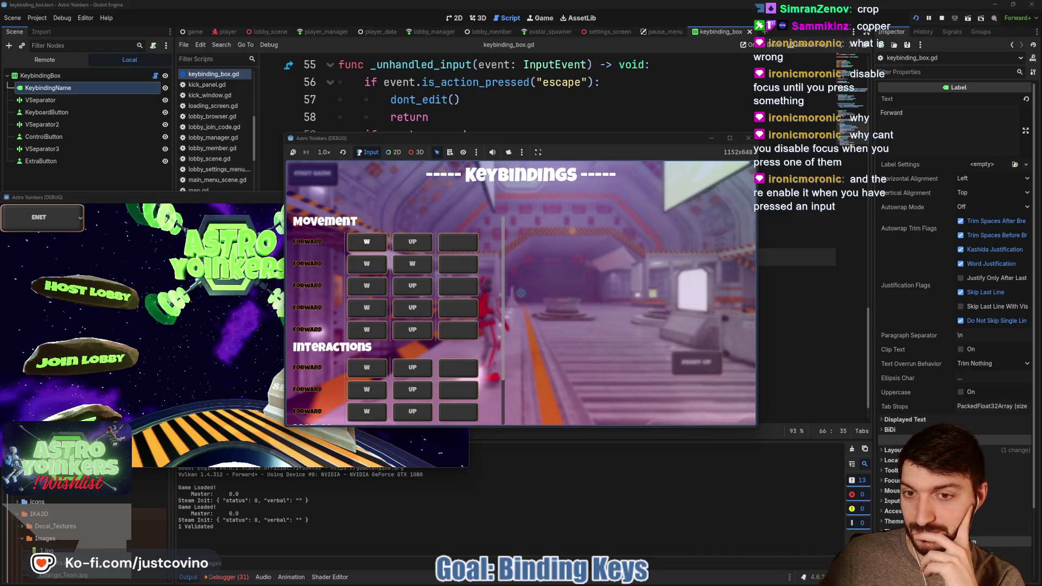
click(366, 241)
key(a)
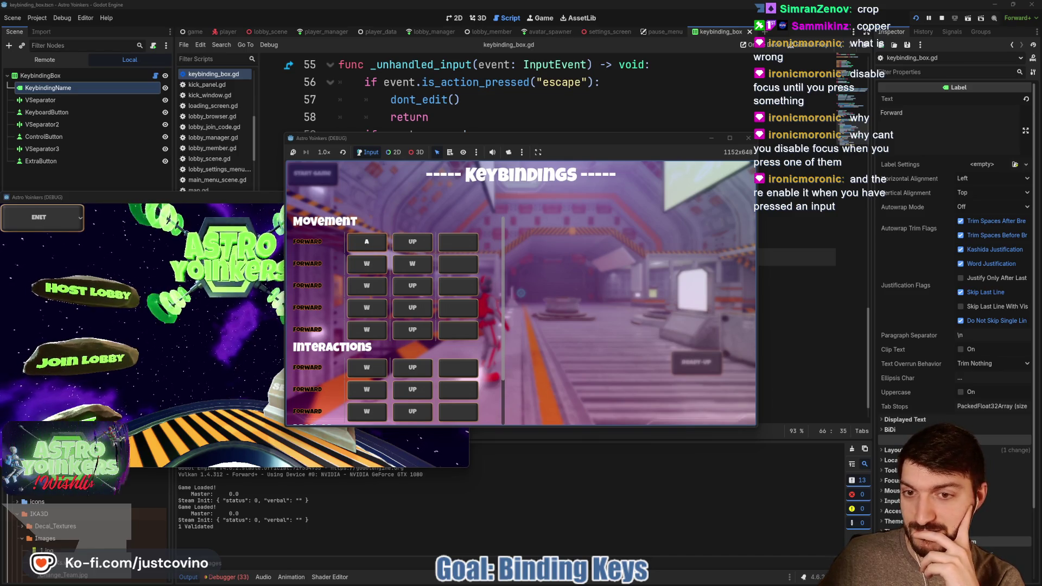
click(366, 241)
key(d)
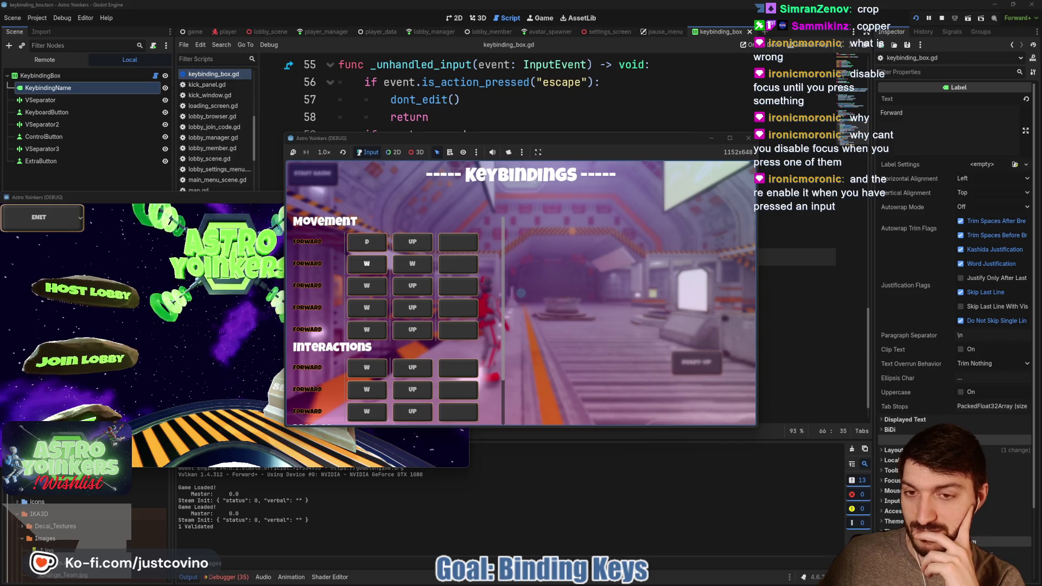
key(w)
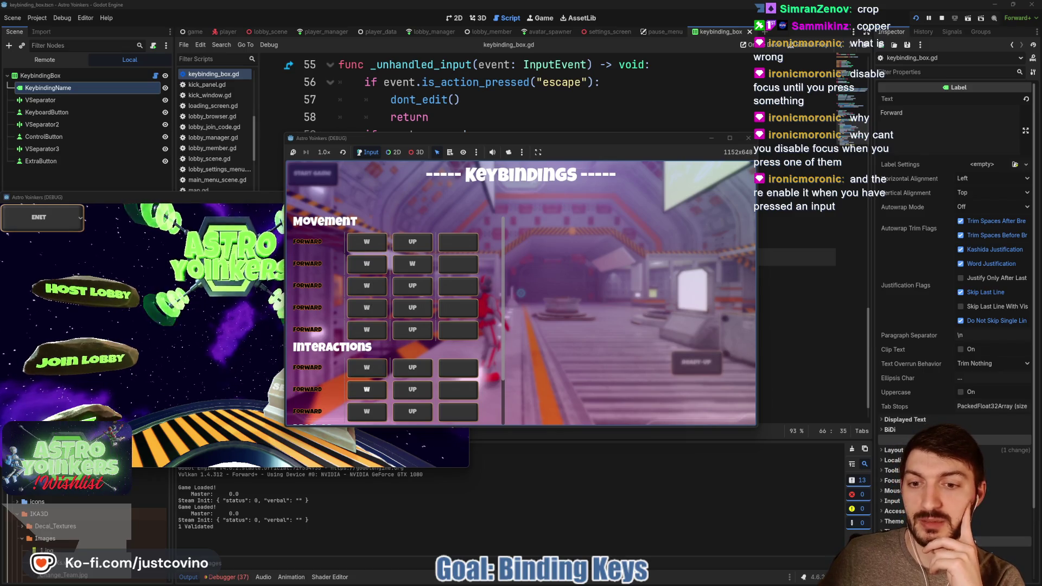
Test Escape from the keybindings screen and while a key is awaited, then stop the game.
key(Return)
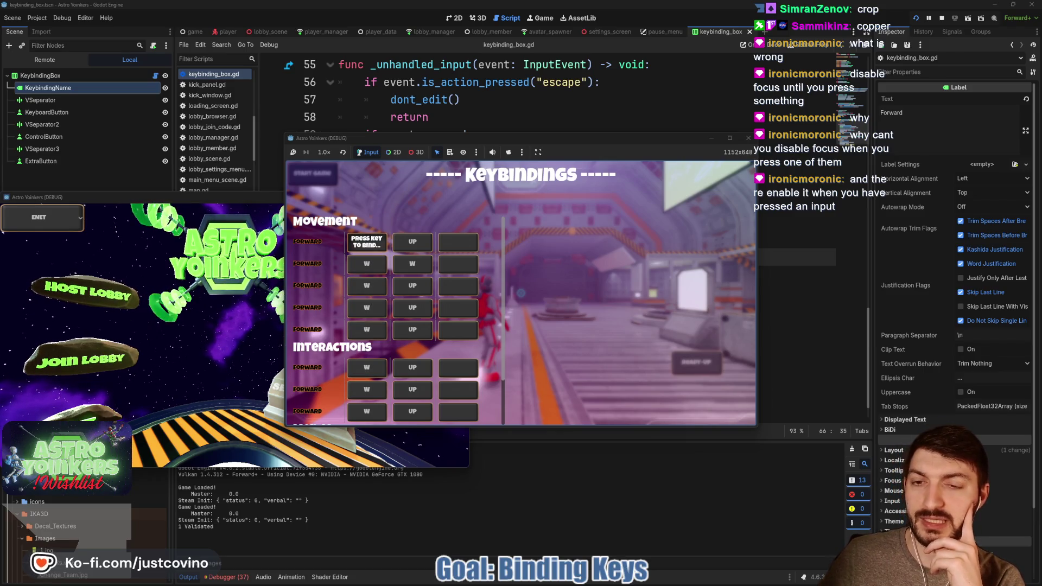
key(Escape)
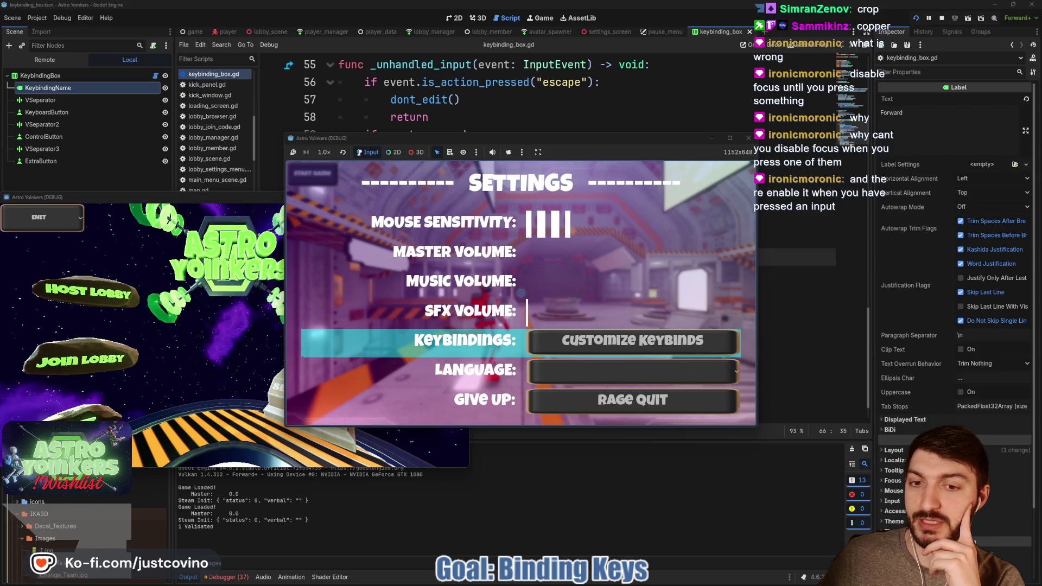
key(Return)
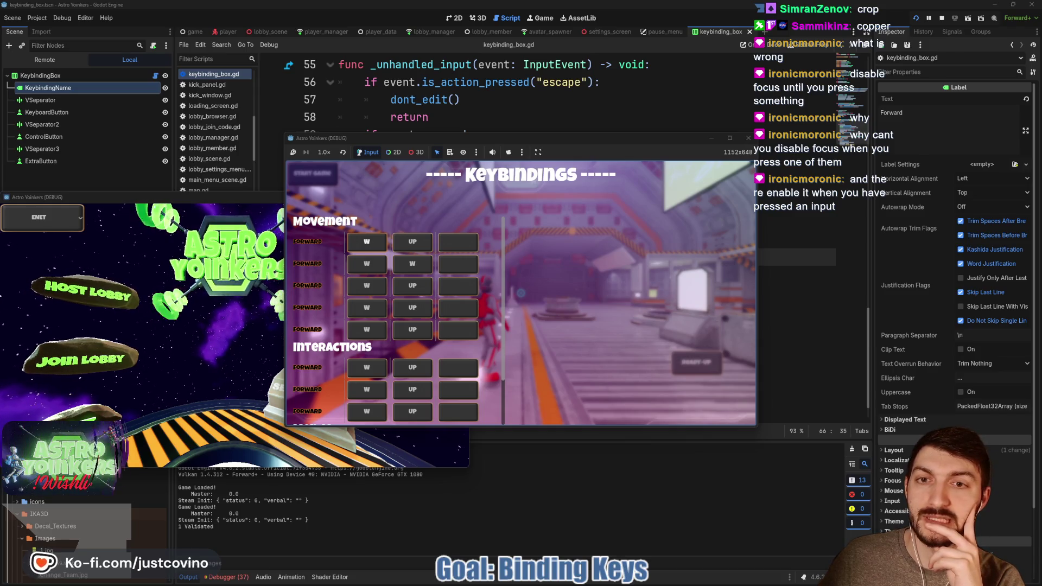
key(Return)
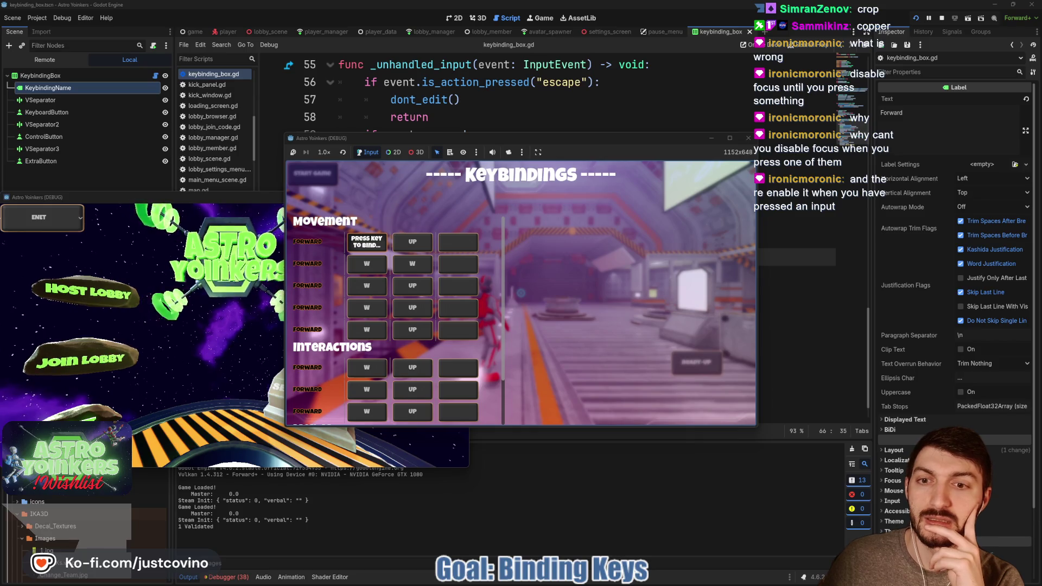
key(Escape)
key(Escape)
key(Escape)
key(Escape)
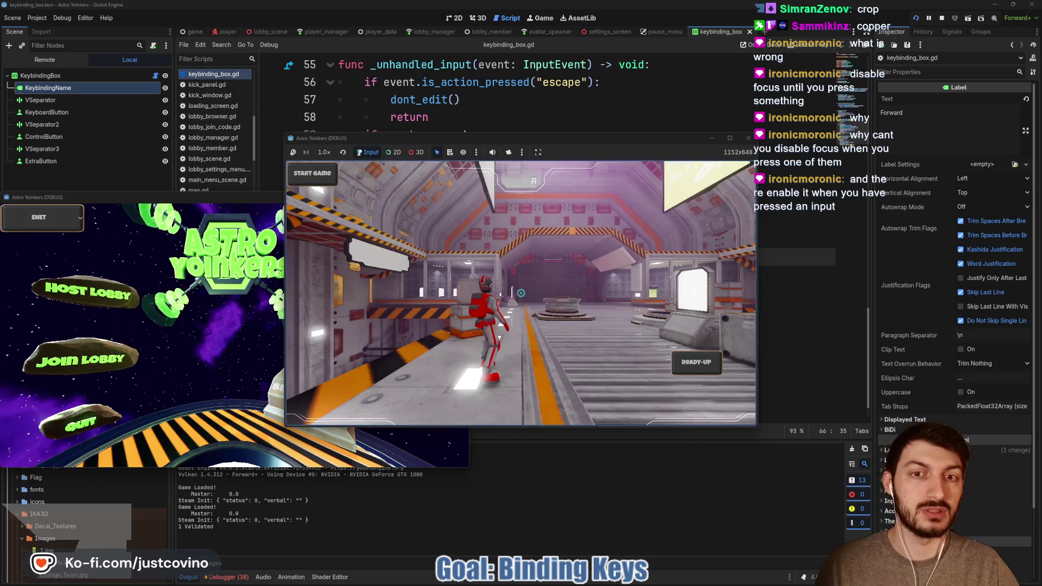
key(F8)
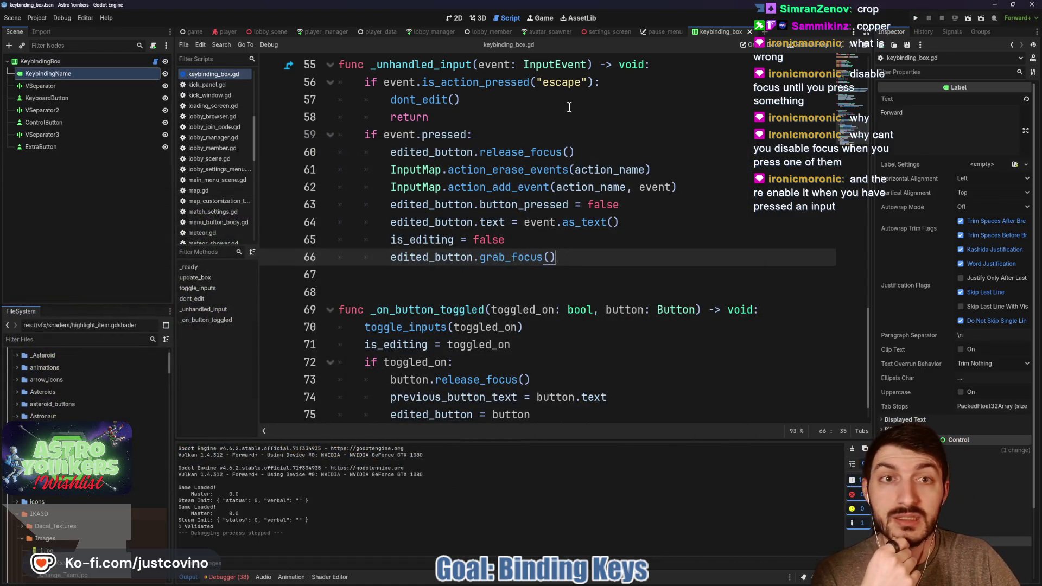
Switch to the pause_menu scene, select KeybindingsCustomizations, and view its layout in 2D.
click(629, 152)
click(662, 32)
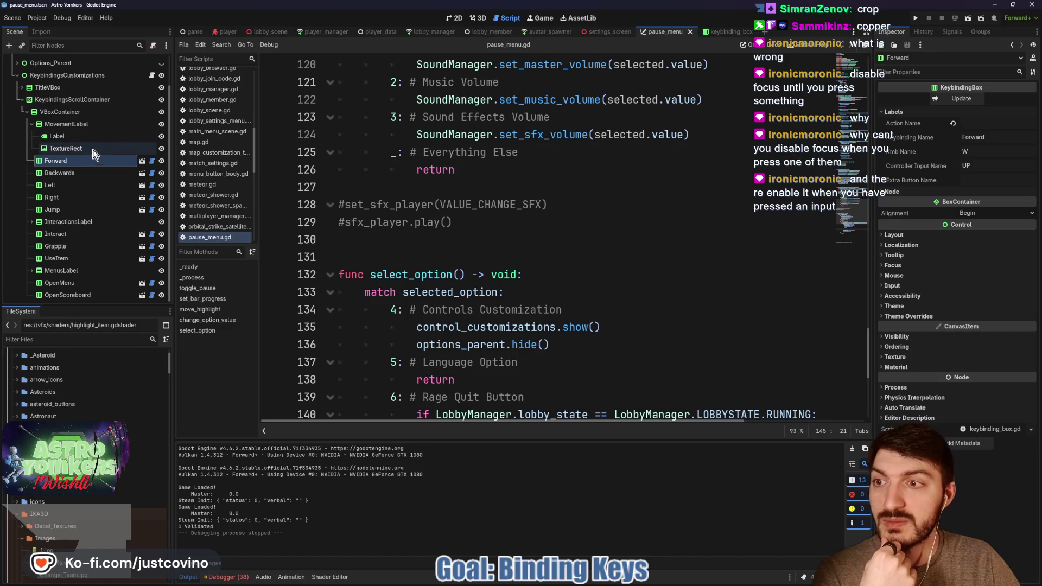
scroll(95, 154, up, 3)
click(105, 110)
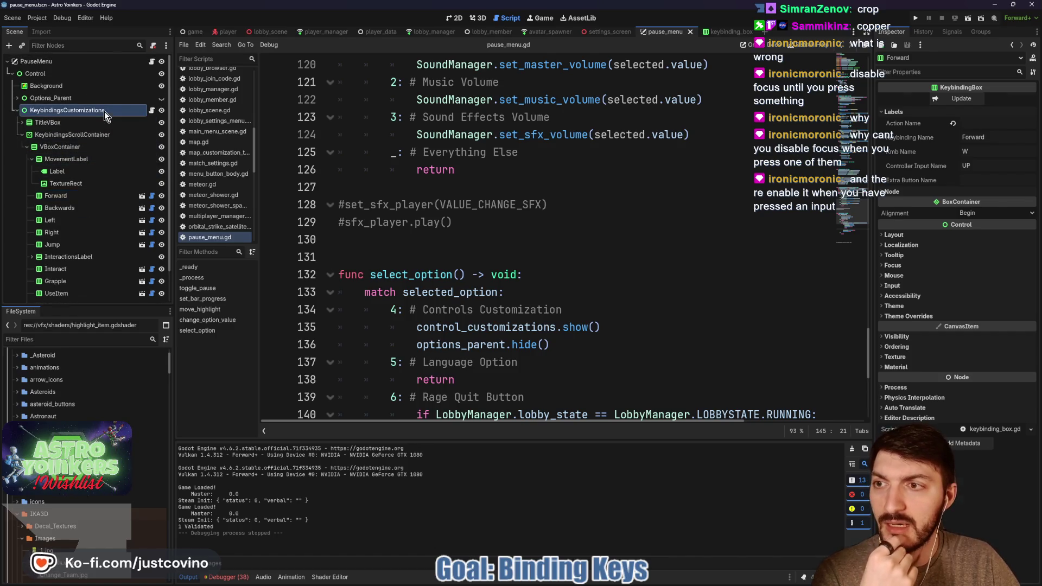
click(454, 17)
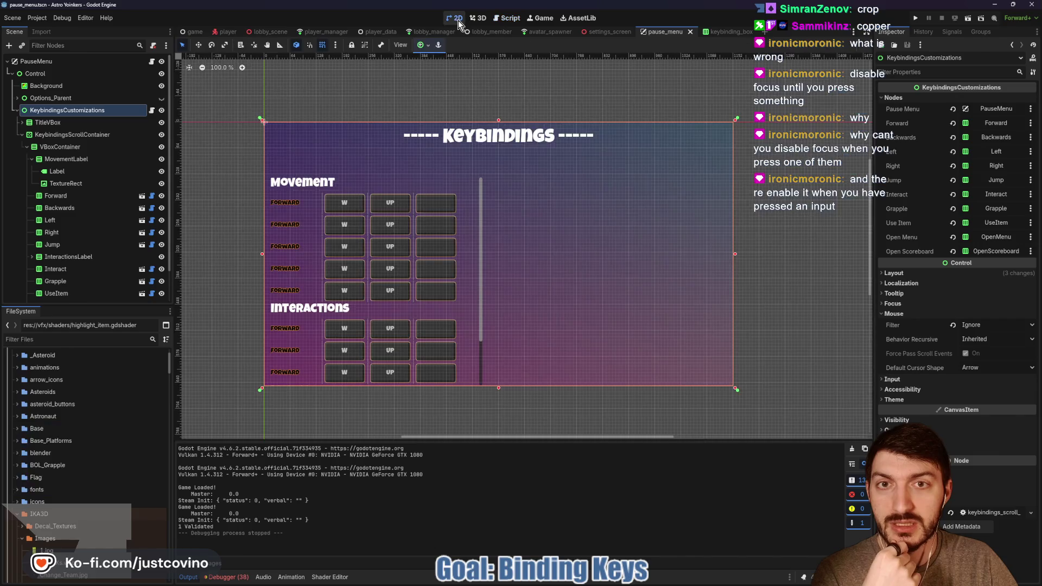
Open pause_menu.gd and go to the escape and toggle_pause handling in _process.
click(153, 63)
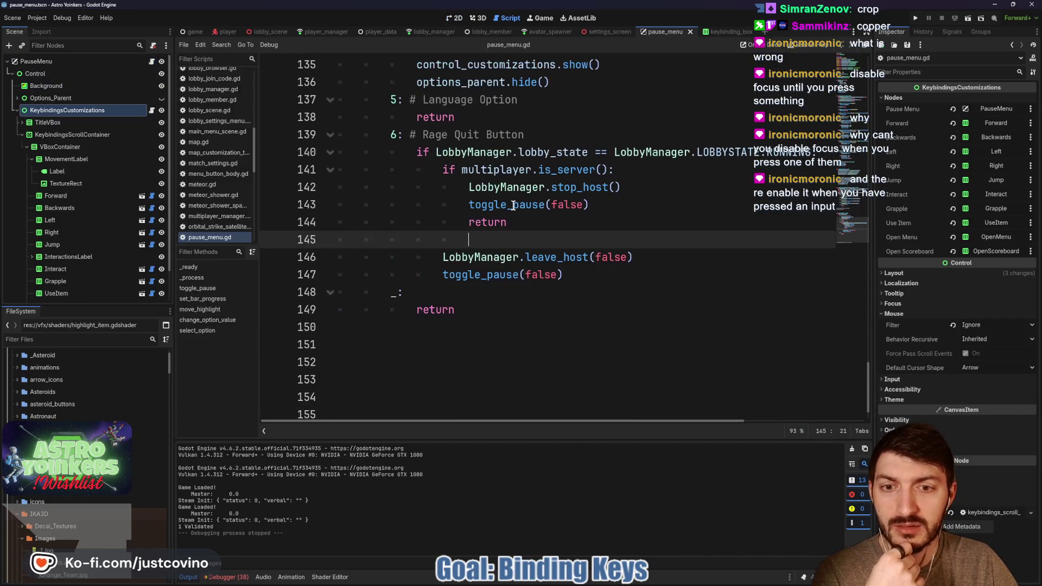
scroll(512, 205, up, 12)
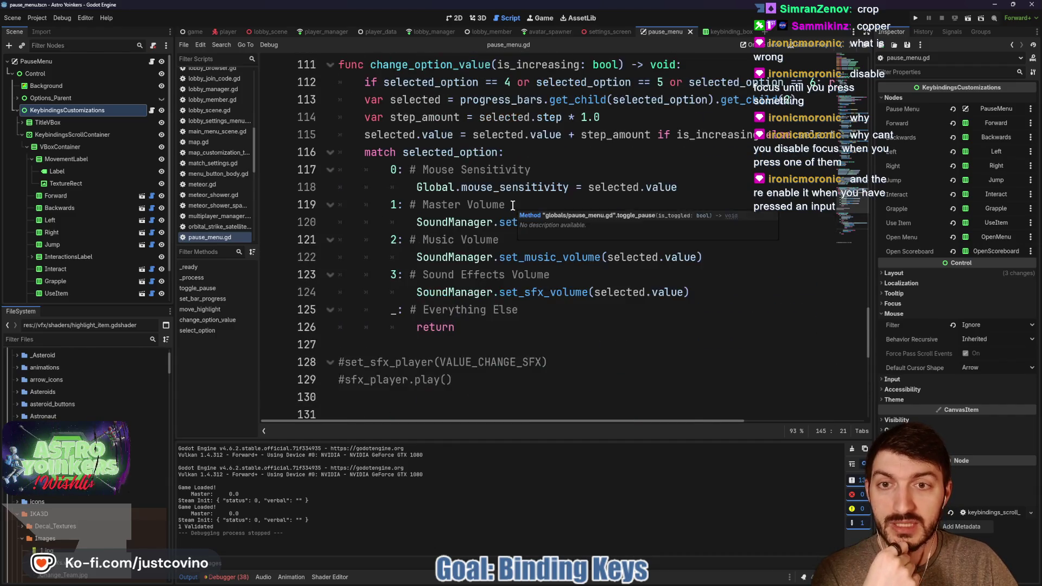
scroll(512, 206, up, 11)
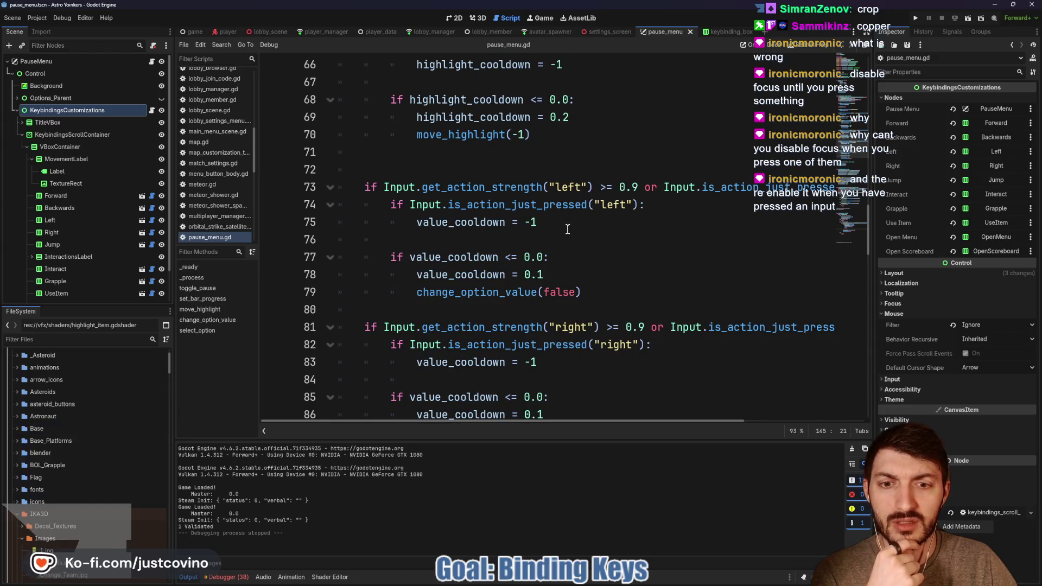
scroll(567, 229, up, 5)
scroll(567, 229, up, 4)
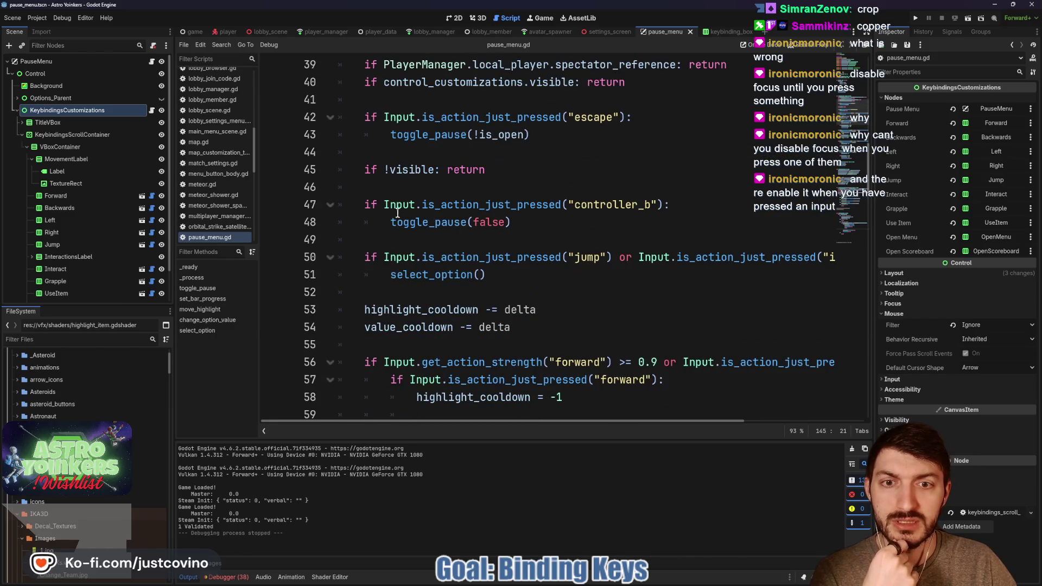
scroll(446, 221, up, 1)
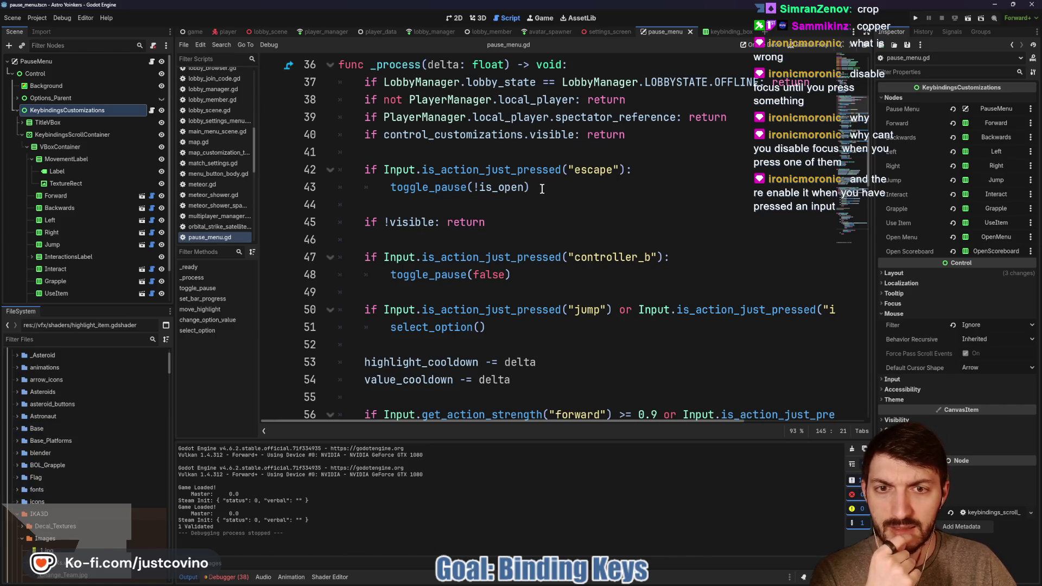
click(648, 170)
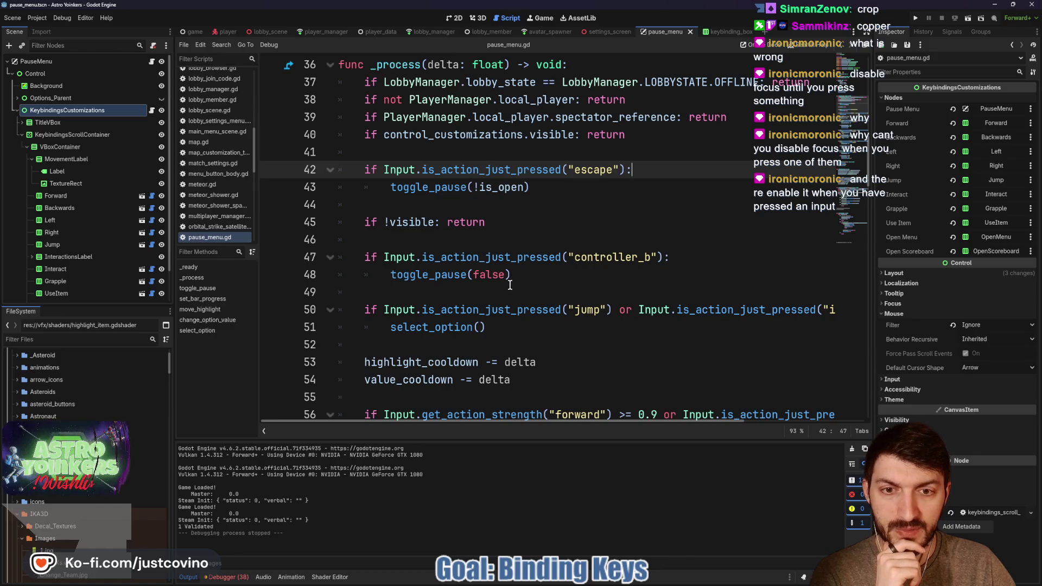
click(450, 274)
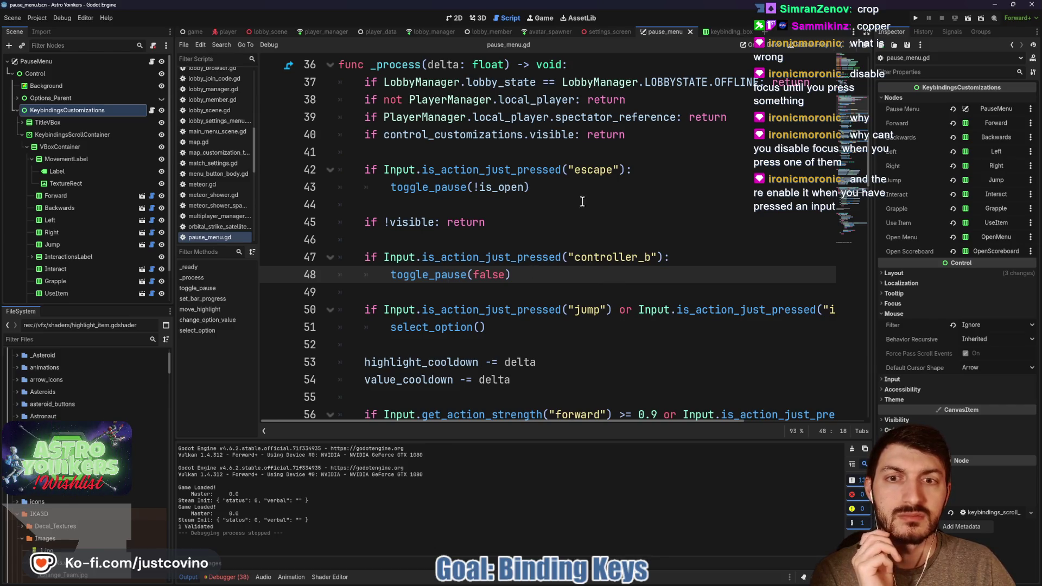
Add an exported keybindings_customizations reference at line 12, discarding an unfinished if line.
click(655, 169)
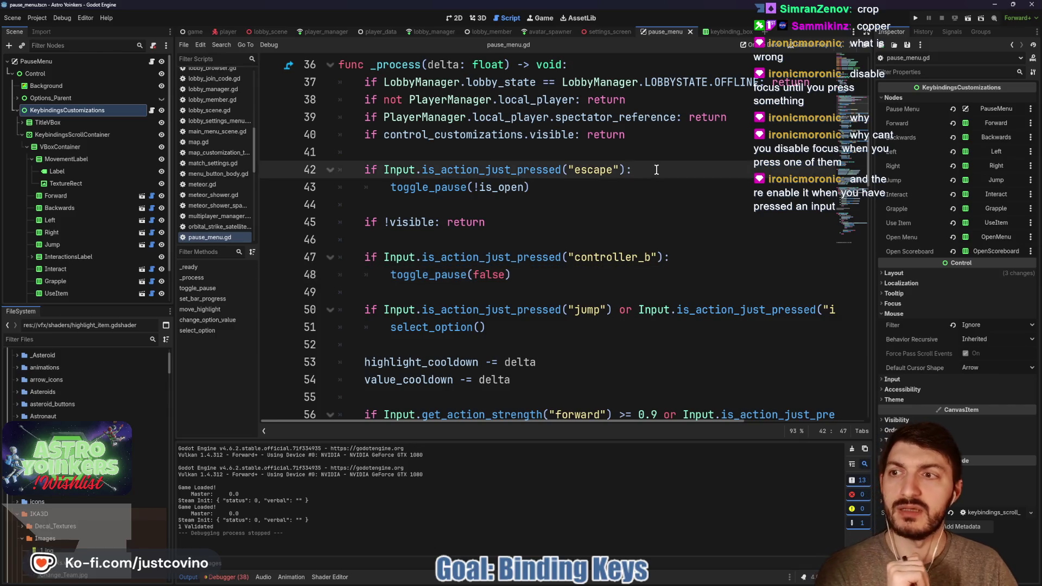
key(Return)
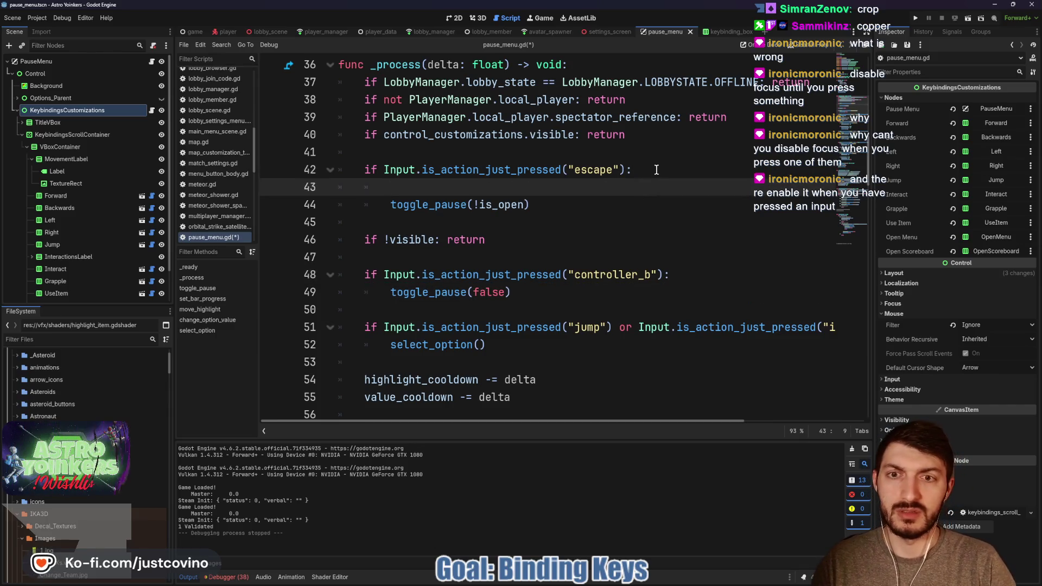
text(if keybin)
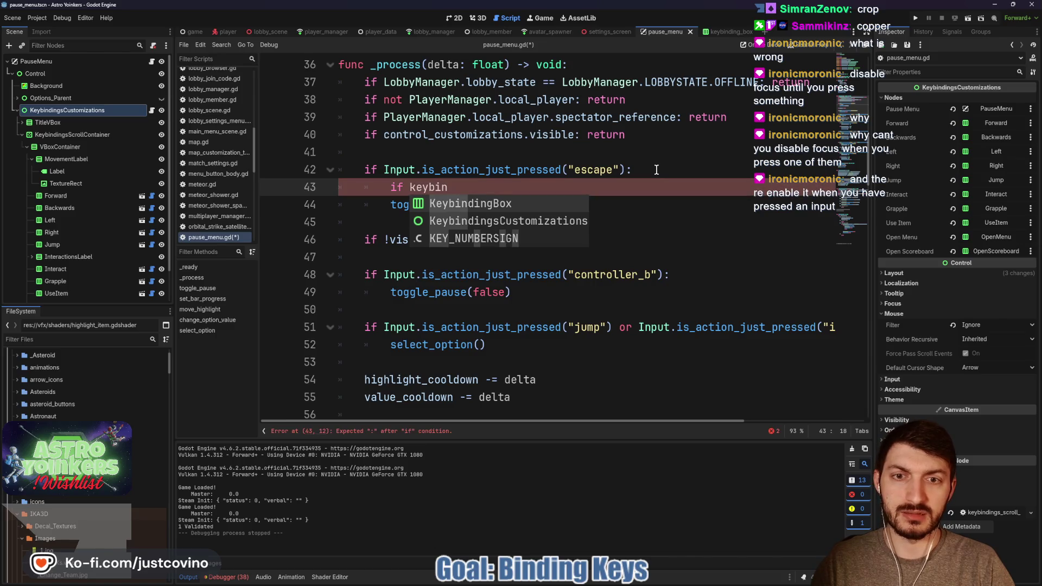
key(Down)
key(Return)
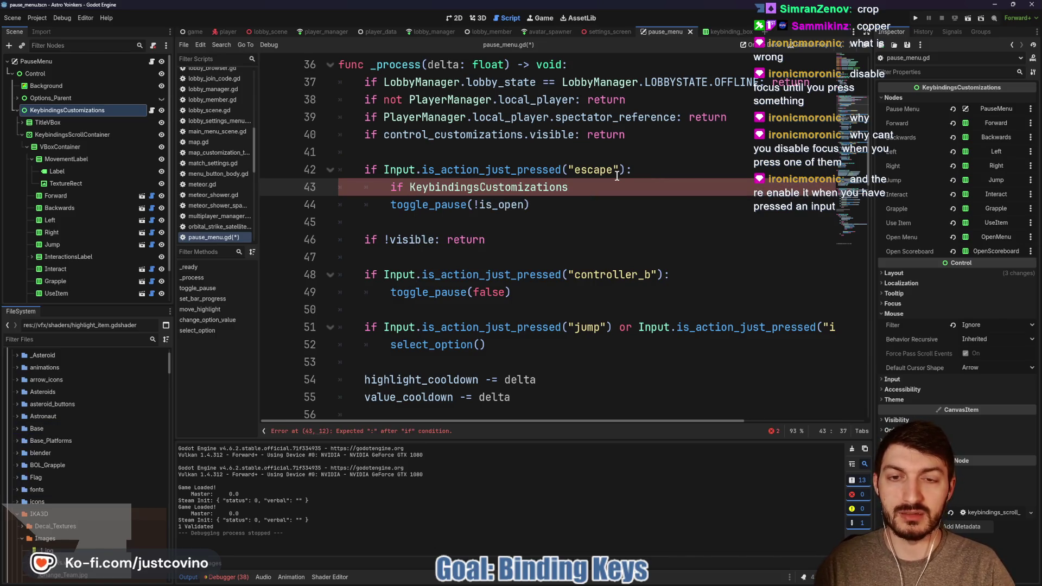
key(shift+Home)
key(BackSpace)
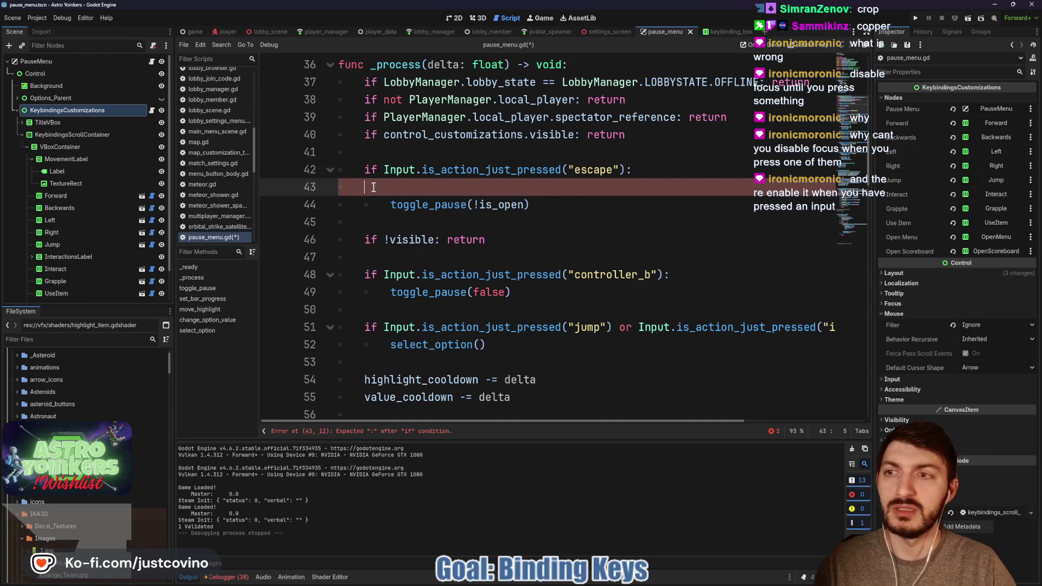
scroll(450, 196, up, 10)
click(375, 263)
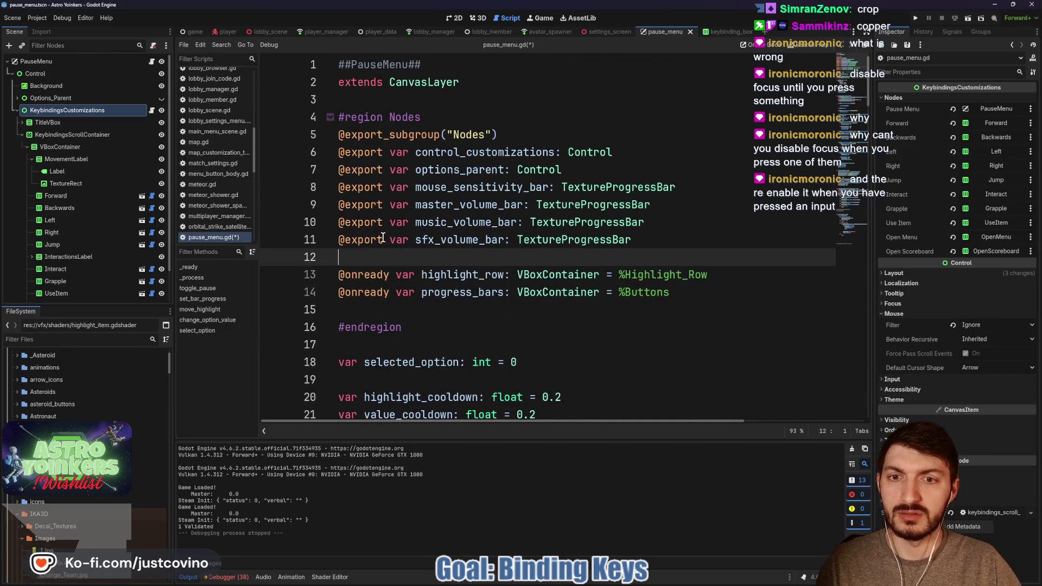
mouse_move(67, 110)
mouse_down()
mouse_move(359, 220)
mouse_move(362, 258)
mouse_up()
Add 'if keybindings_customizations.visible: return' under the escape check.
scroll(463, 270, down, 4)
scroll(462, 271, down, 4)
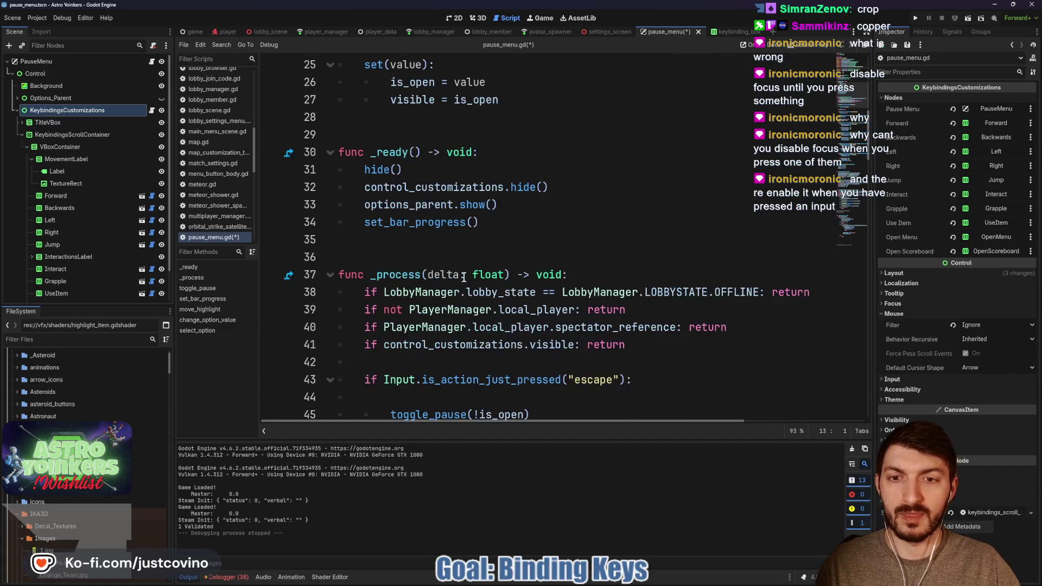
scroll(459, 260, down, 4)
click(466, 190)
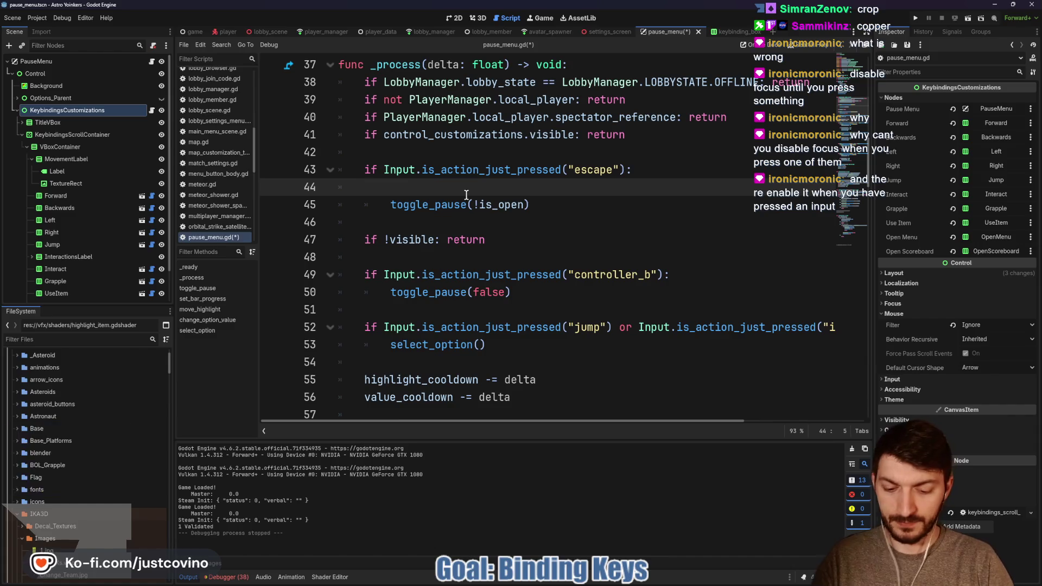
text(if keybindings_customizations)
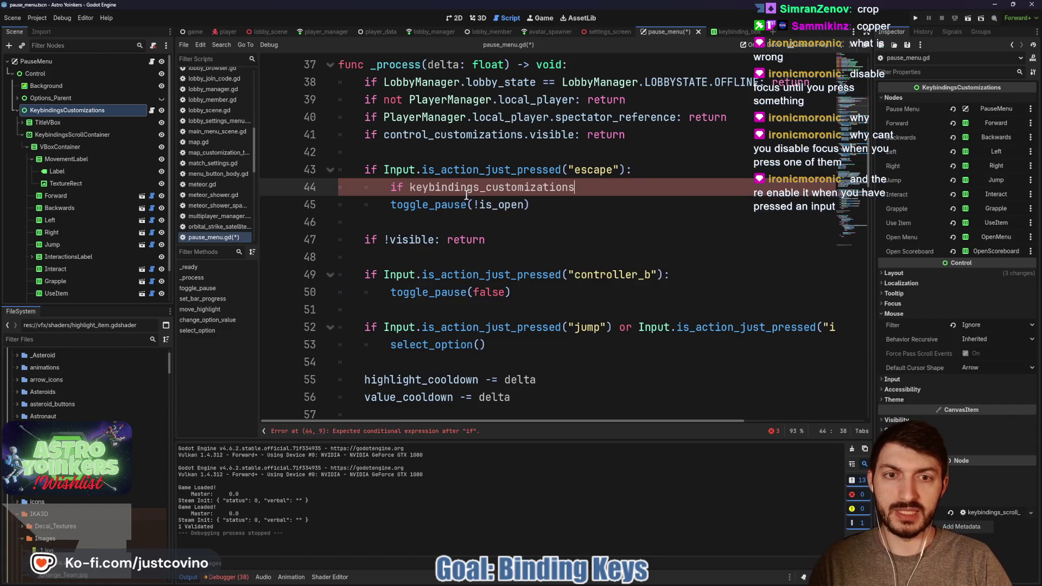
text(.visible: )
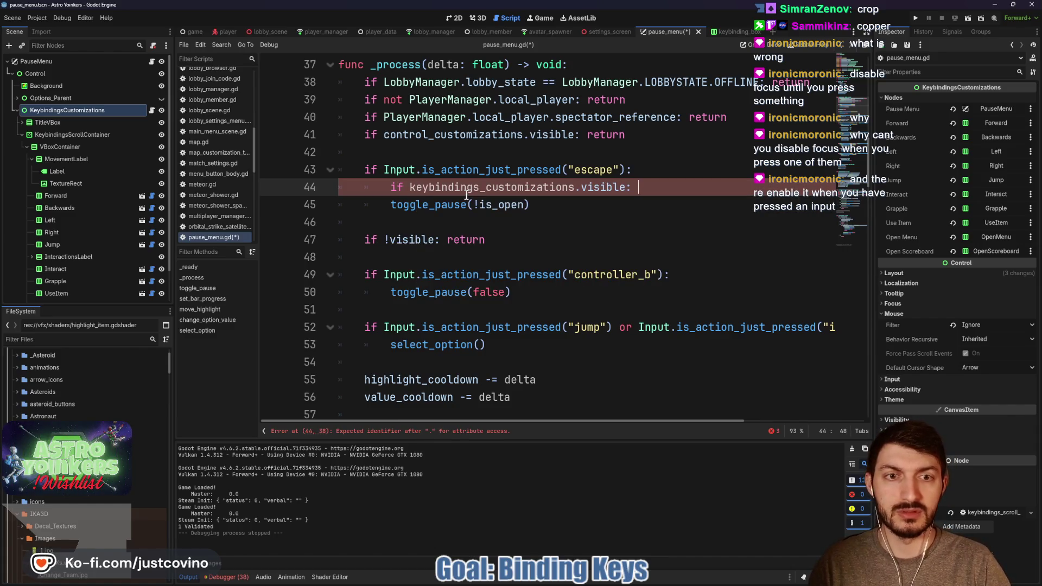
text(return)
Copy the visibility guard under the controller_b check, save pause_menu.gd, and hide the panel.
drag(677, 187, 389, 188)
key(ctrl+c)
click(702, 274)
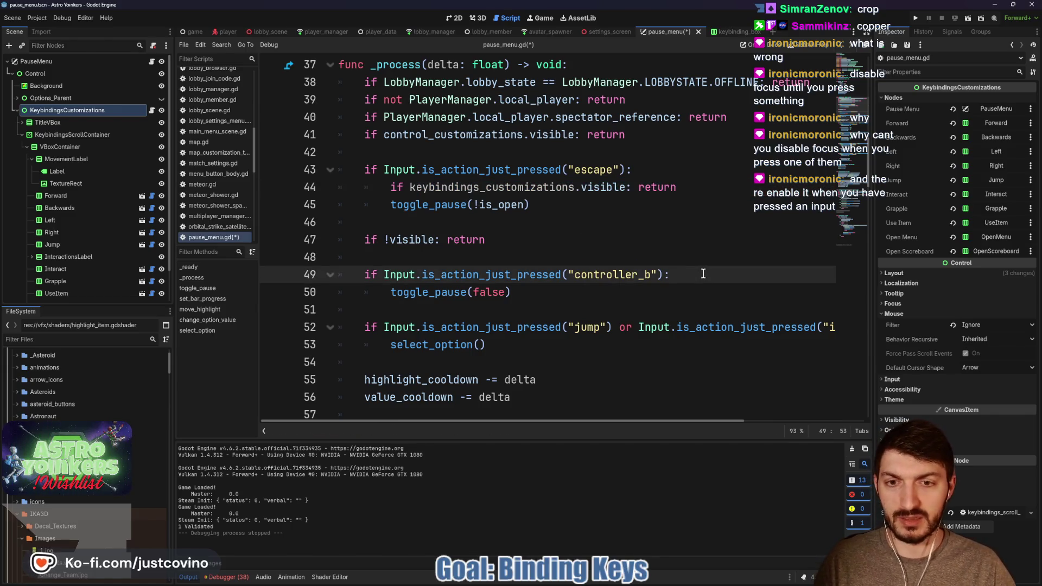
key(Return)
key(ctrl+v)
key(ctrl+s)
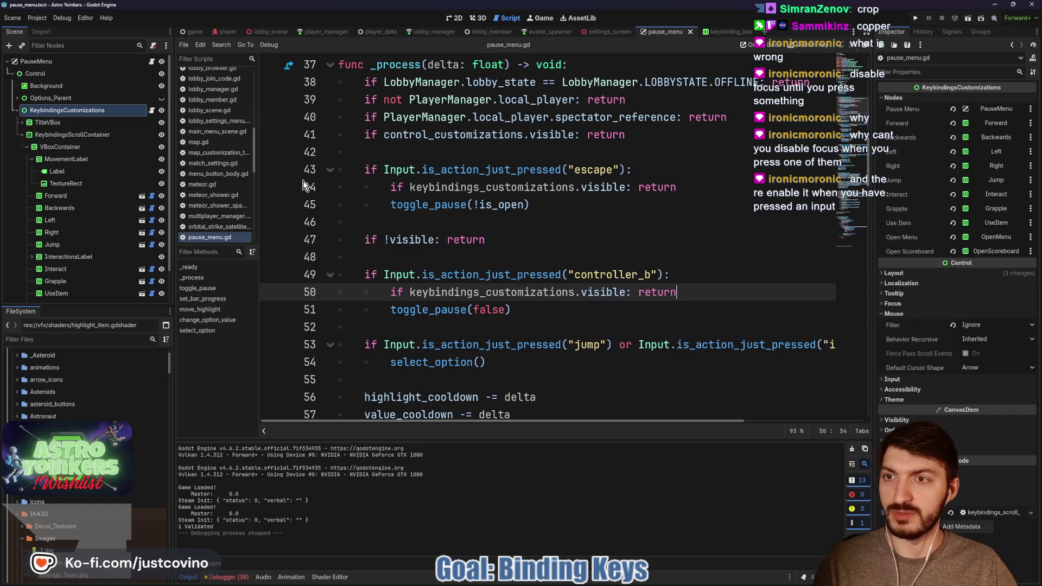
click(161, 110)
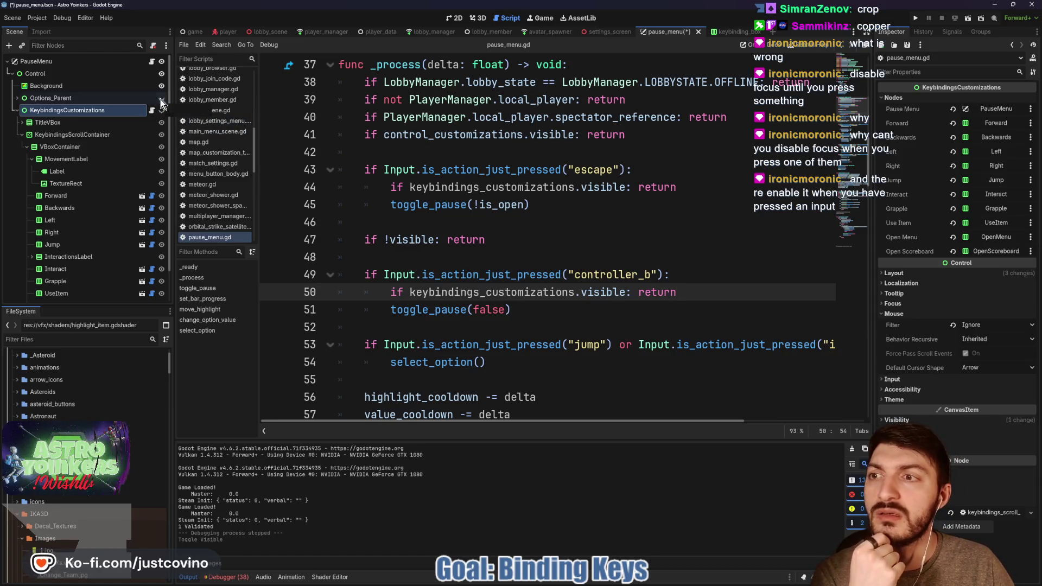
Show the pause menu scene in 2D, run the game, and host a lobby.
click(455, 18)
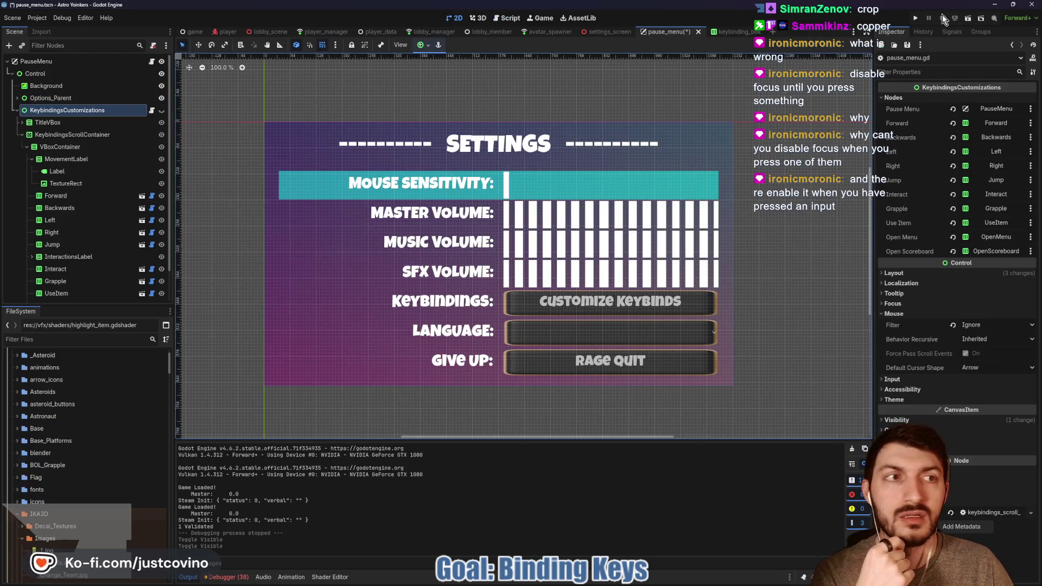
click(913, 16)
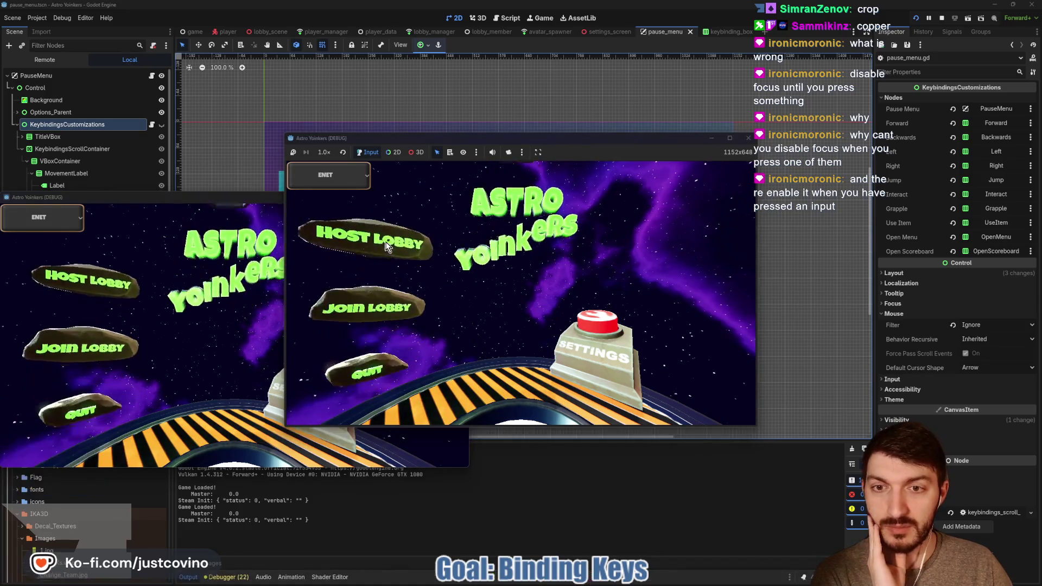
click(365, 233)
click(512, 251)
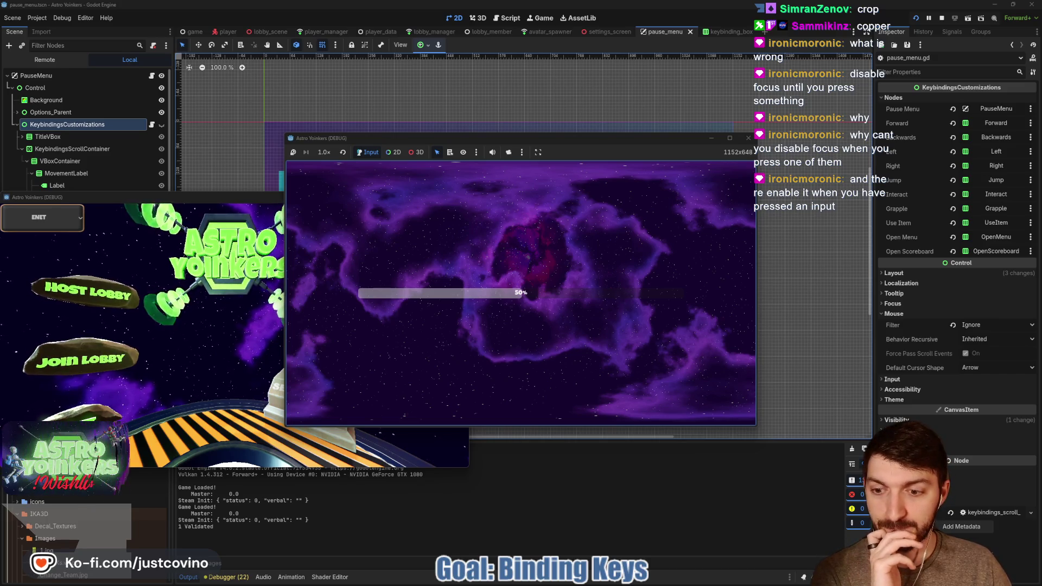
Open Keybindings from the in-game Settings, back out with Escape, and stop the game.
key(Escape)
key(Down)
key(Down)
key(Down)
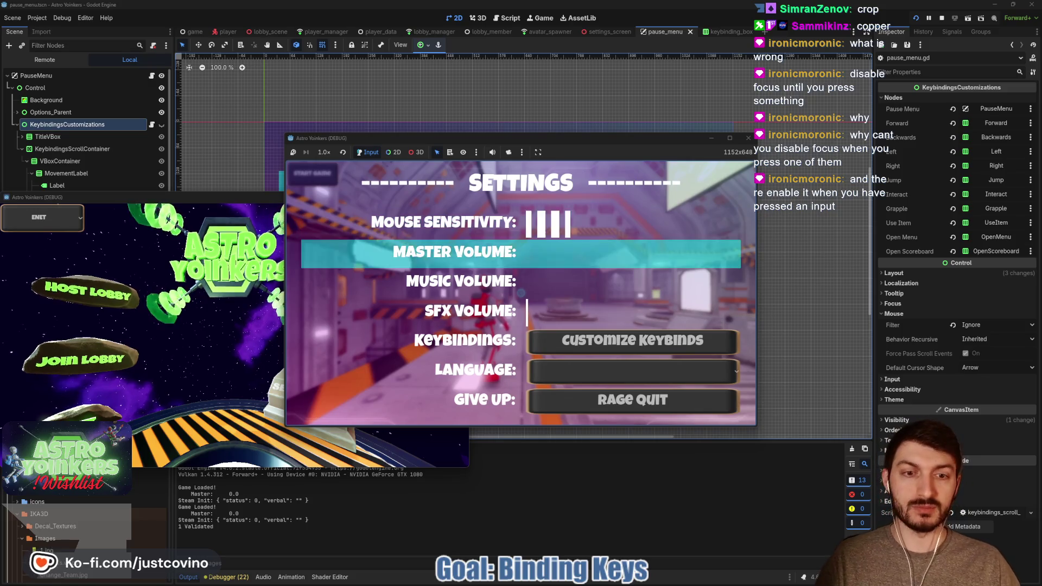
key(Return)
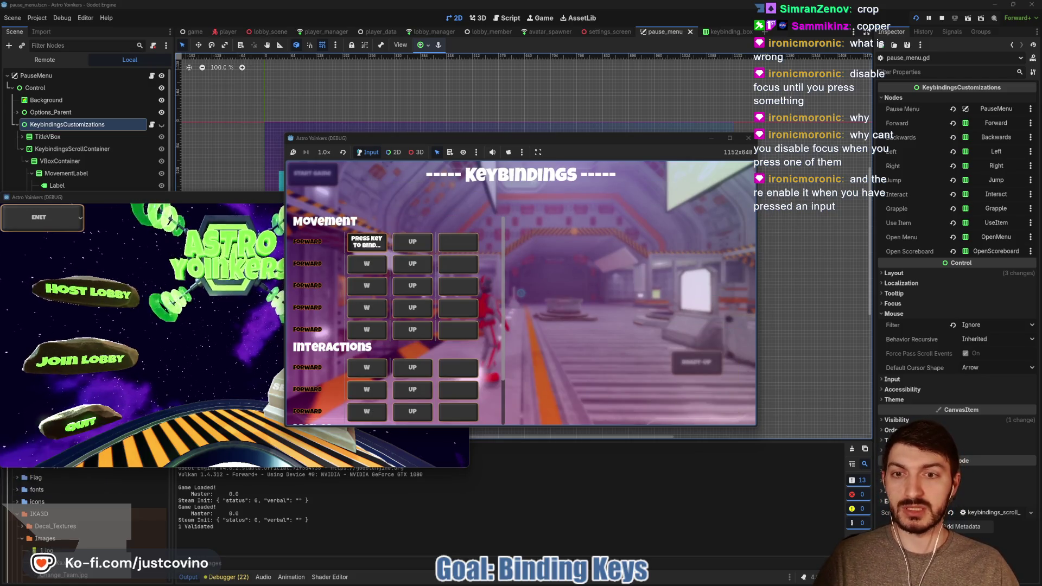
key(Escape)
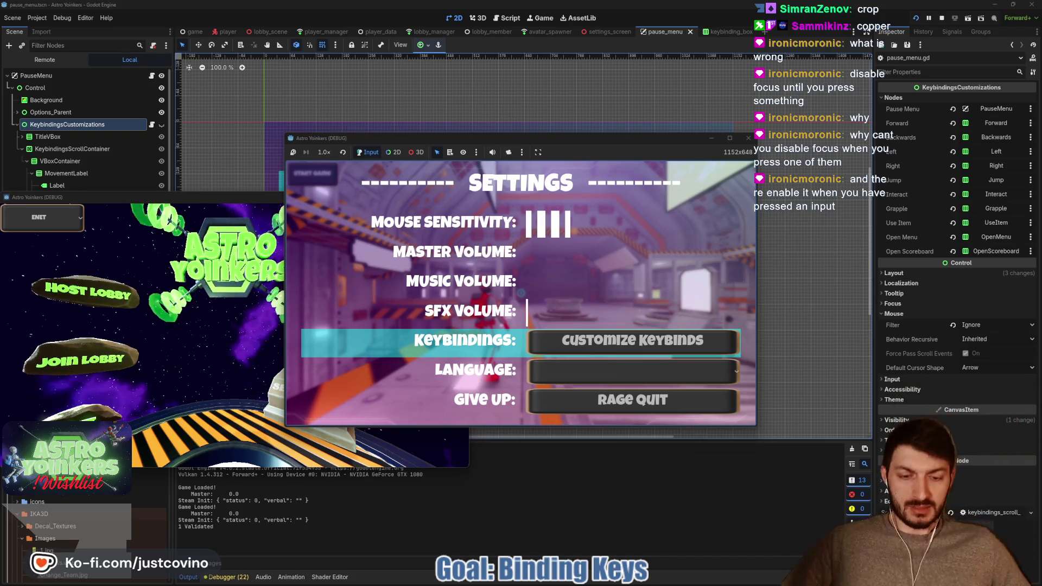
key(F8)
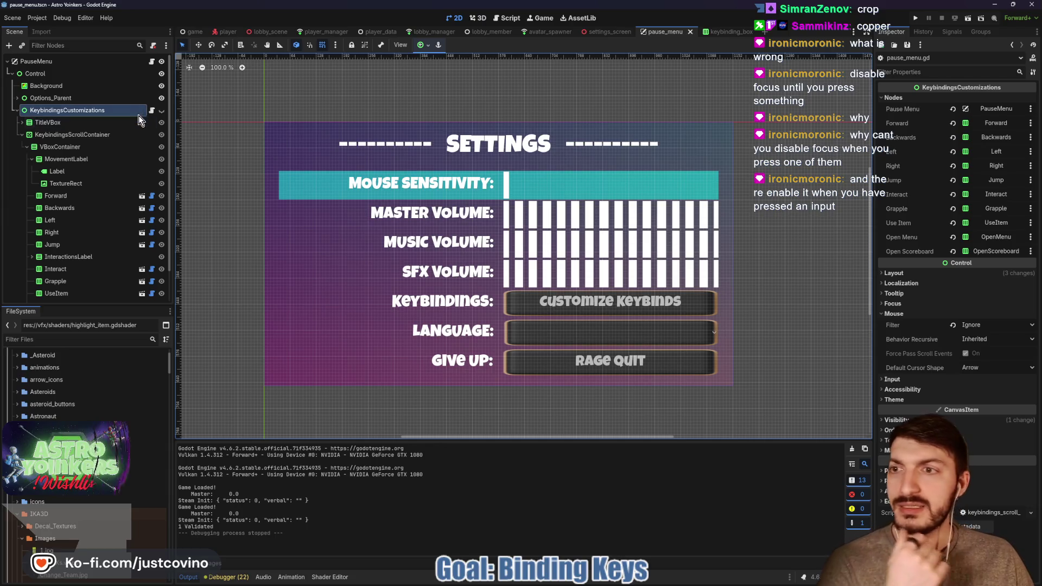
In keybindings_scroll_container.gd, add 'if is_editing: return' at the top of _process and save.
key(ctrl+F3)
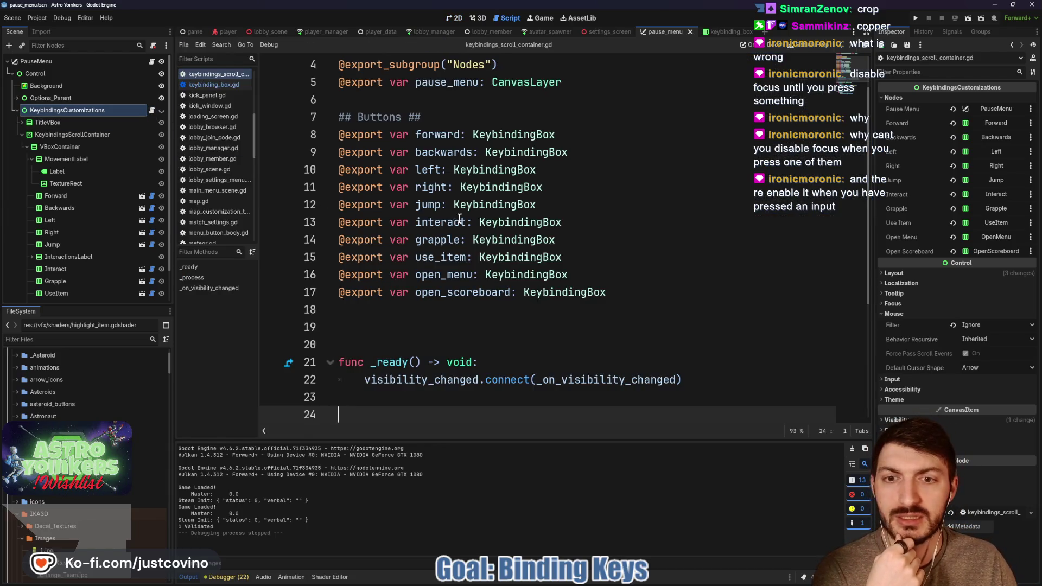
scroll(459, 219, down, 4)
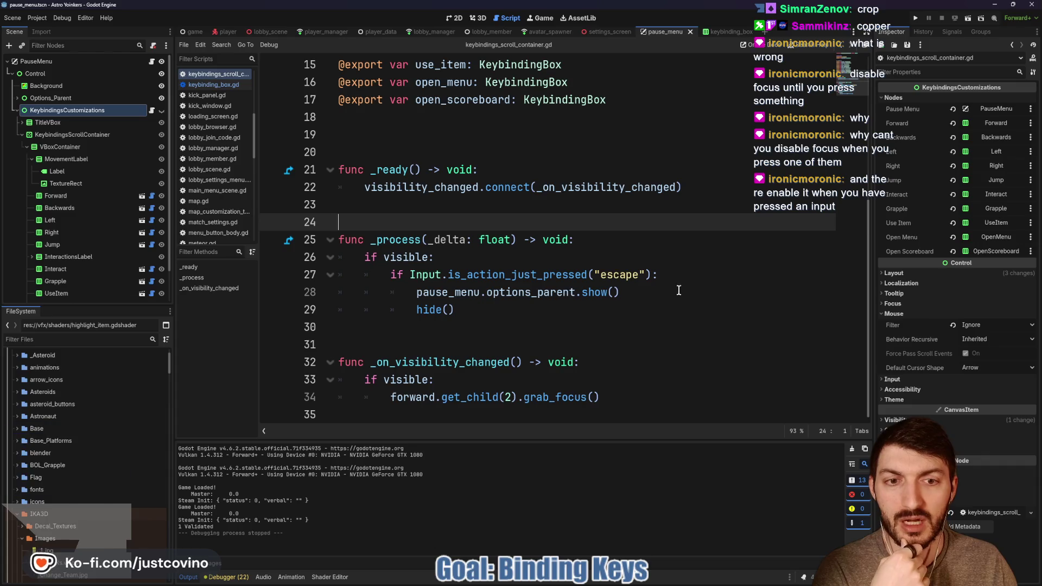
drag(624, 291, 337, 257)
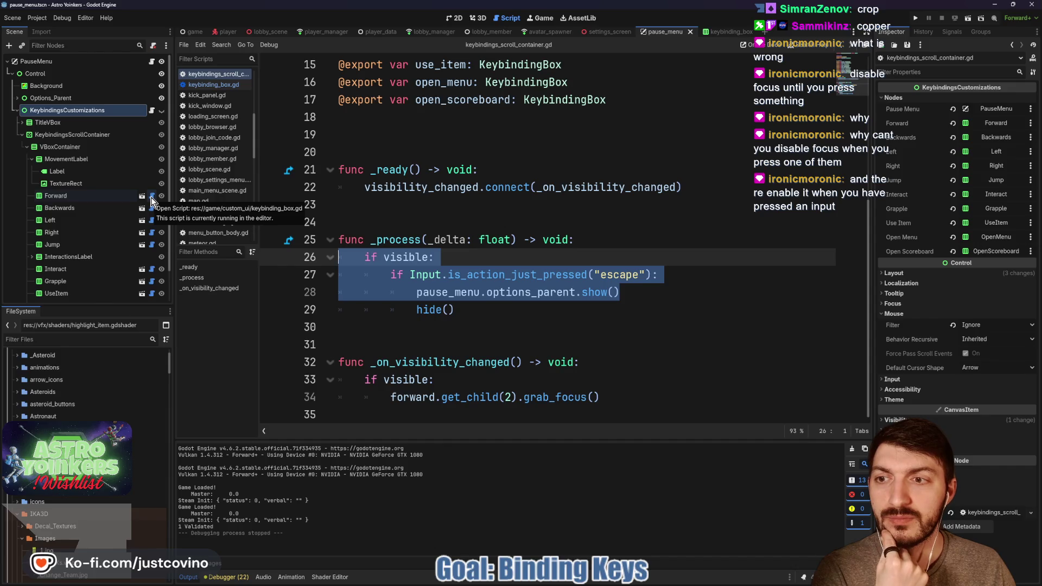
click(676, 284)
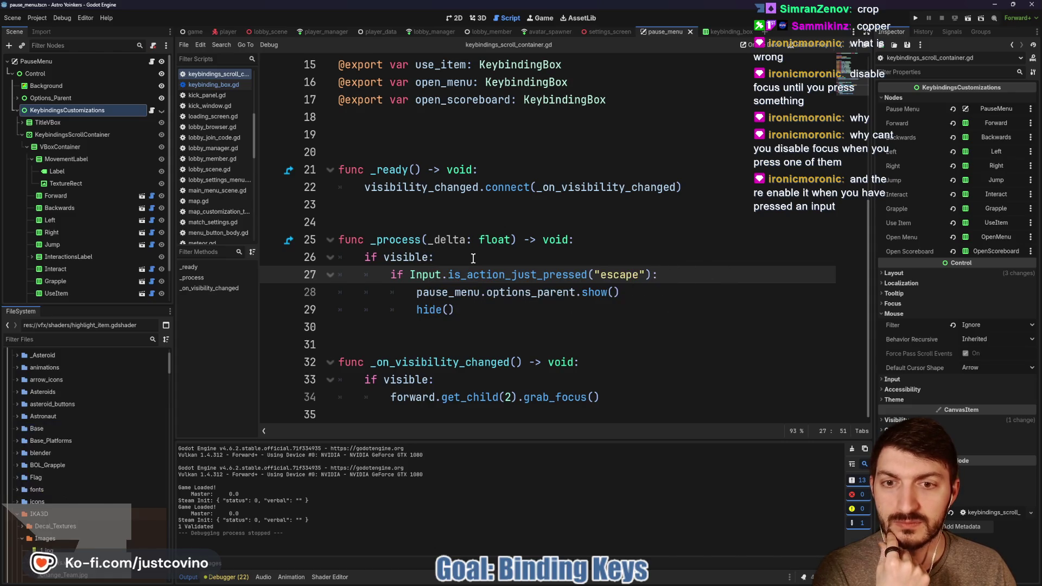
click(586, 239)
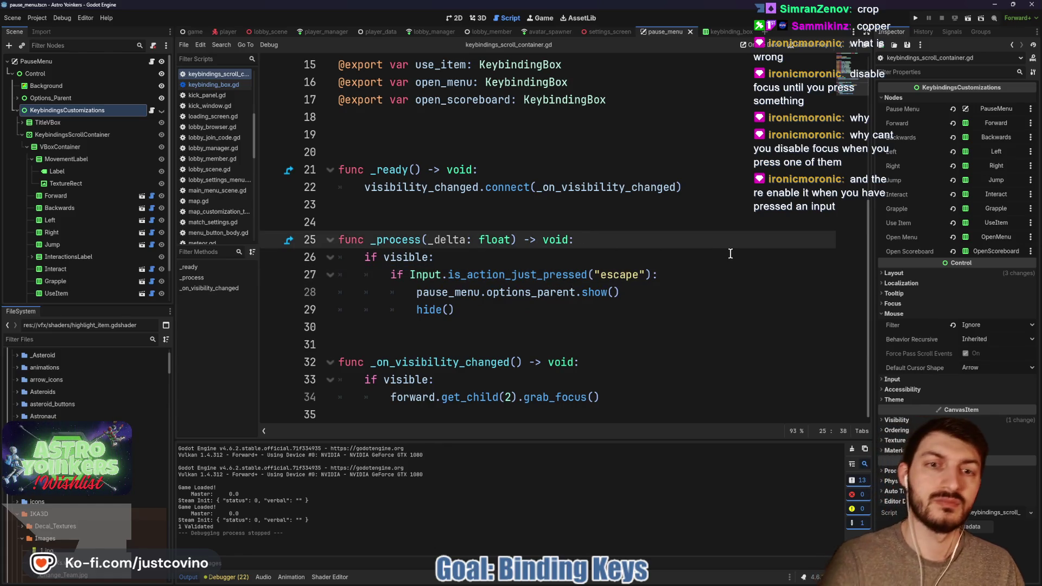
key(Return)
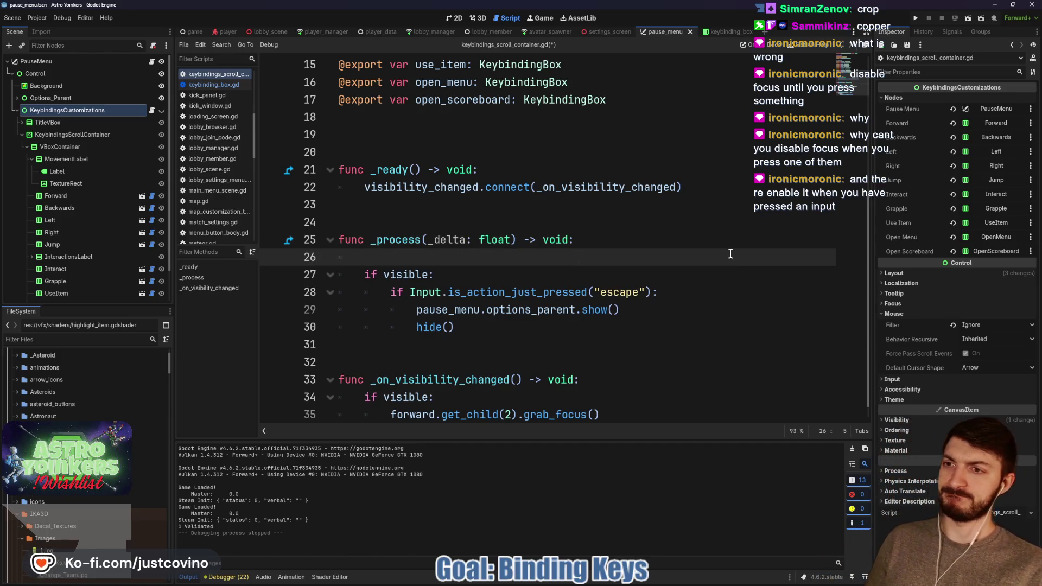
text(if is_e)
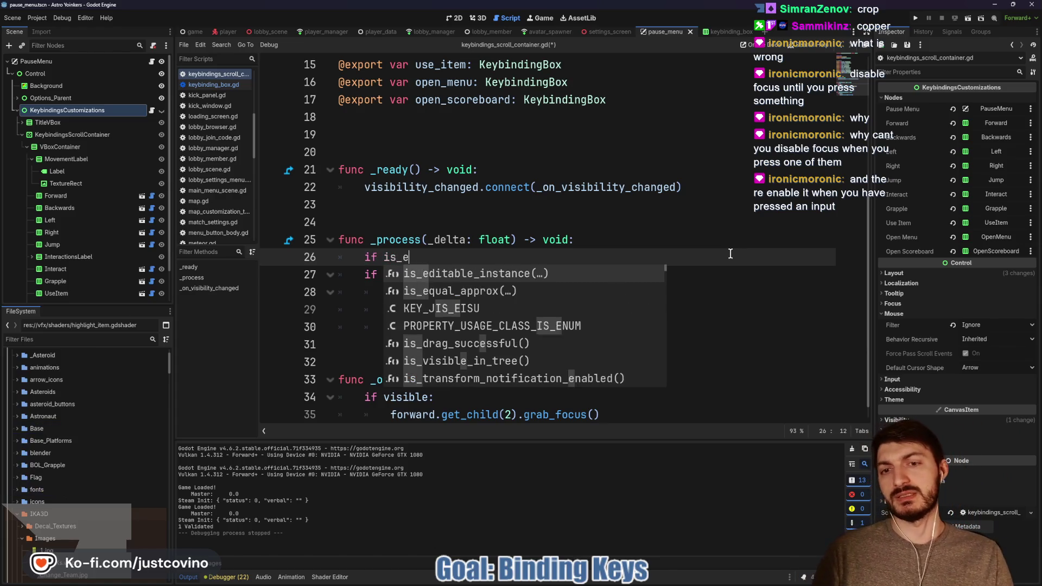
text(diting)
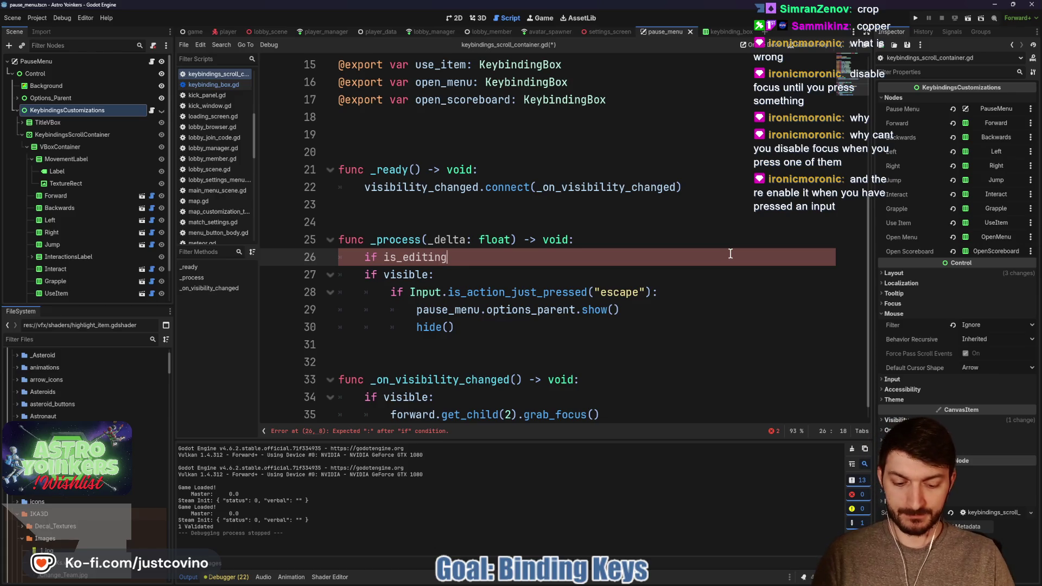
text(: return)
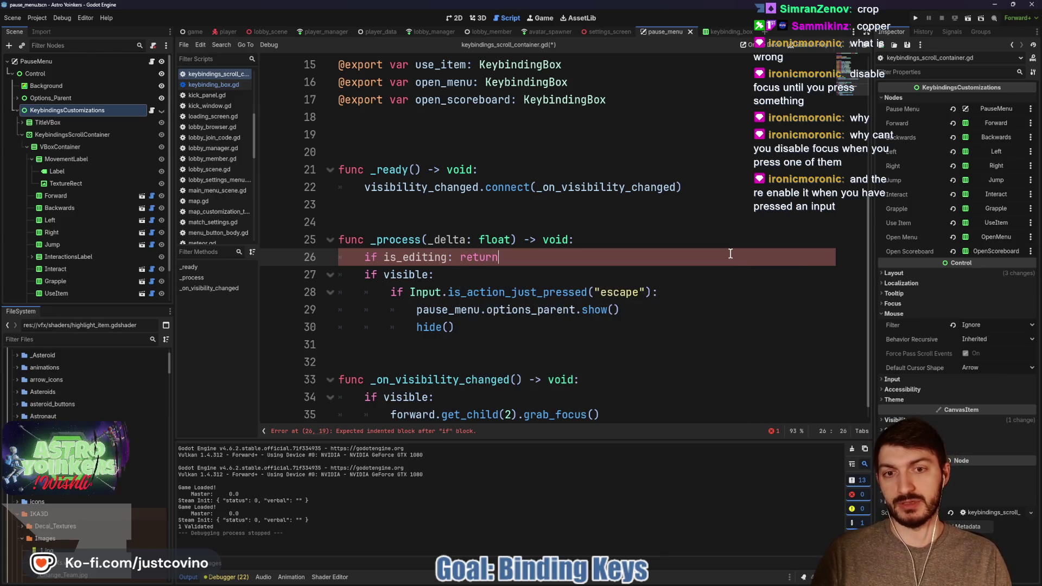
key(ctrl+s)
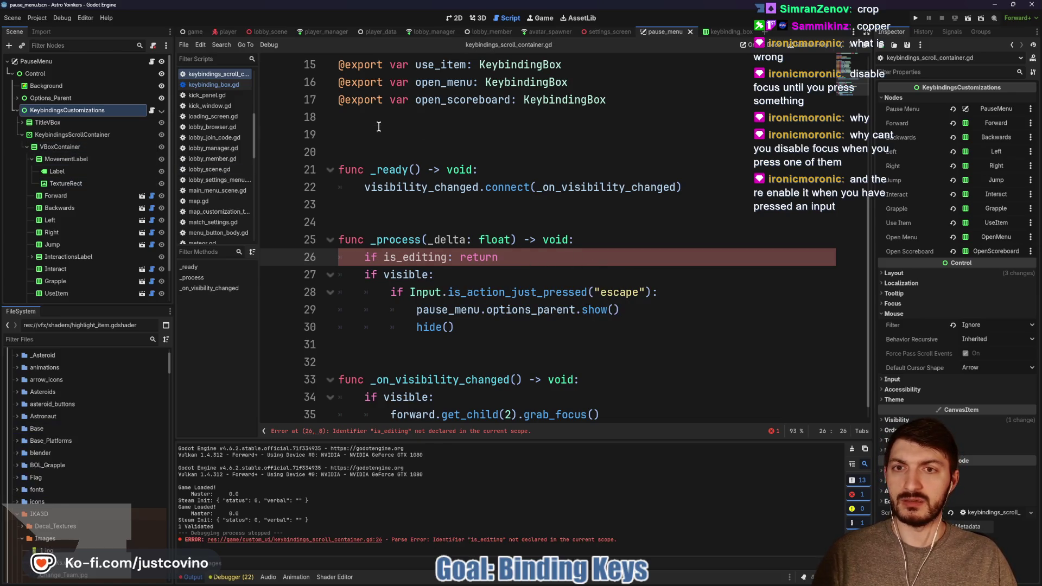
Declare 'var is_editing: bool = false' on line 19 and save the script.
click(379, 133)
text(var is_)
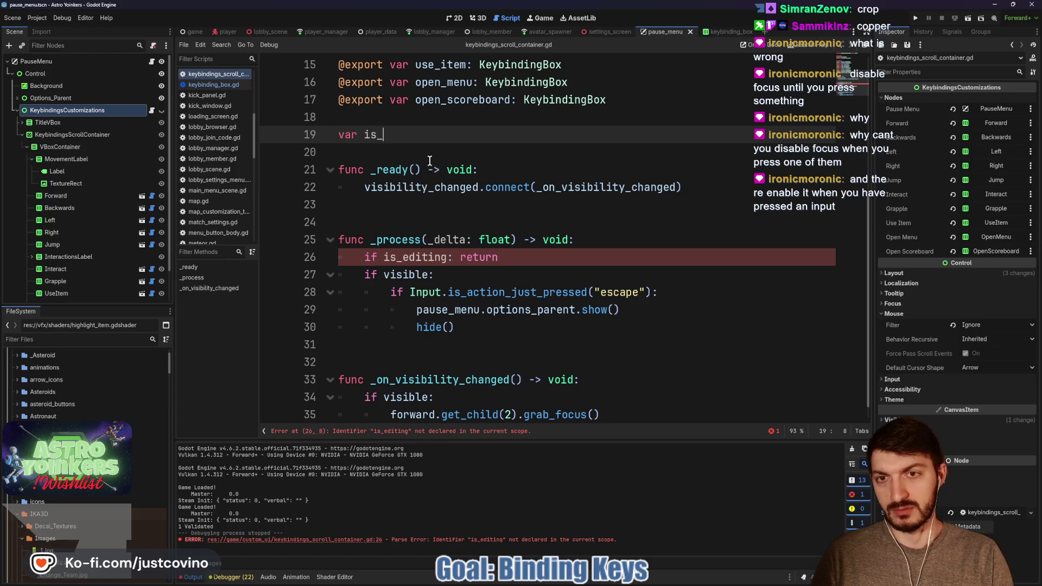
text(editing: bool = false)
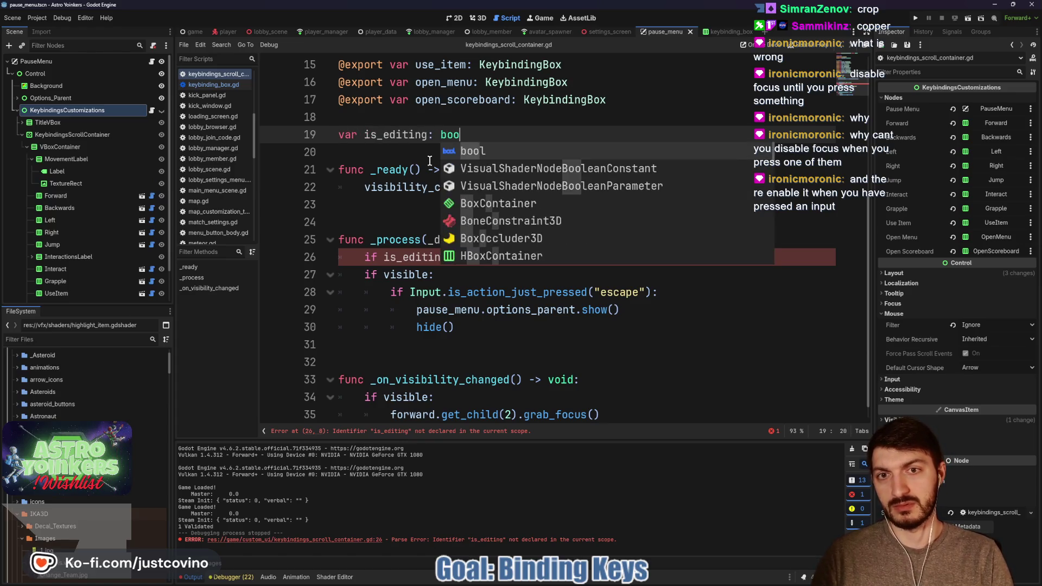
click(398, 152)
key(ctrl+s)
key(Return)
key(ctrl+s)
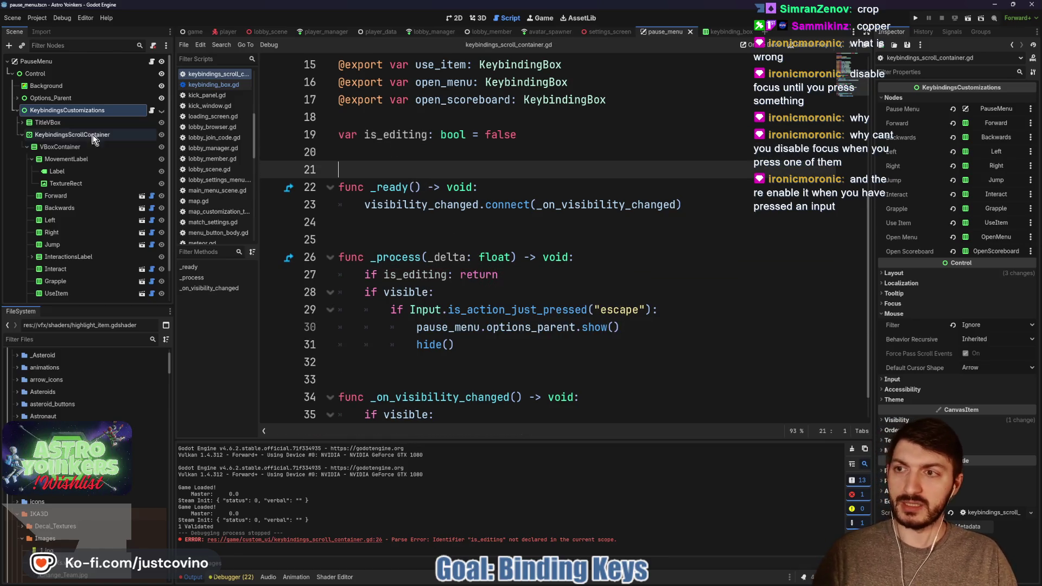
Open keybinding_box.gd and add an exported keybindings_customizations reference to the KeybindingsCustomizations node.
click(152, 195)
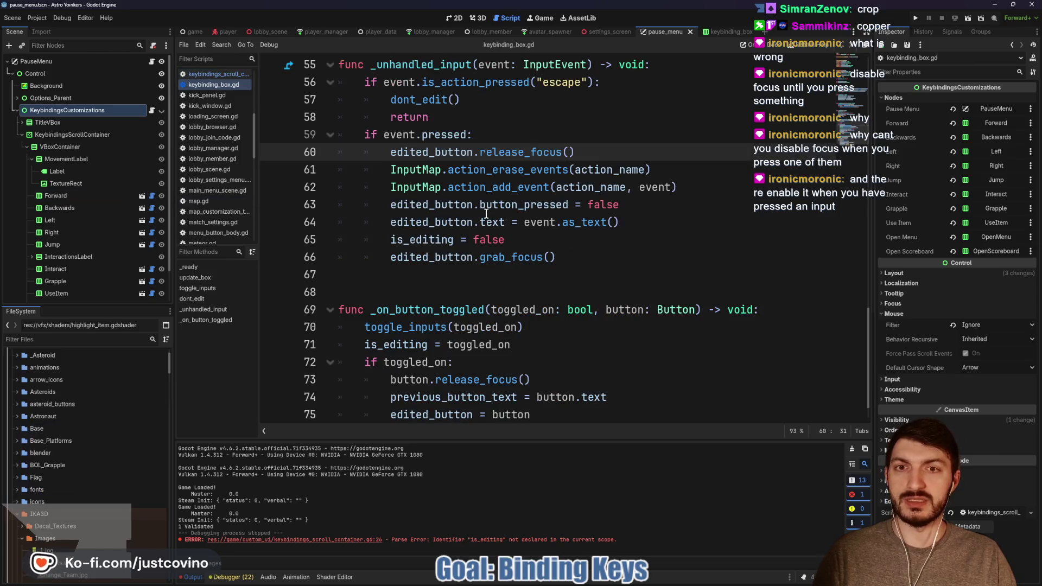
scroll(479, 211, up, 10)
scroll(478, 211, up, 3)
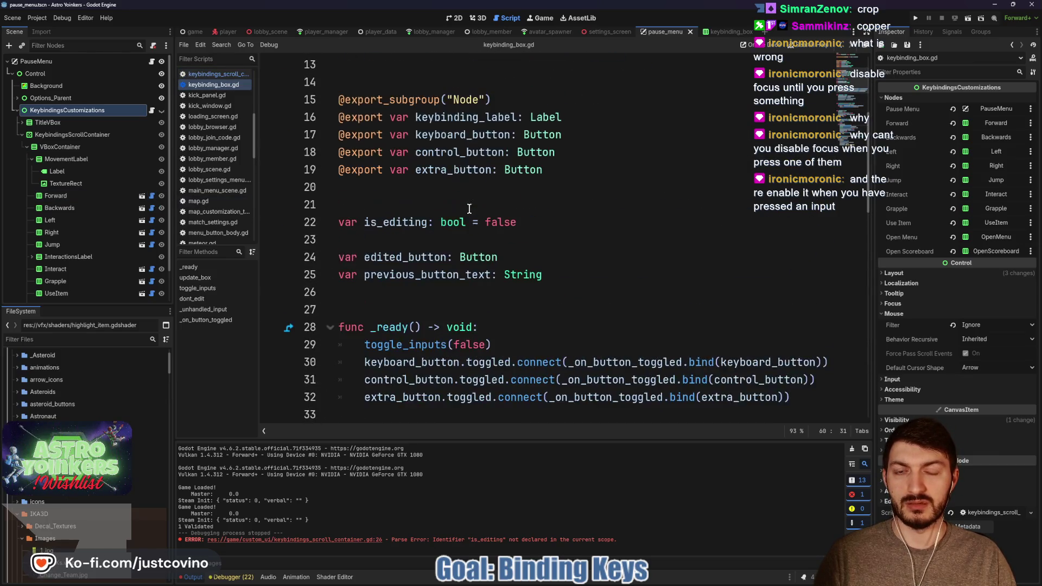
double_click(386, 223)
scroll(584, 221, down, 6)
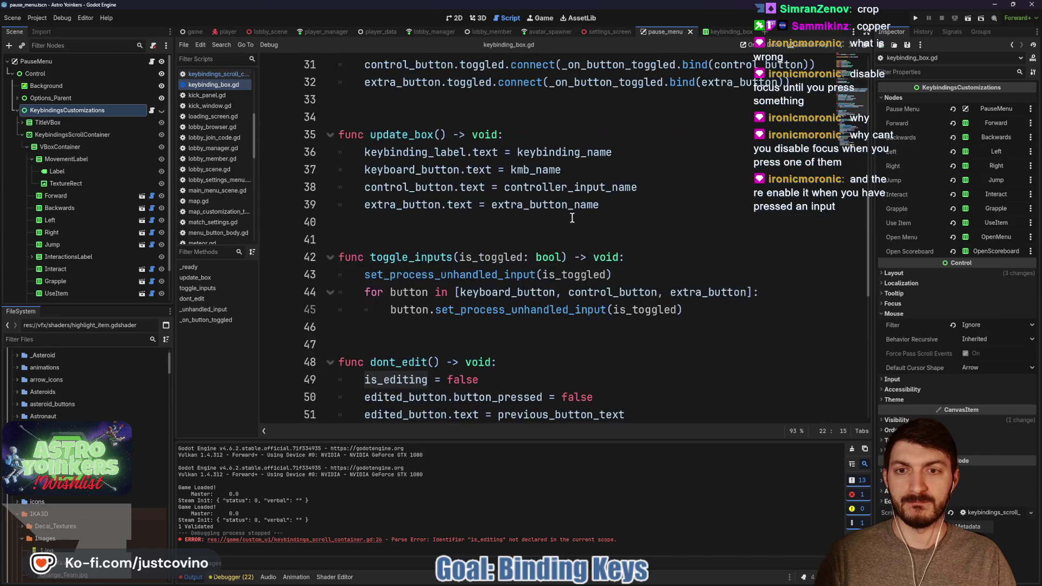
scroll(572, 218, down, 3)
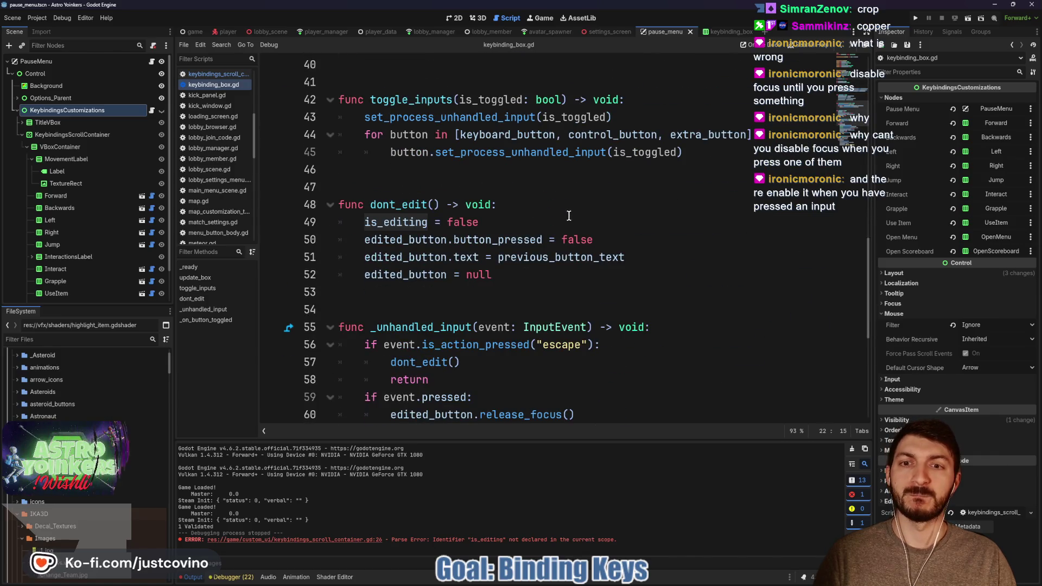
scroll(567, 215, up, 3)
scroll(567, 215, up, 9)
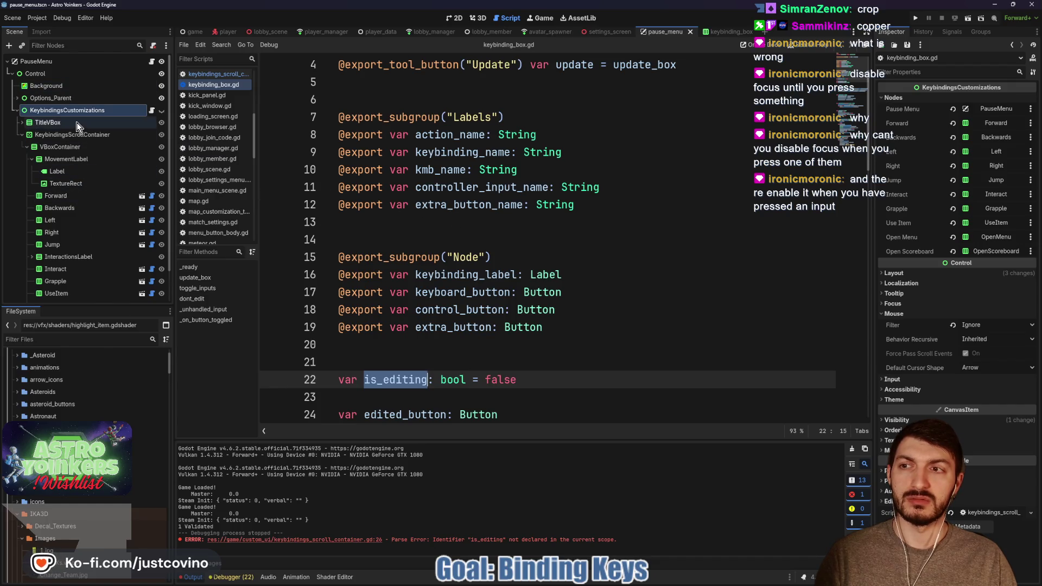
mouse_move(72, 107)
mouse_down()
mouse_move(174, 134)
mouse_move(477, 277)
mouse_move(424, 329)
mouse_move(363, 343)
mouse_up()
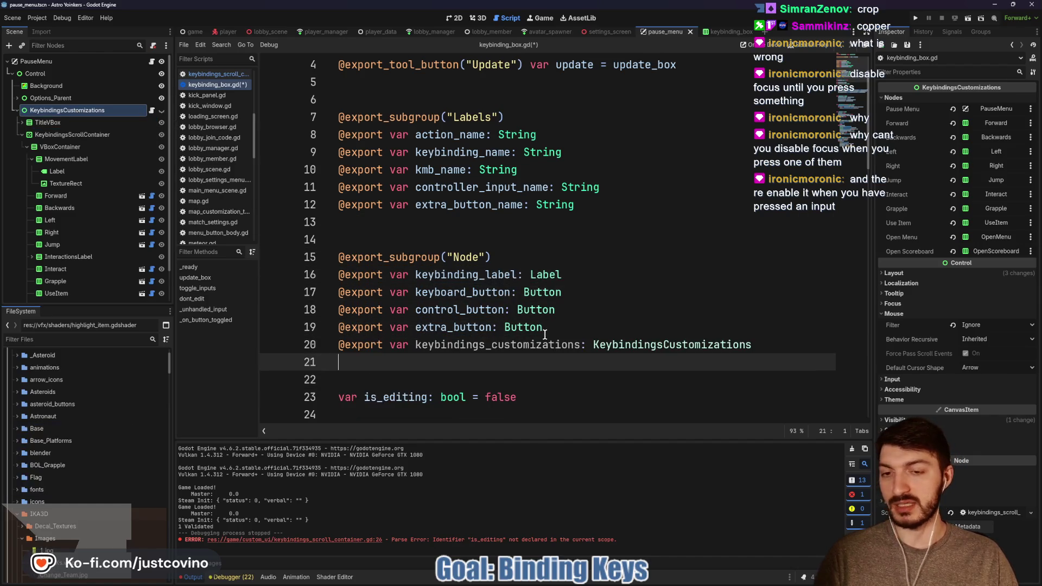
Delete the local is_editing variable declaration from keybinding_box.gd.
scroll(486, 328, down, 2)
scroll(487, 327, down, 3)
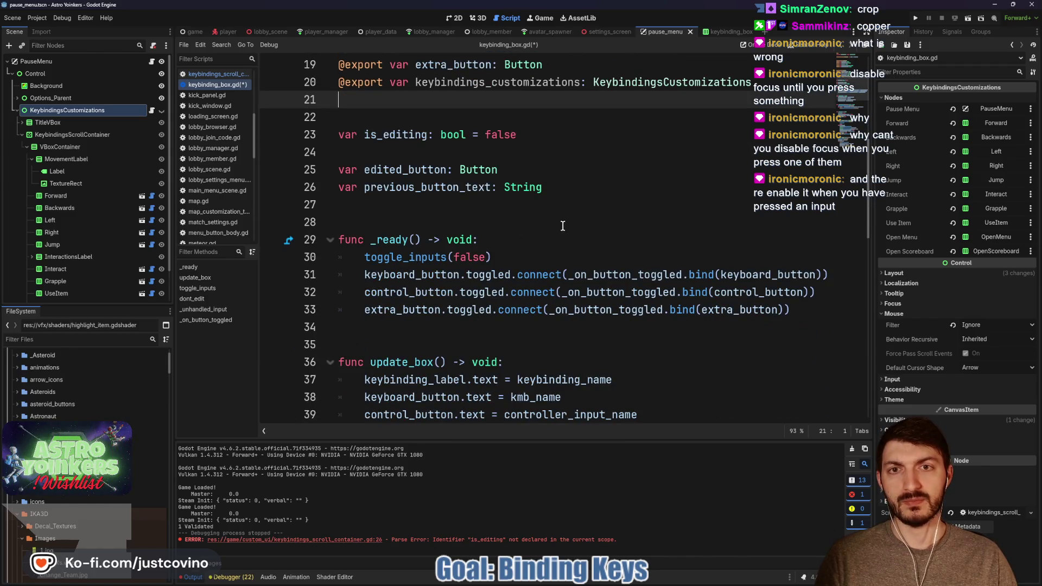
scroll(486, 252, down, 3)
scroll(485, 252, up, 5)
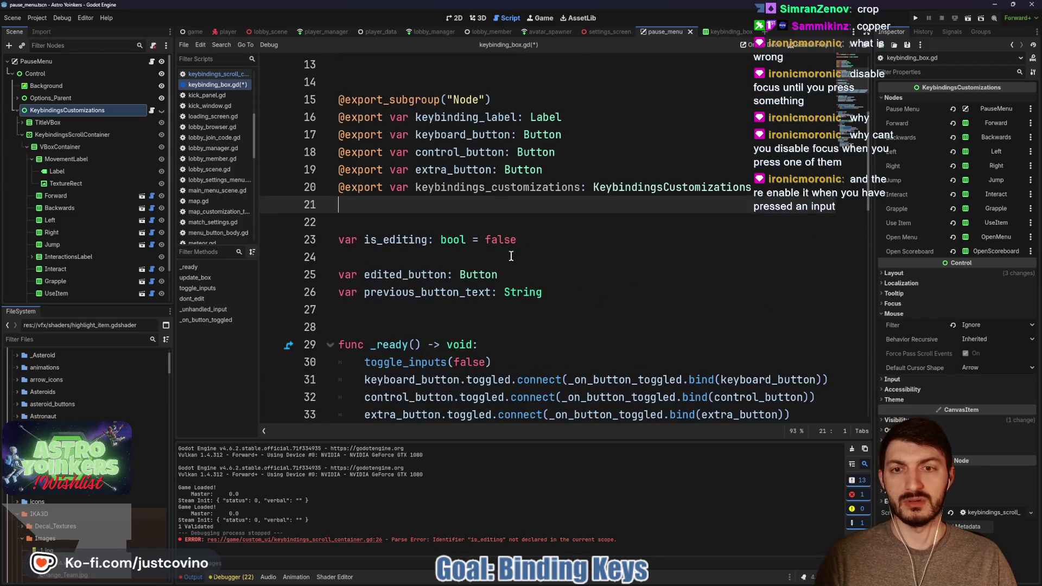
drag(517, 239, 281, 239)
key(ctrl+x)
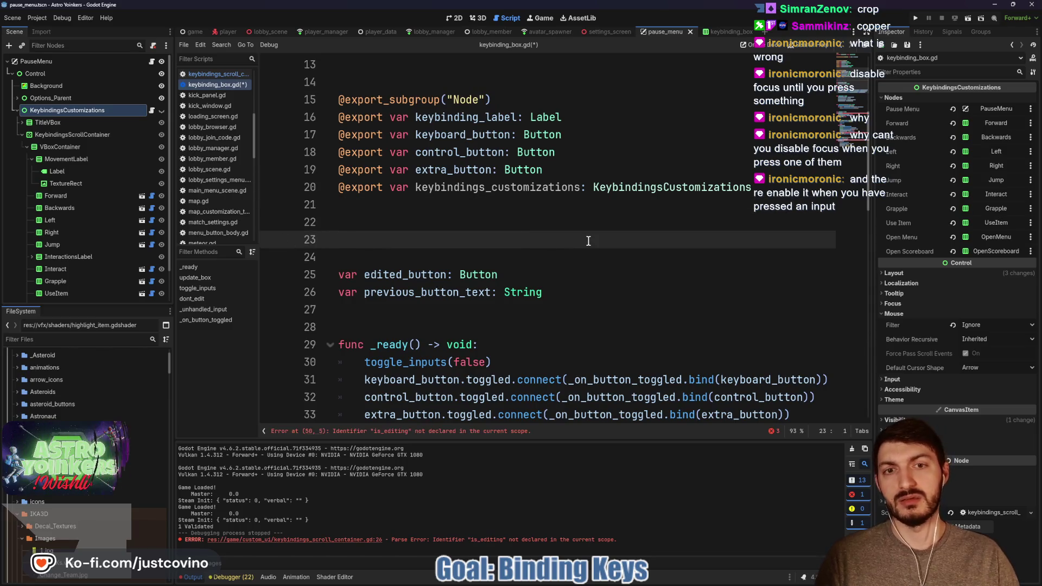
drag(578, 191, 416, 192)
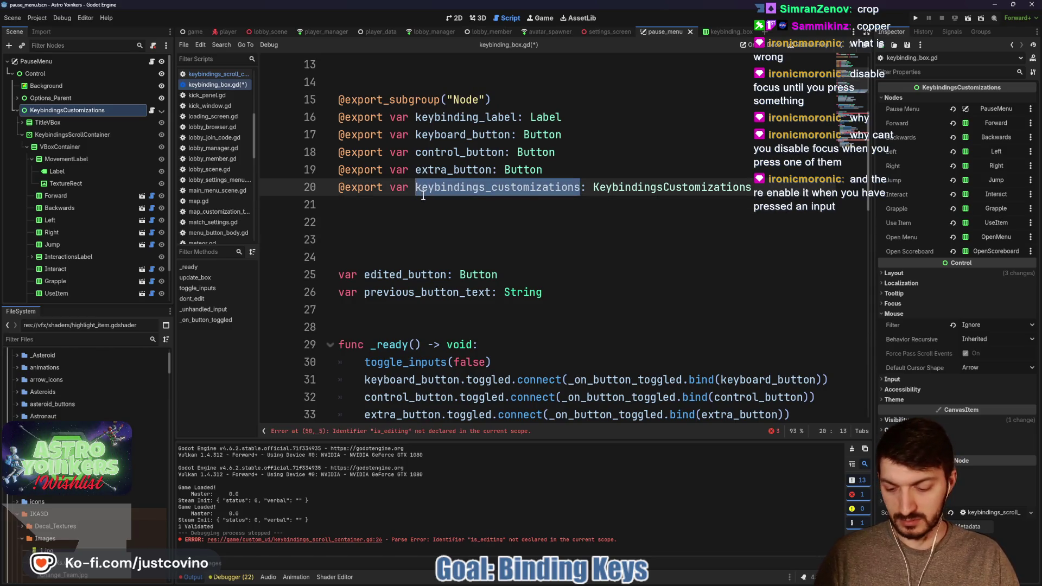
Prefix is_editing with keybindings_customizations. in dont_edit and on line 66.
scroll(496, 245, down, 8)
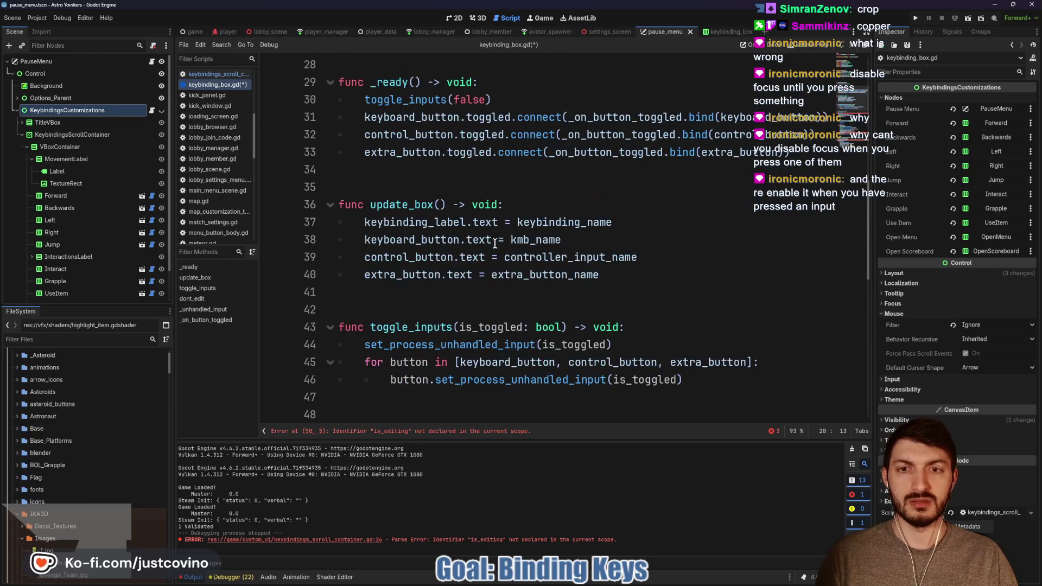
click(361, 291)
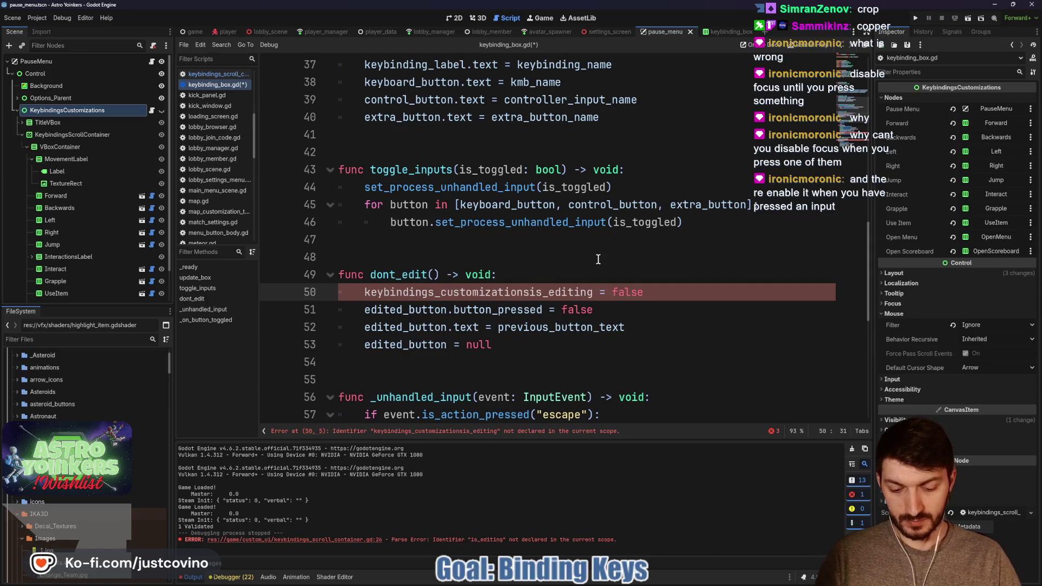
text(.)
scroll(473, 309, down, 4)
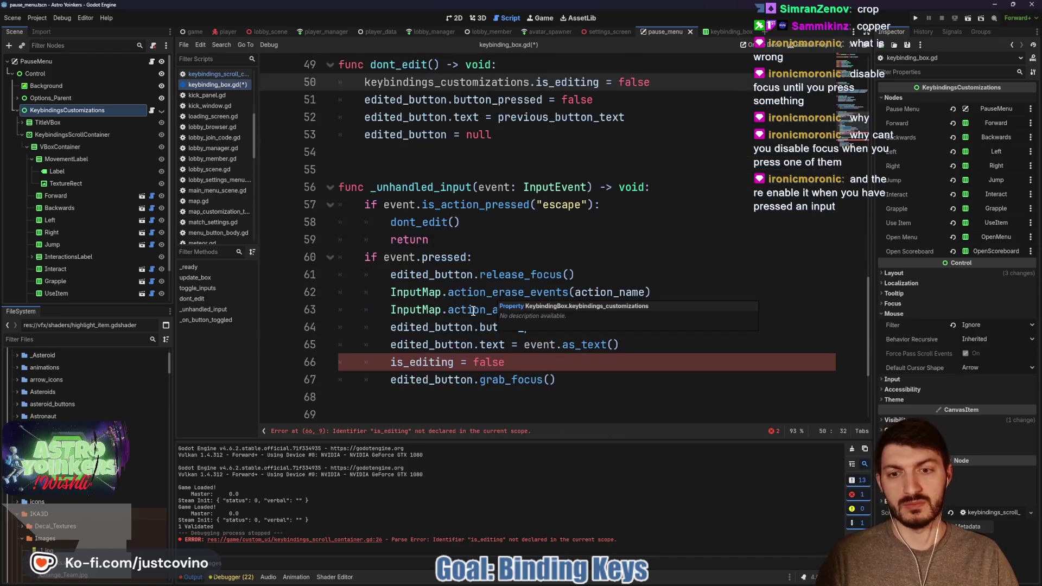
click(392, 359)
text(keybindings_customizations.)
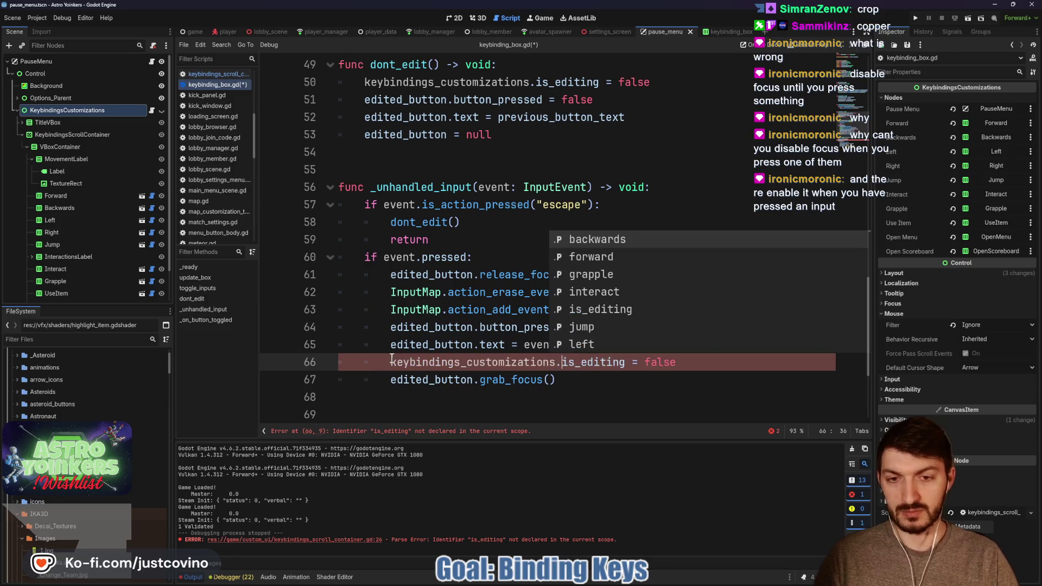
click(496, 274)
Prefix is_editing on line 72 with keybindings_customizations. and save the script.
scroll(379, 304, down, 3)
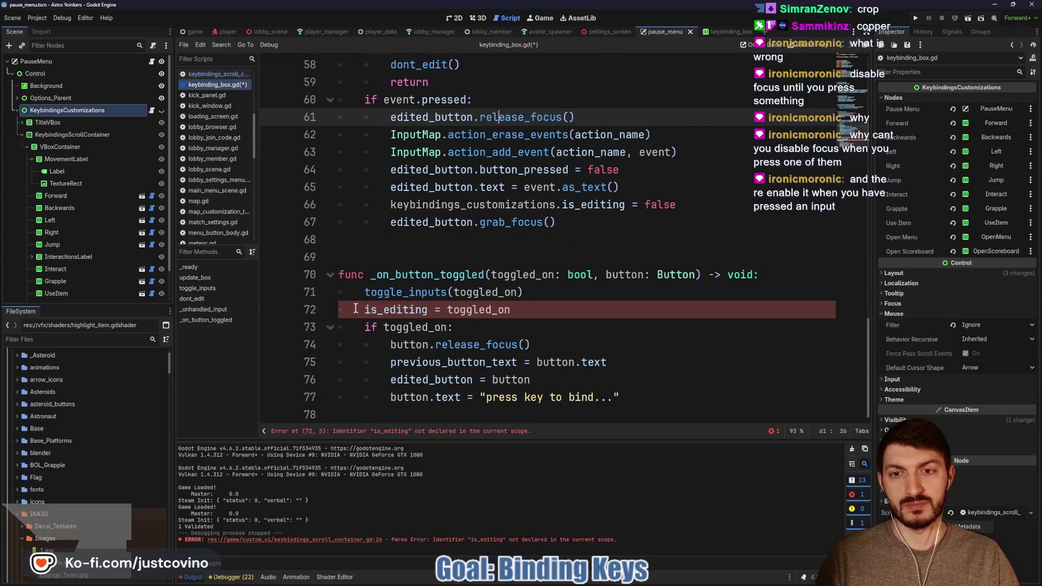
click(355, 309)
text(keybindings_customizations.)
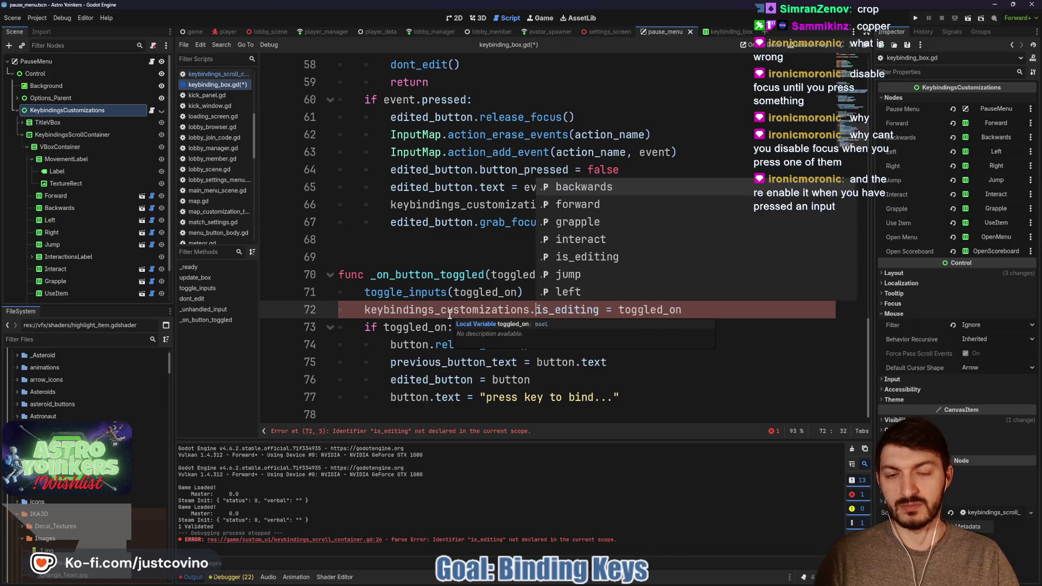
click(499, 292)
key(ctrl+s)
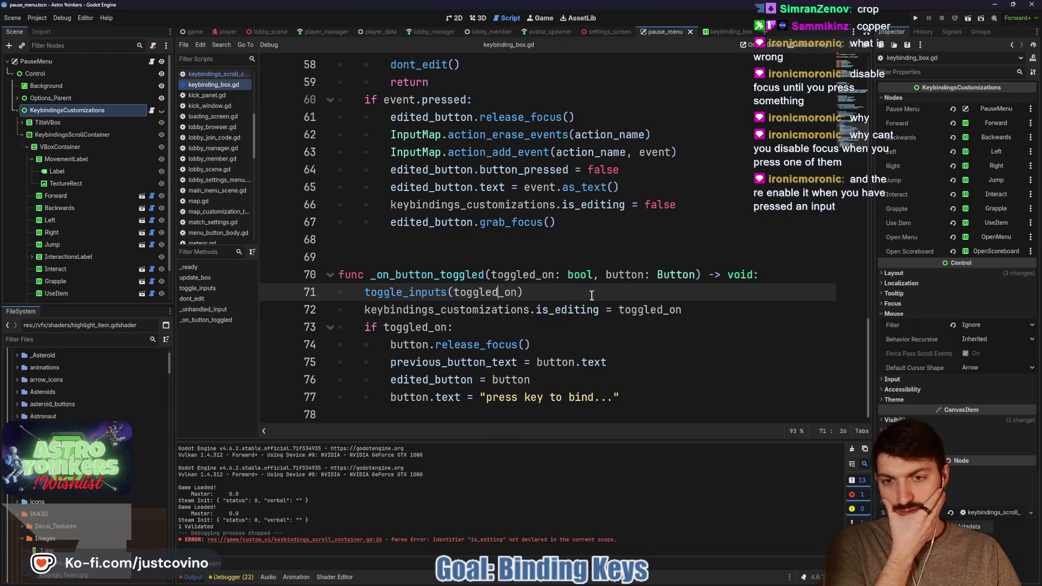
Link the Forward and Backwards keybinding boxes to the KeybindingsCustomizations node.
click(51, 233)
click(910, 190)
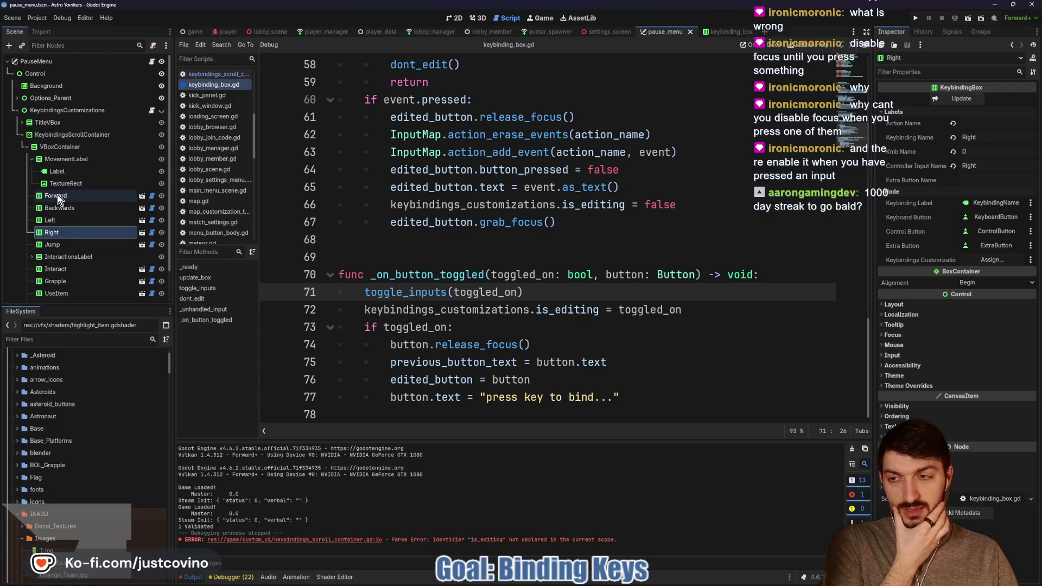
click(56, 196)
click(906, 191)
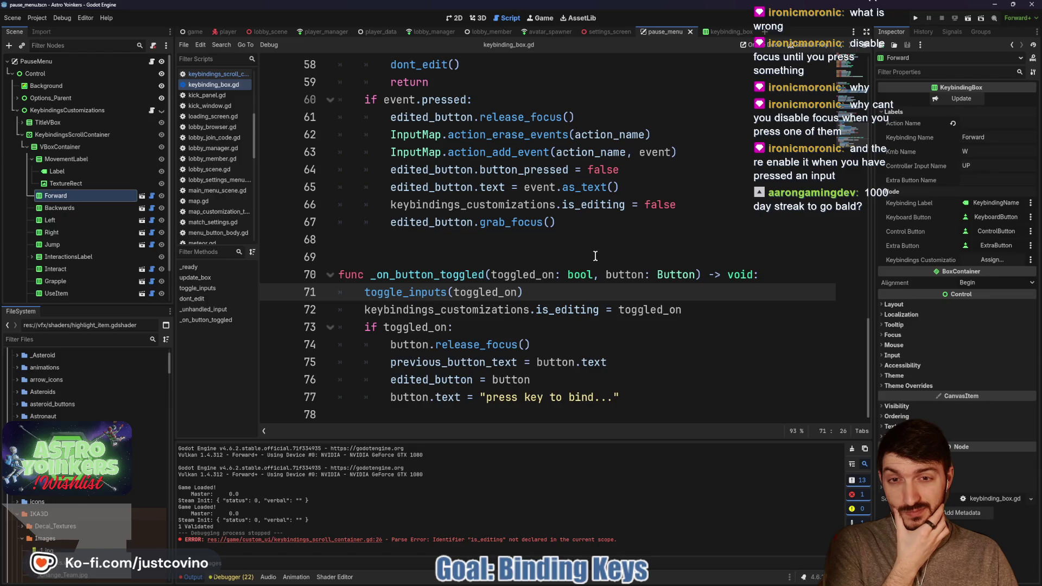
click(991, 259)
click(515, 217)
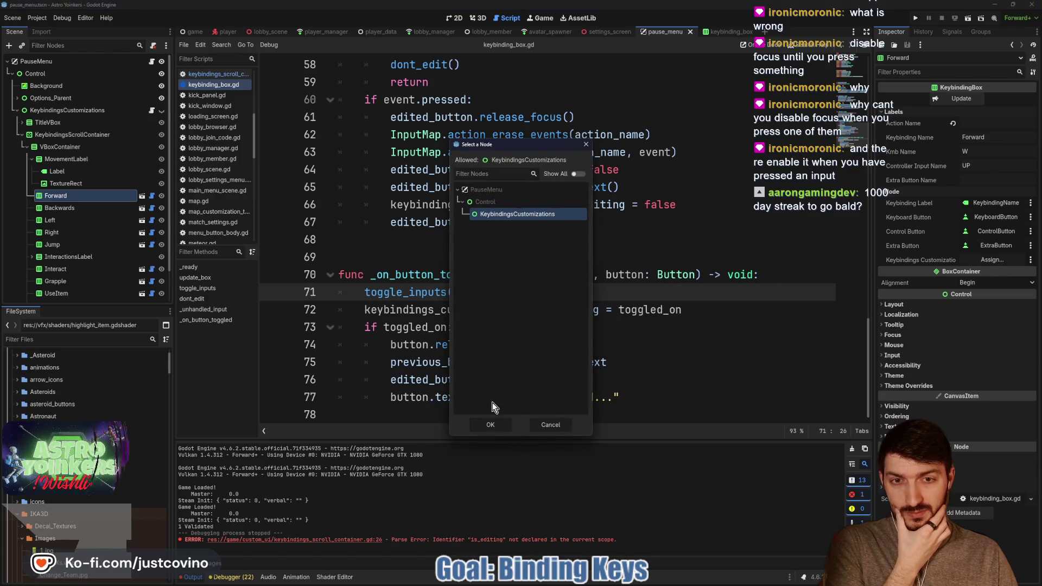
click(491, 417)
click(79, 207)
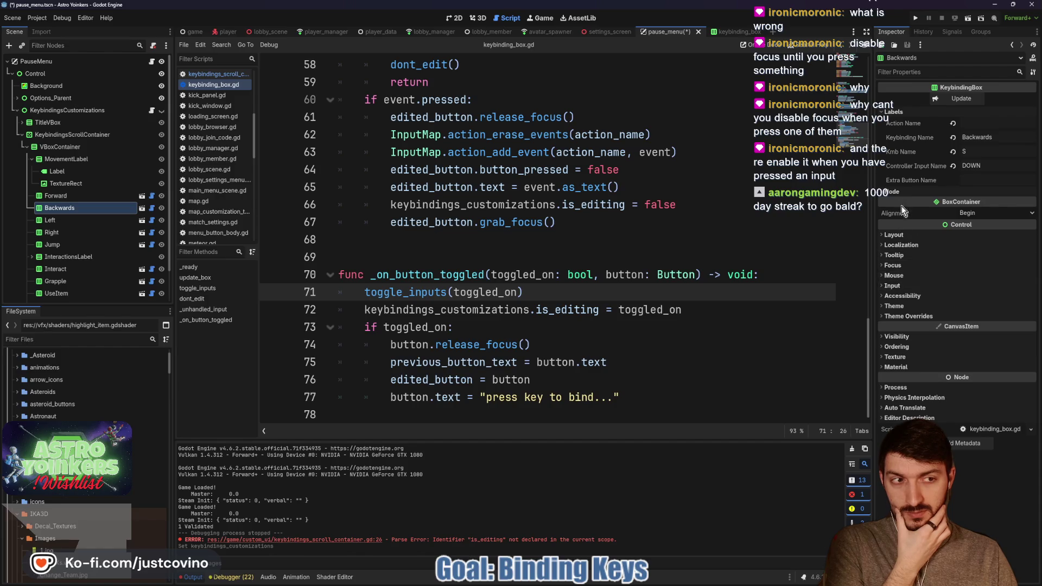
click(990, 259)
click(515, 216)
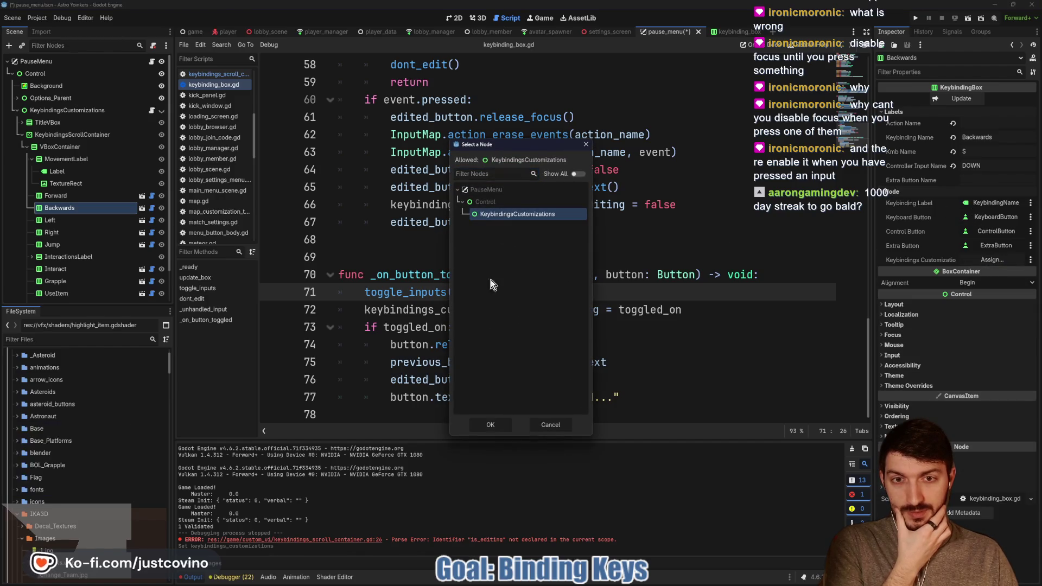
click(492, 421)
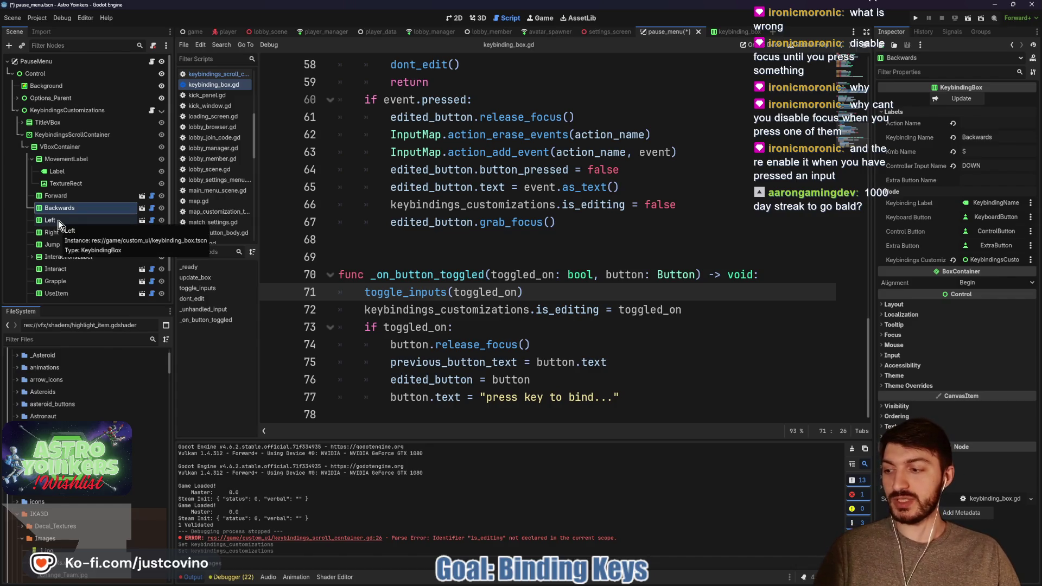
Assign KeybindingsCustomizations to Left, Right and Jump together, then verify Left and Jump.
click(59, 221)
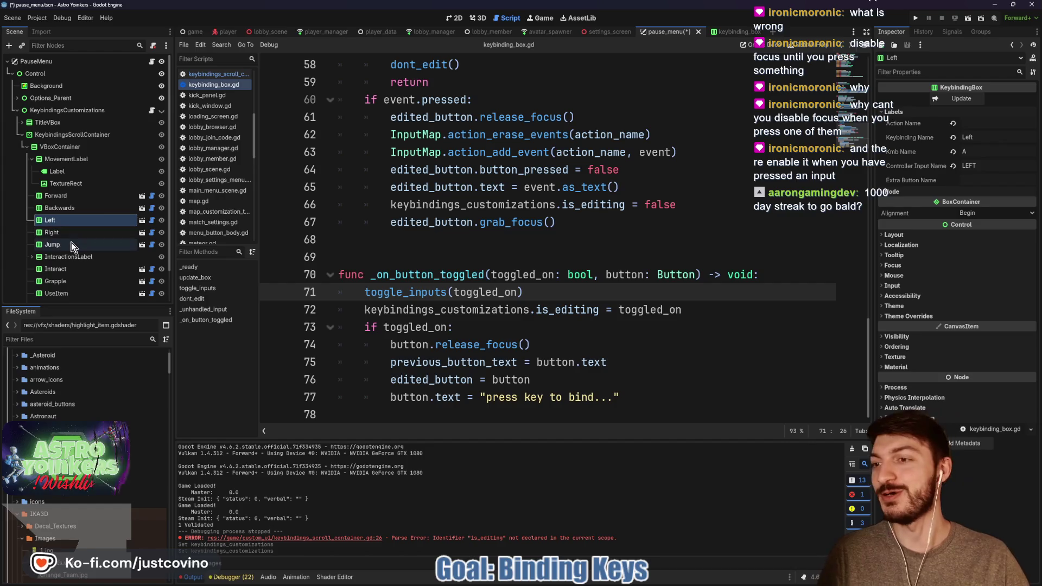
shift+click(120, 244)
click(893, 112)
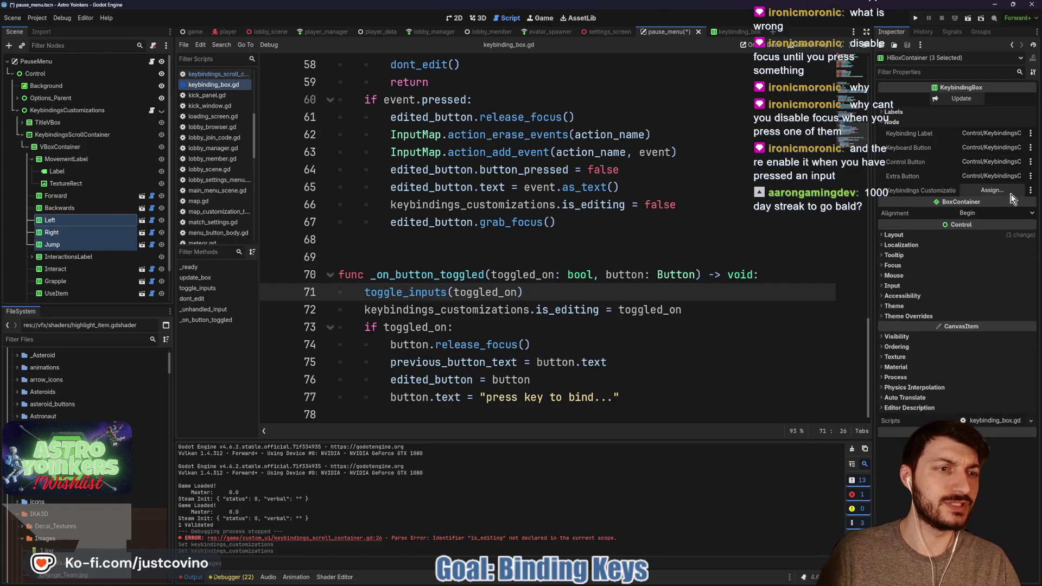
click(992, 189)
click(514, 215)
click(483, 426)
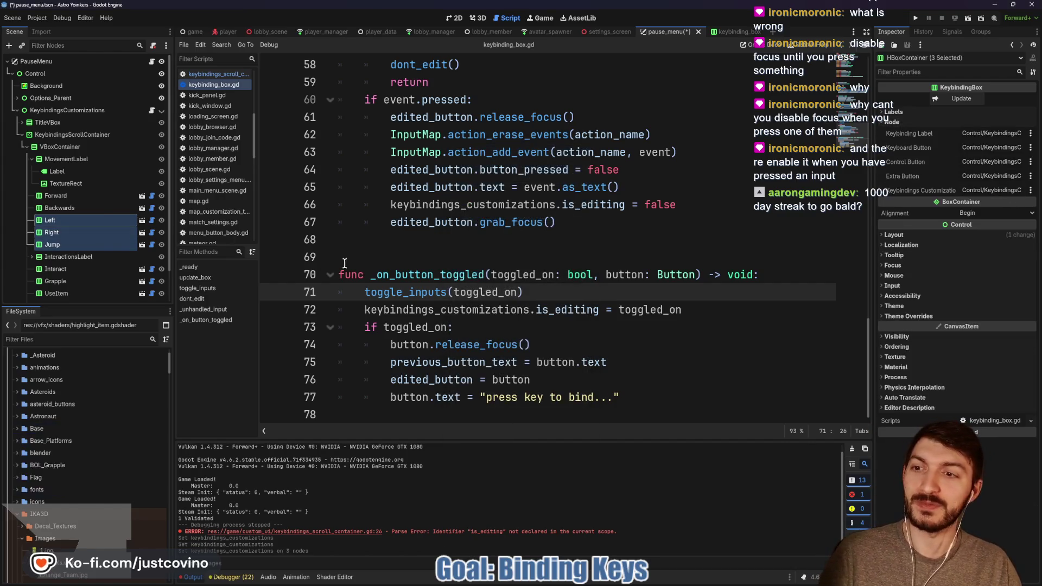
click(434, 222)
click(75, 220)
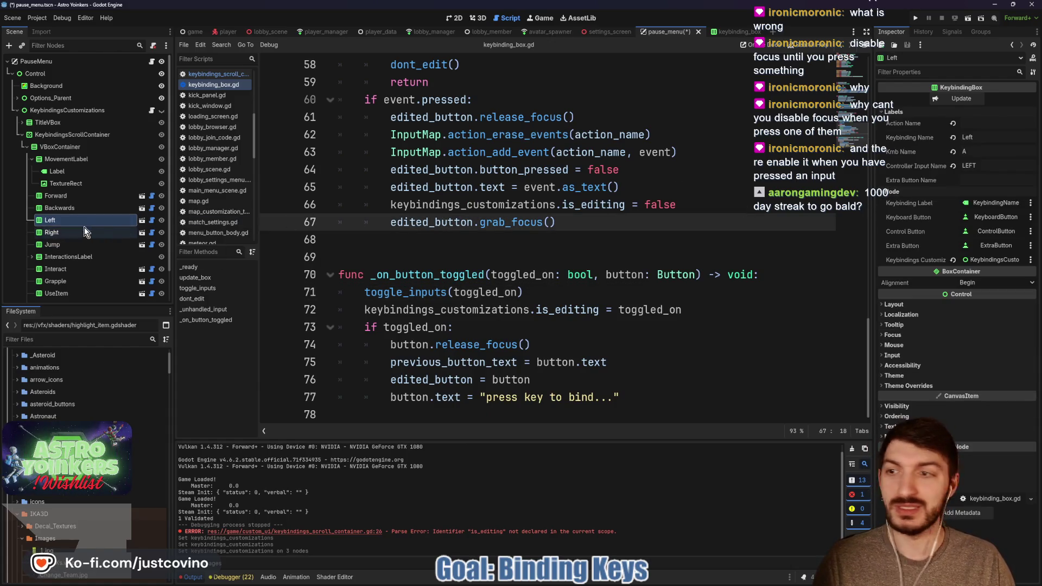
click(82, 245)
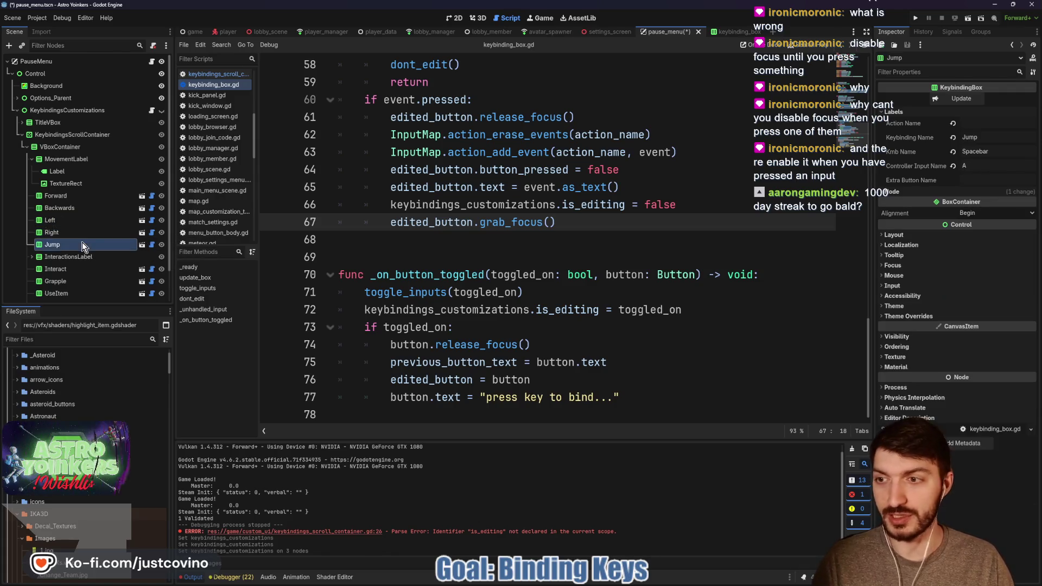
click(910, 193)
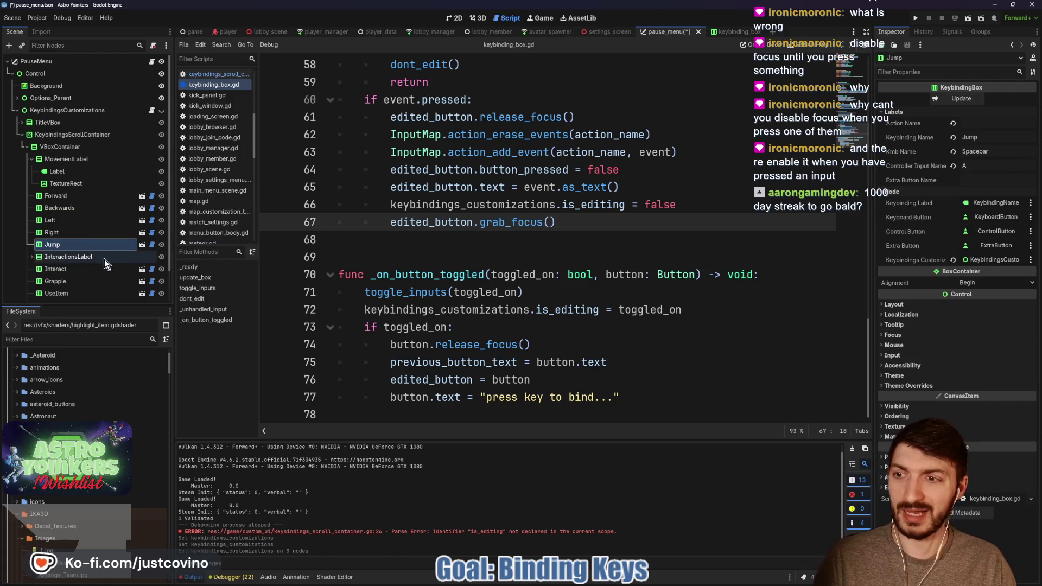
Link Interact, Grapple, UseItem, OpenMenu and OpenScoreboard to KeybindingsCustomizations, then launch the game.
click(69, 270)
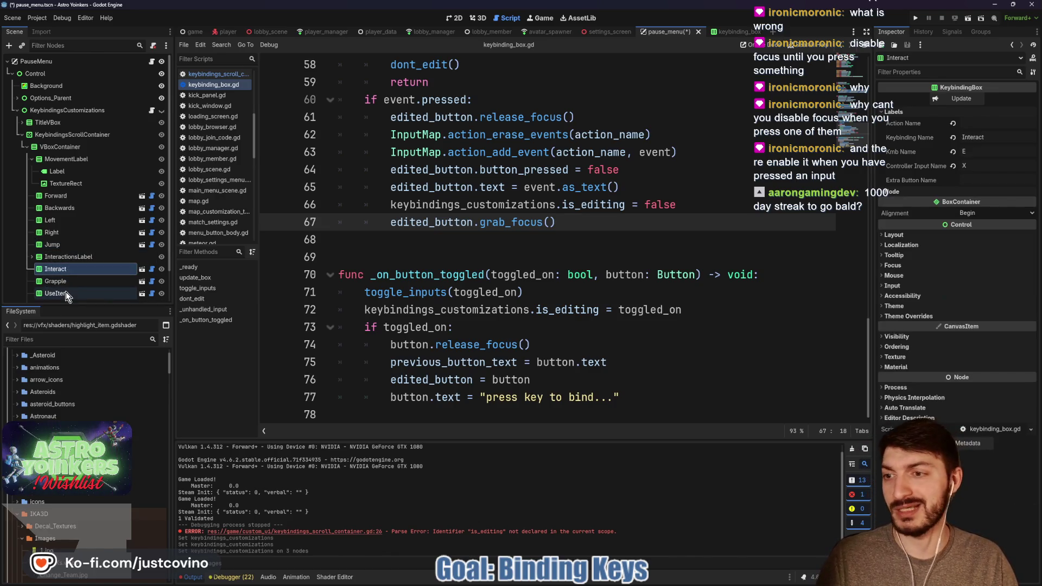
shift+click(66, 293)
ctrl+click(59, 283)
ctrl+click(67, 295)
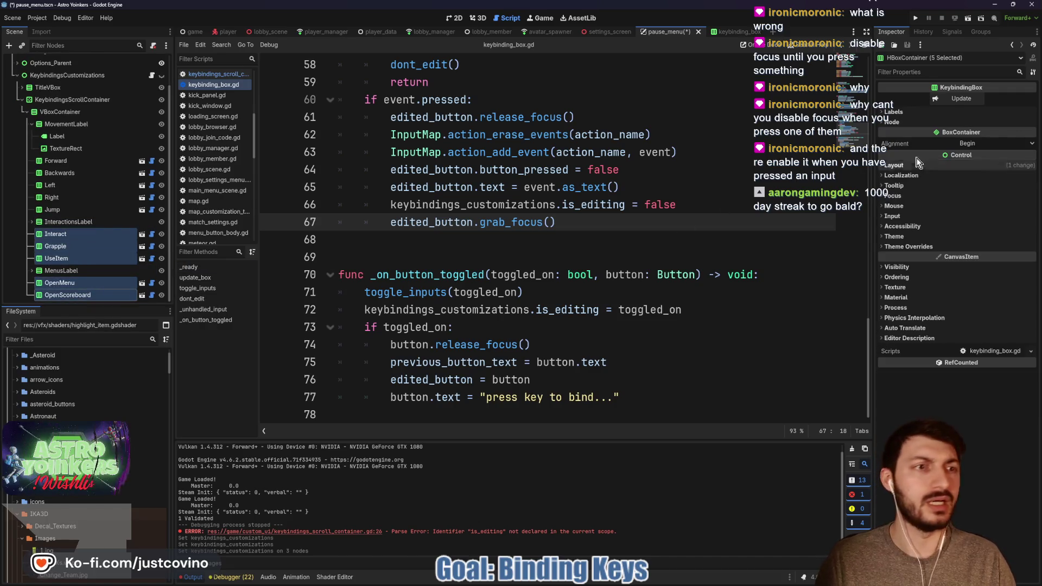
click(890, 122)
click(991, 190)
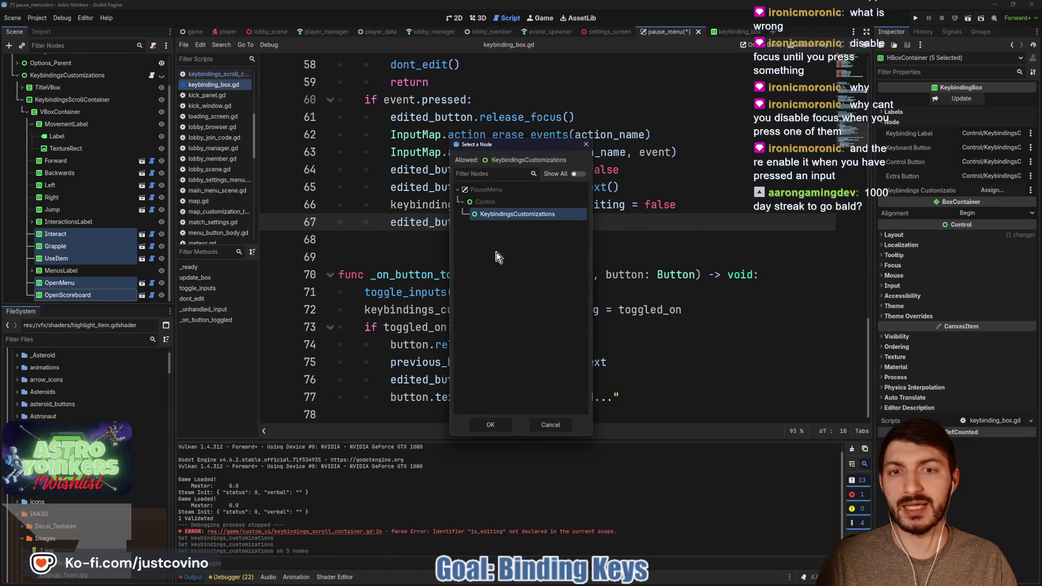
click(488, 425)
click(551, 239)
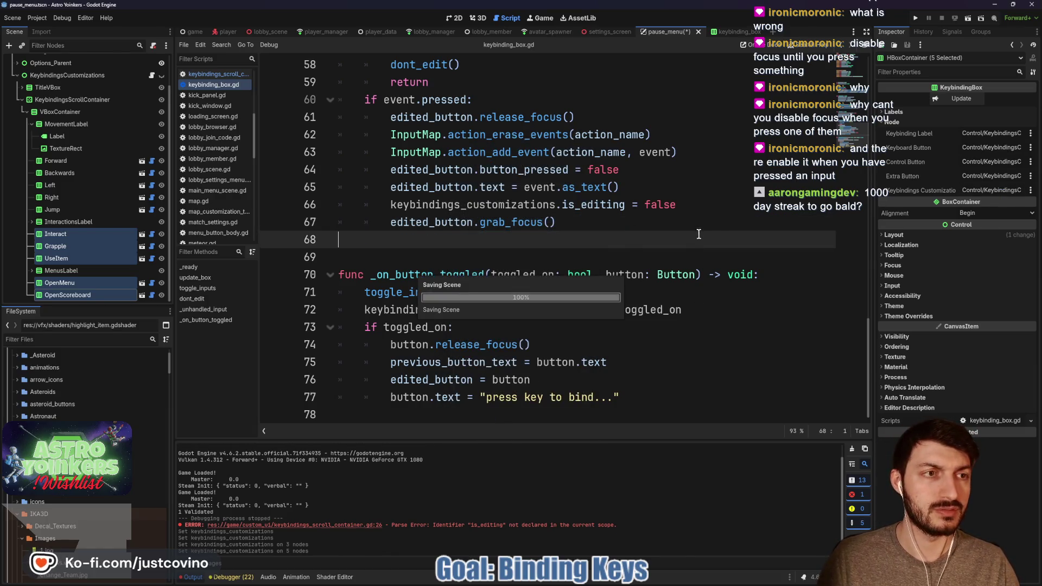
click(551, 250)
click(916, 18)
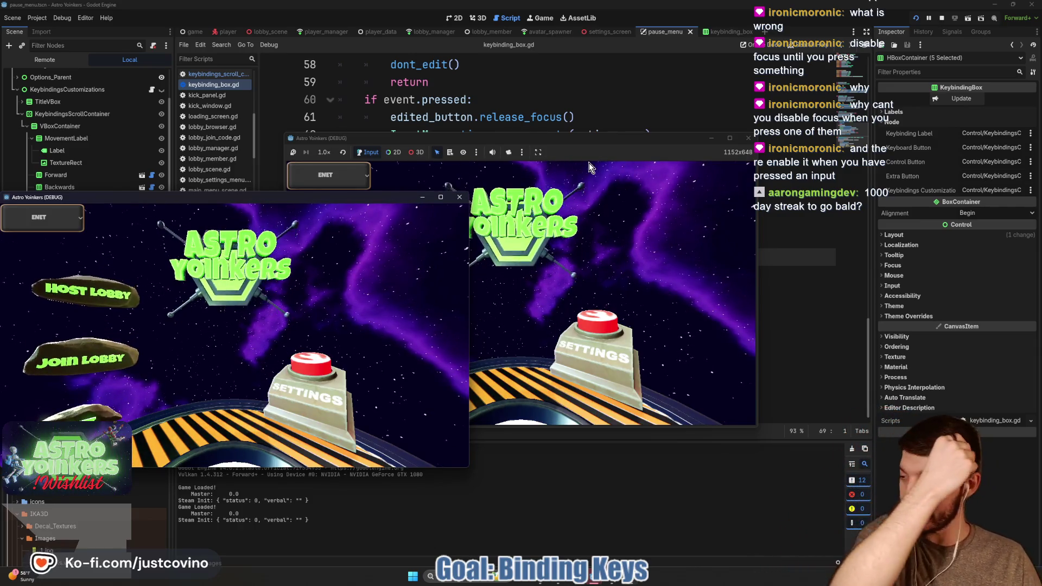
click(567, 135)
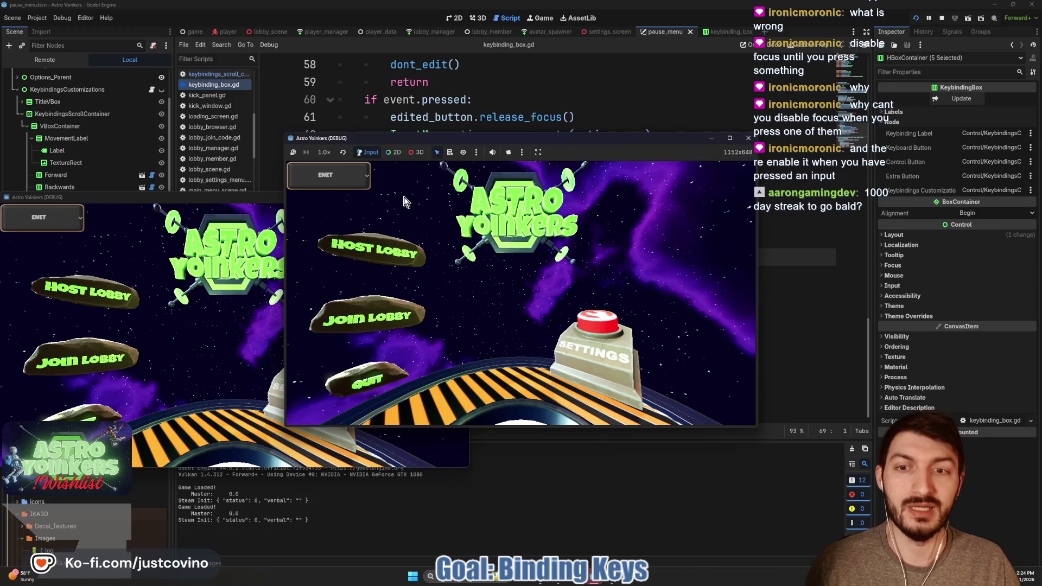
click(379, 245)
click(534, 240)
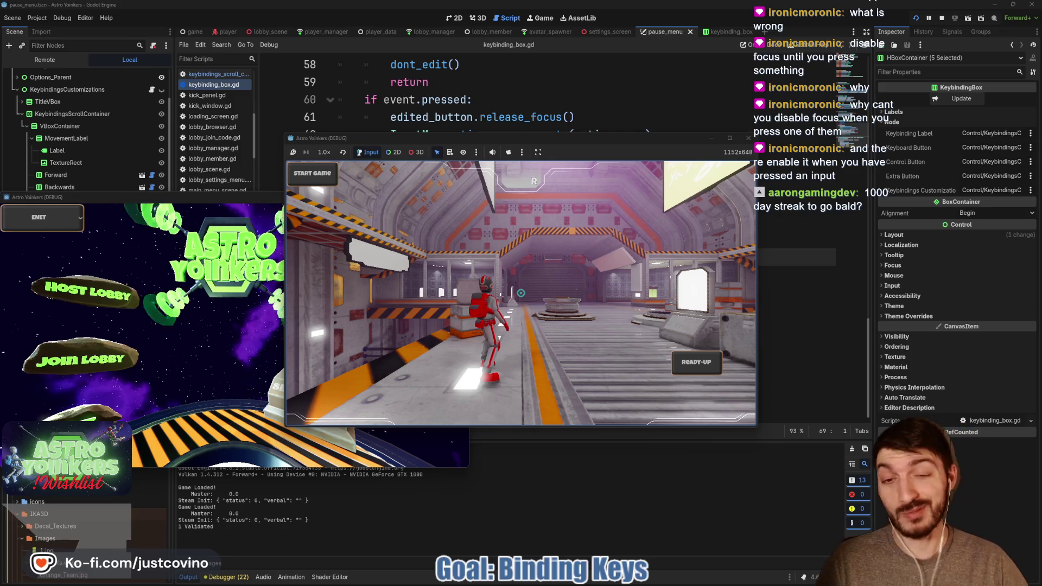
key(Escape)
key(Down)
key(Down)
key(Down)
key(Return)
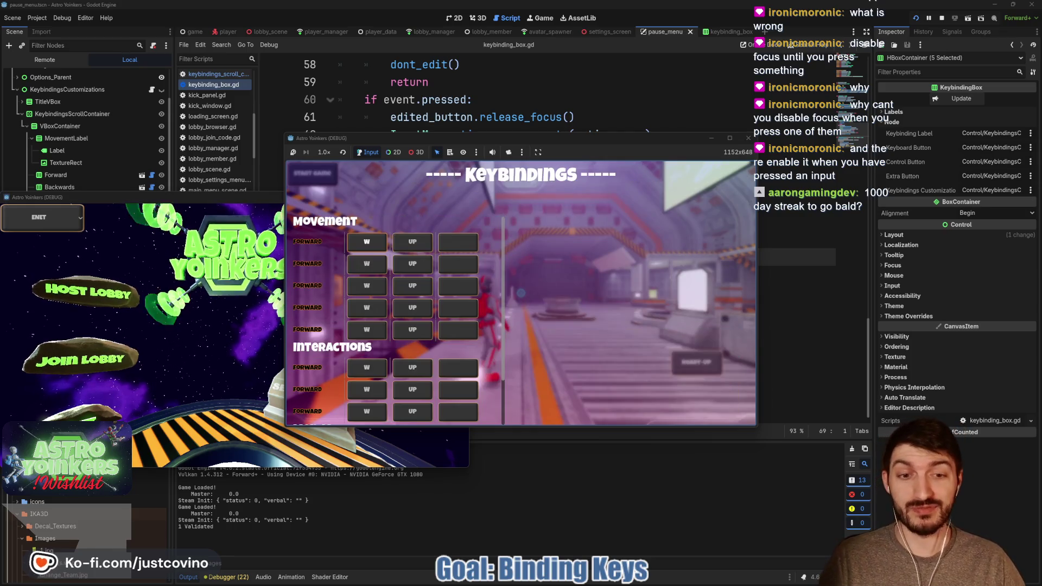
key(Return)
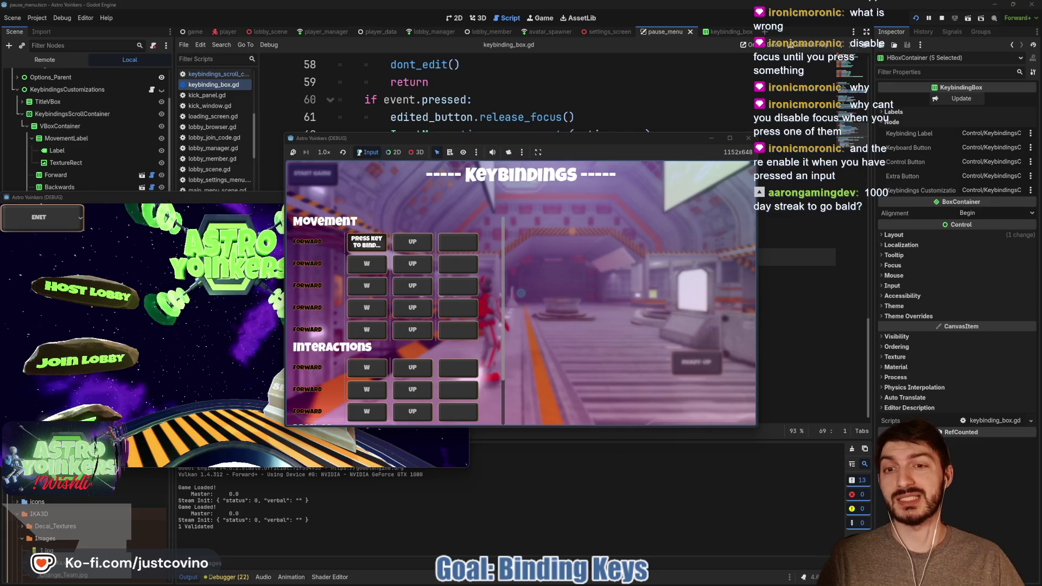
key(Escape)
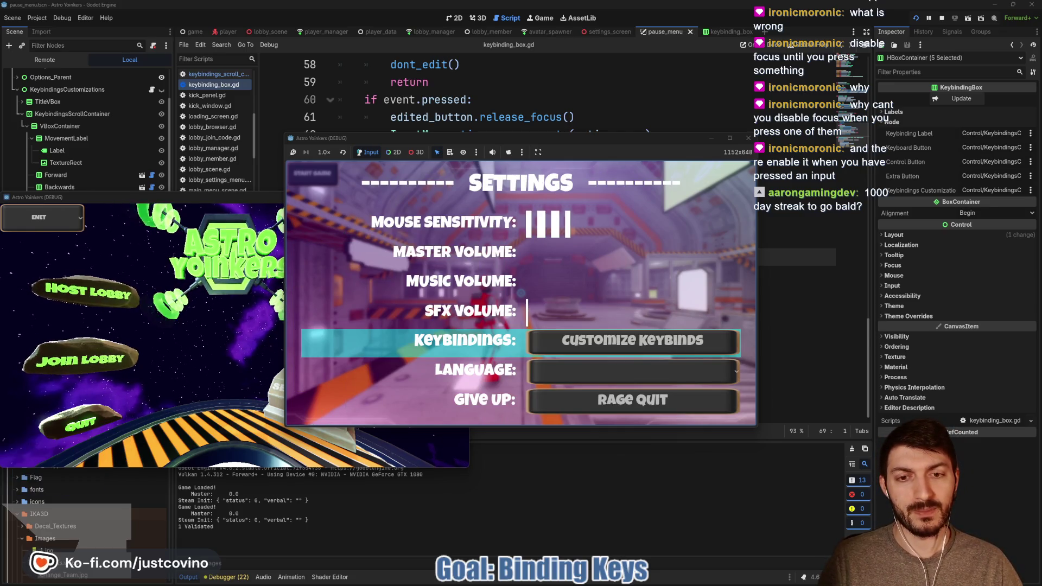
key(F8)
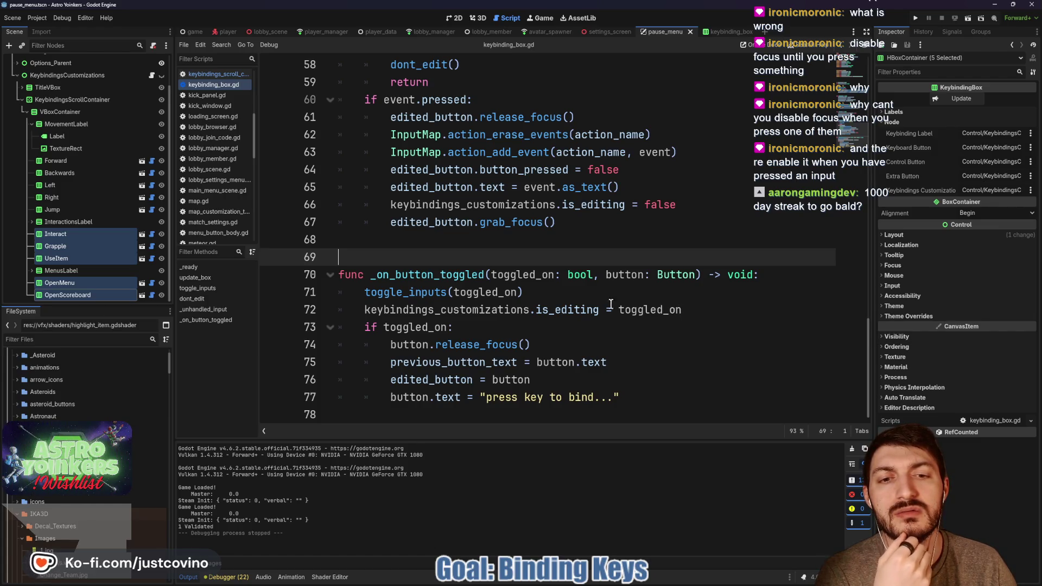
Open keybindings_scroll_container.gd and inspect the is_editing early return in _process and its declaration.
scroll(146, 105, up, 2)
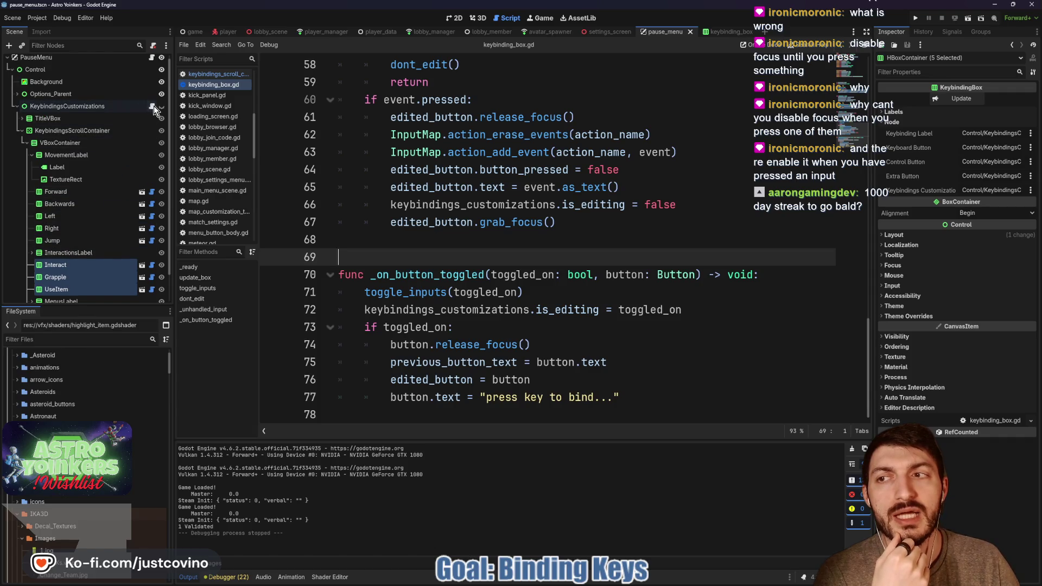
click(153, 105)
click(530, 183)
click(439, 165)
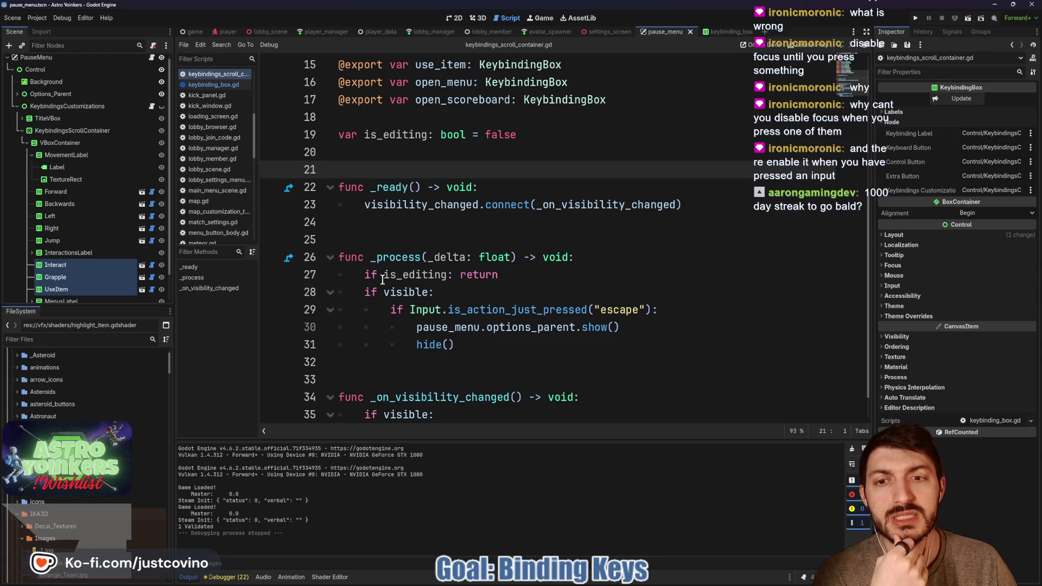
click(533, 275)
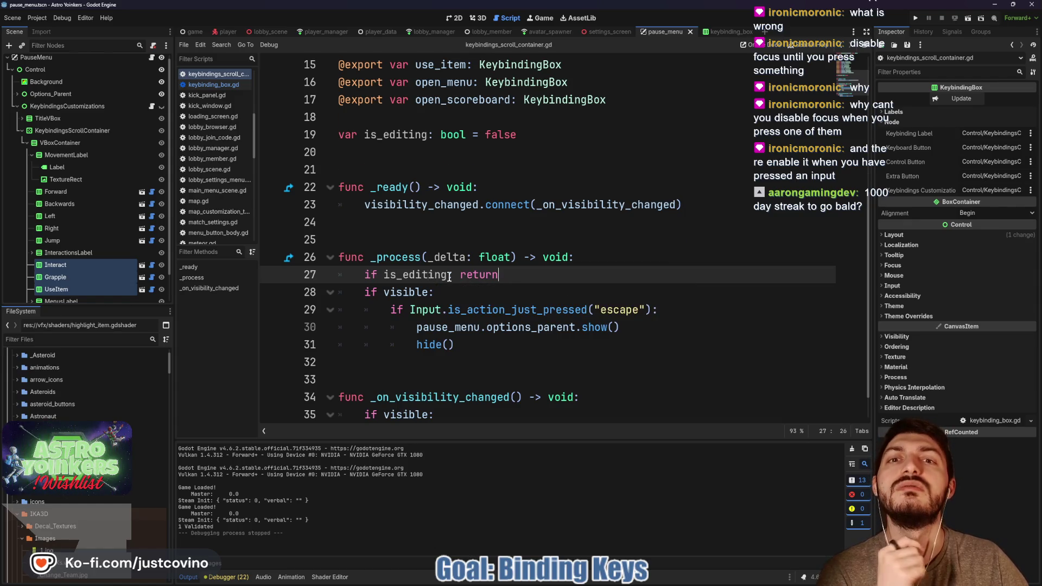
scroll(449, 276, up, 5)
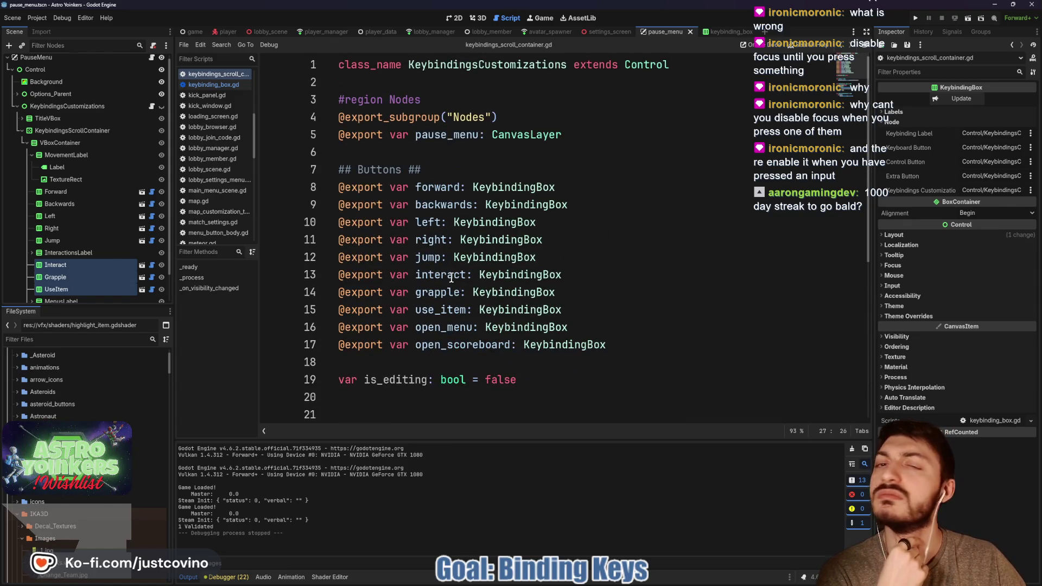
scroll(451, 277, down, 5)
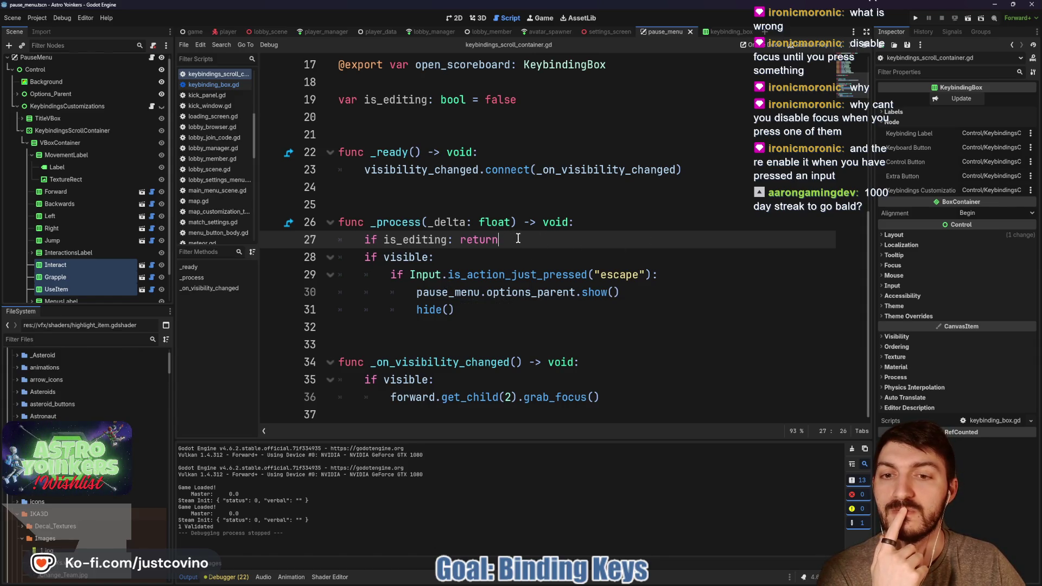
drag(518, 239, 331, 245)
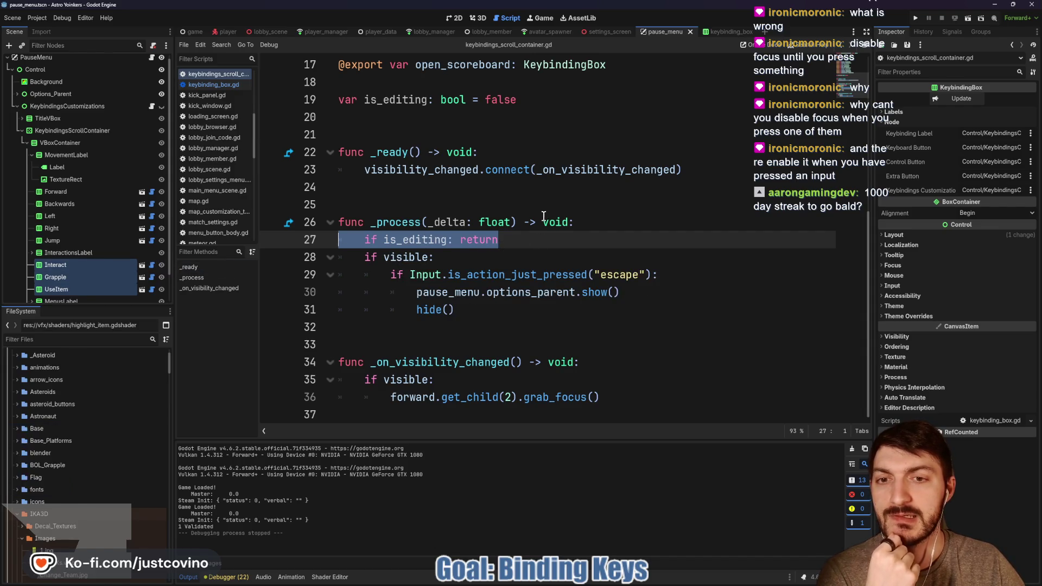
scroll(543, 249, up, 3)
click(548, 256)
Give var is_editing a setter that assigns is_editing = value.
text(:)
key(Return)
text(set)
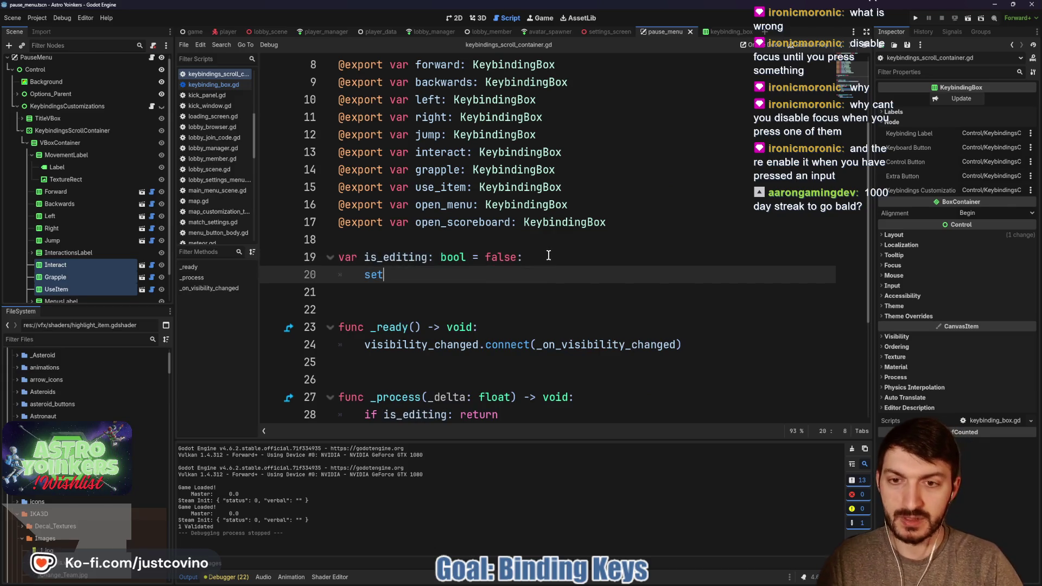
text((value):)
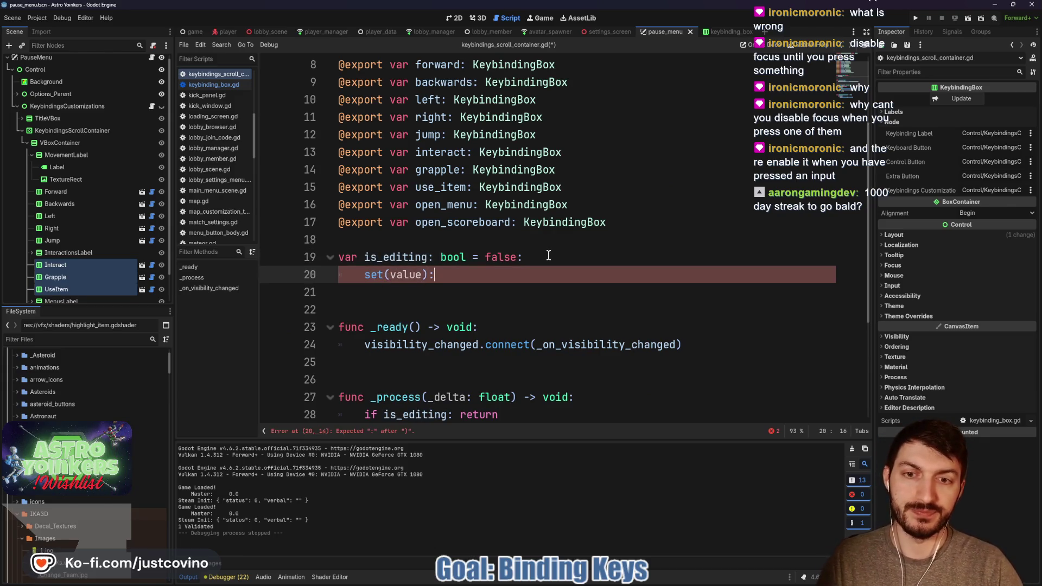
key(Return)
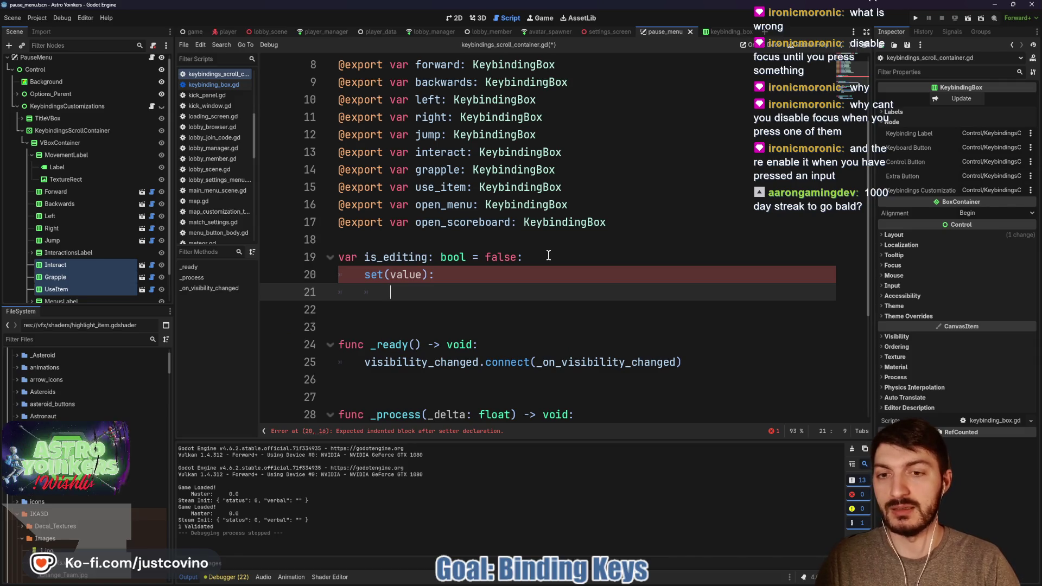
text(is)
key(Return)
text(value)
Add print("is editing: ", is_editing) to the setter, then save and run with F5.
key(Return)
key(Return)
text(pr)
key(Return)
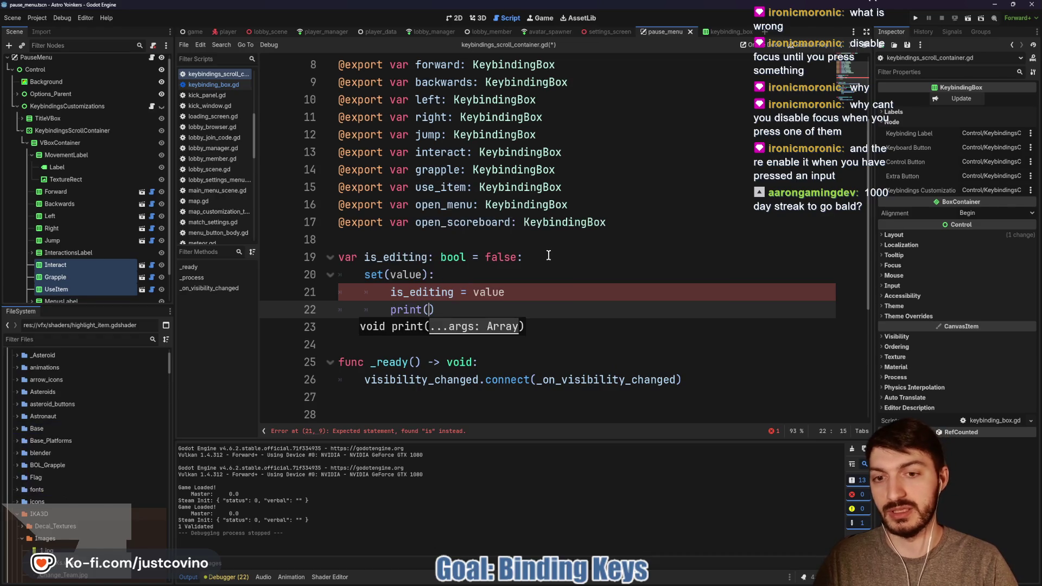
text("is edit)
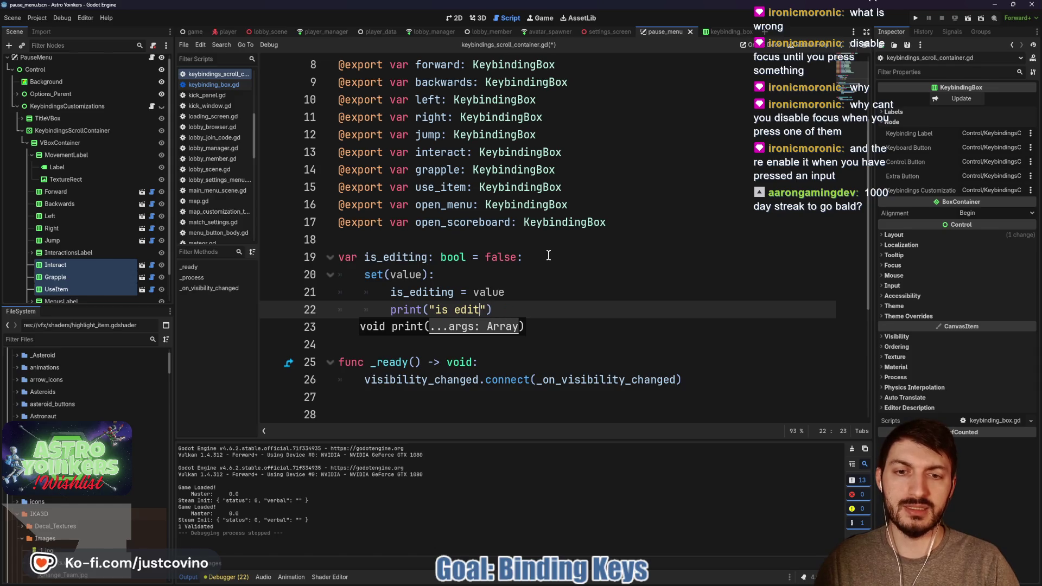
key(BackSpace)
key(BackSpace)
key(BackSpace)
text(ing: ", )
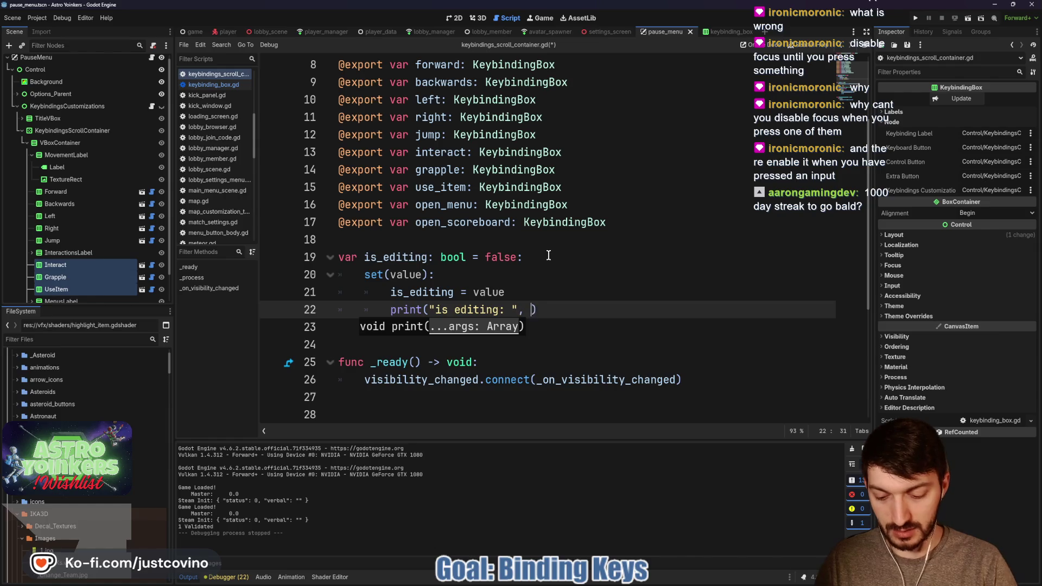
text(is_editing)
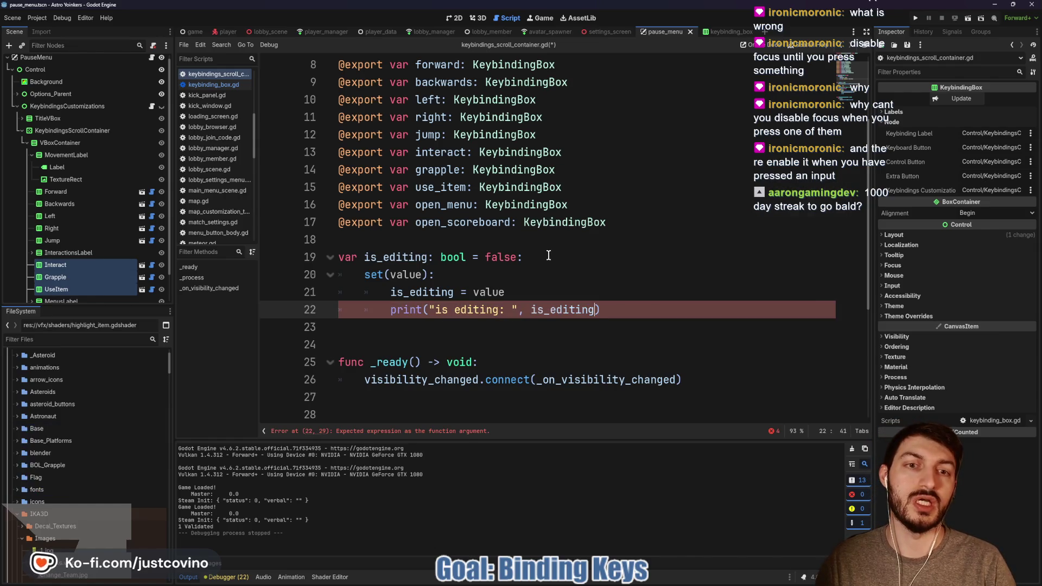
key(F5)
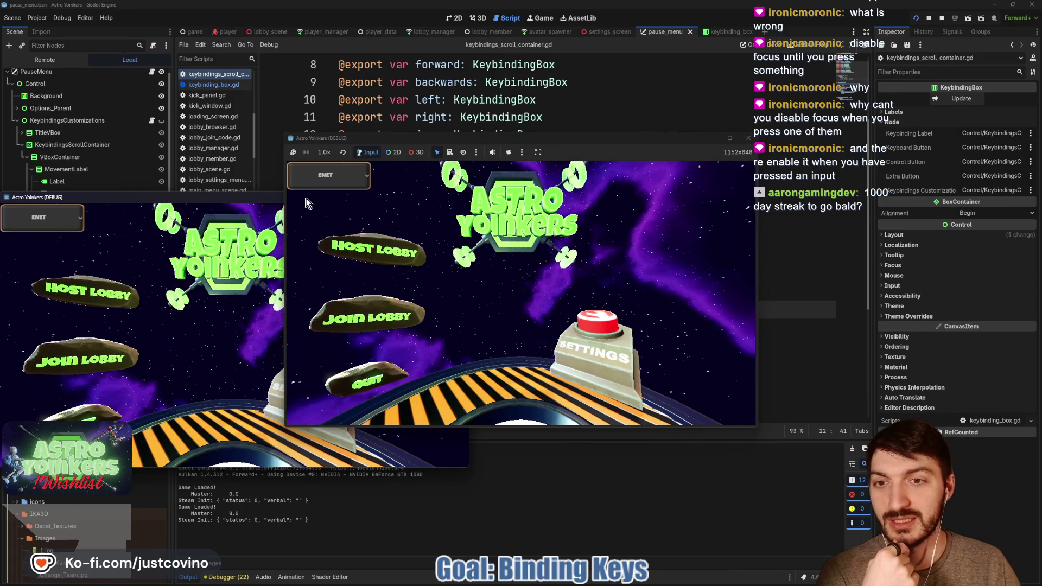
Close the extra game window and host a lobby to start playing.
click(276, 197)
click(463, 197)
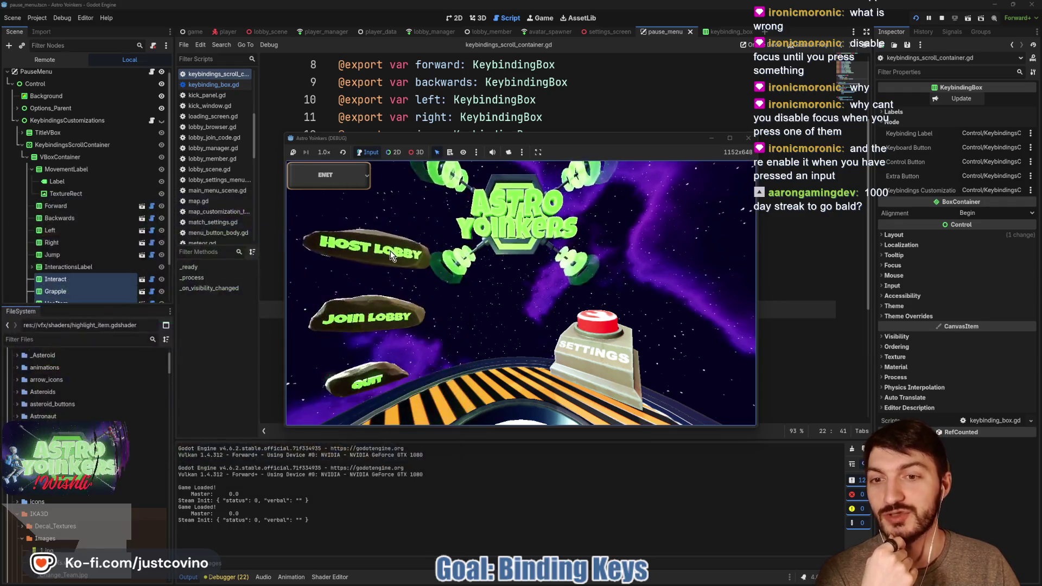
click(372, 245)
click(516, 262)
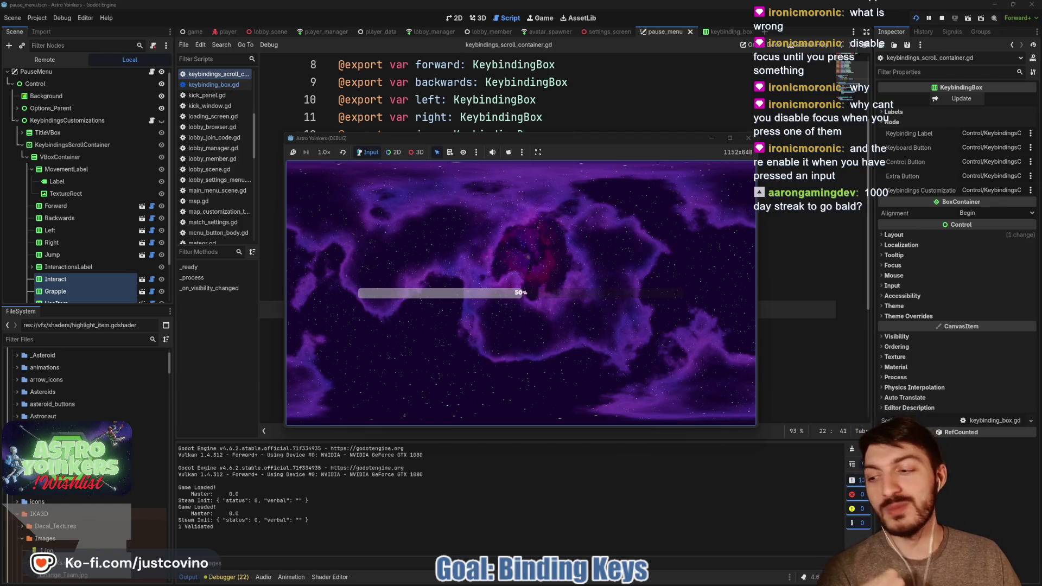
Open Keybindings from the in-game settings, try rebinding Forward, then stop the game with F8.
key(Escape)
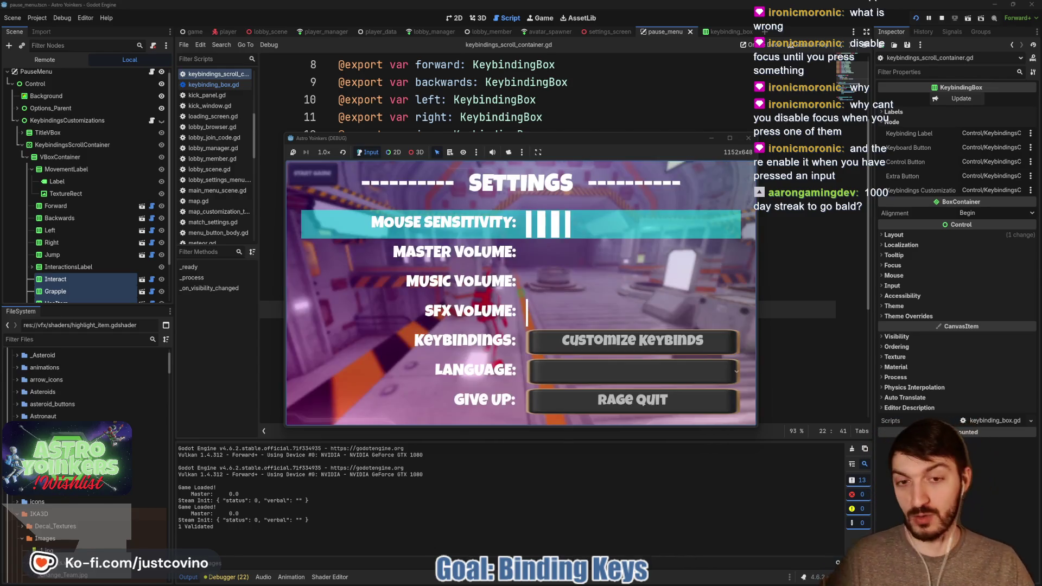
key(Down)
key(Down)
key(Down)
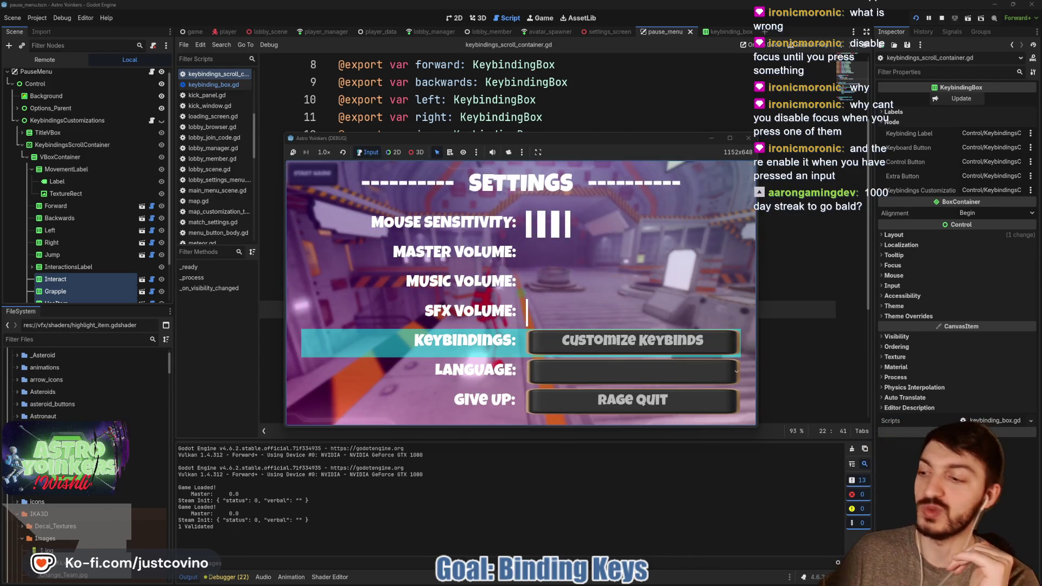
key(Return)
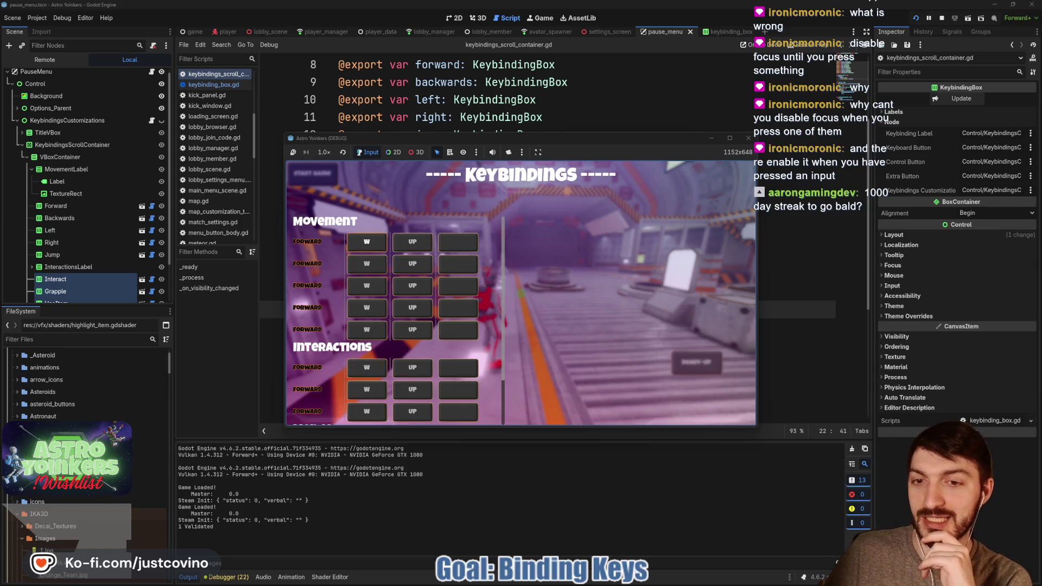
key(Return)
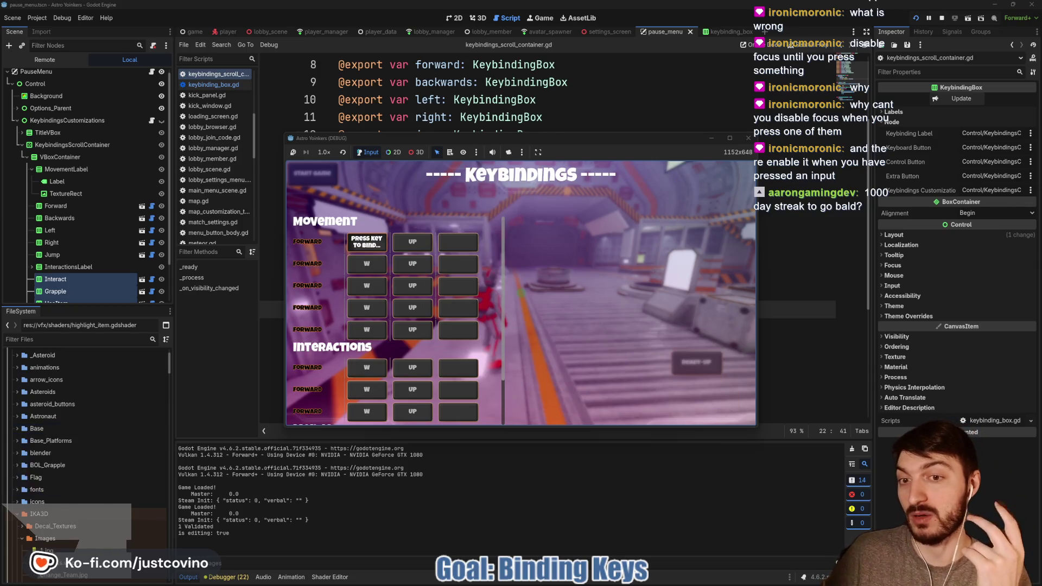
key(Escape)
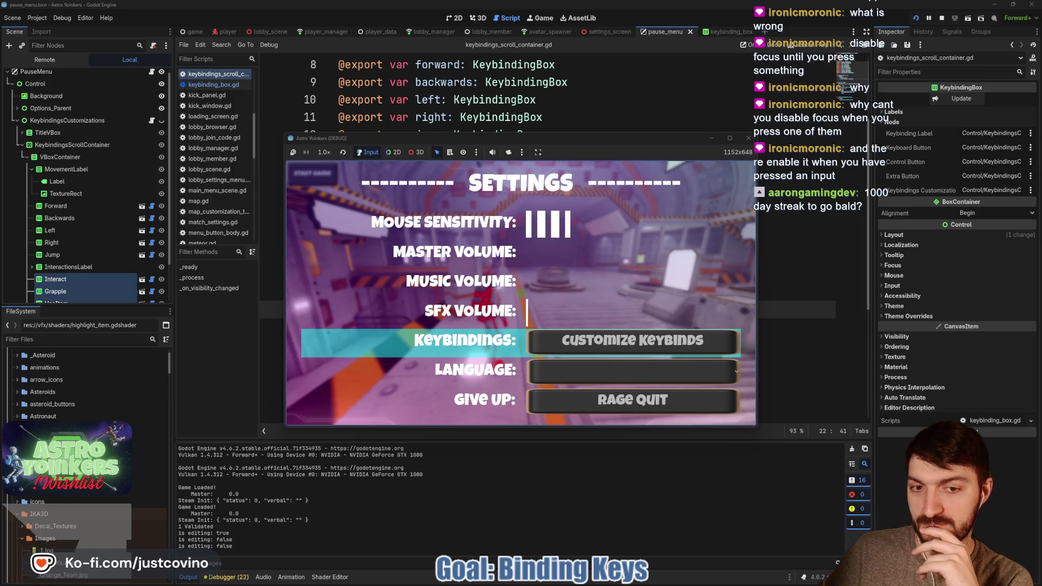
key(Return)
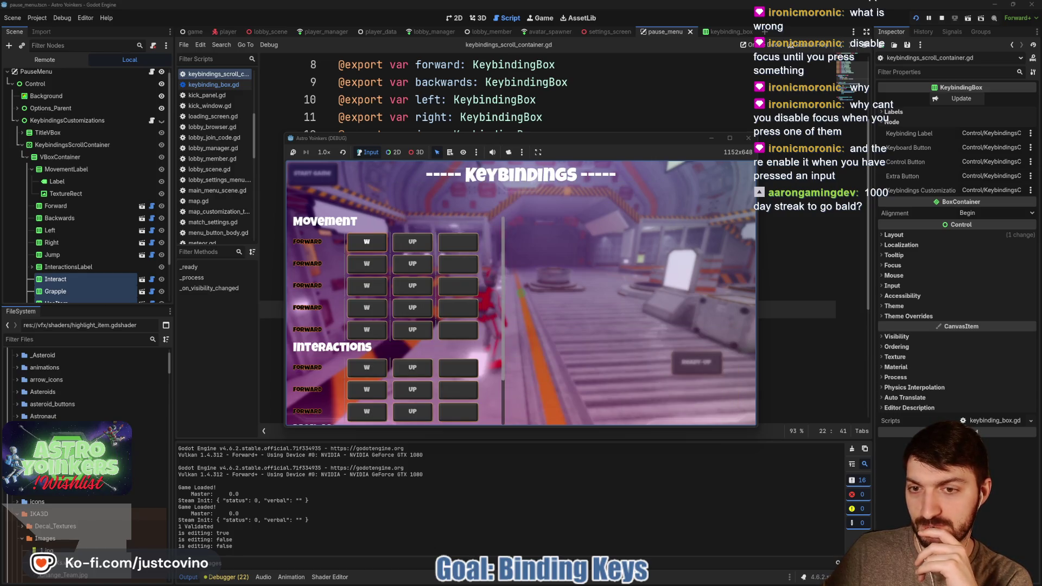
key(Return)
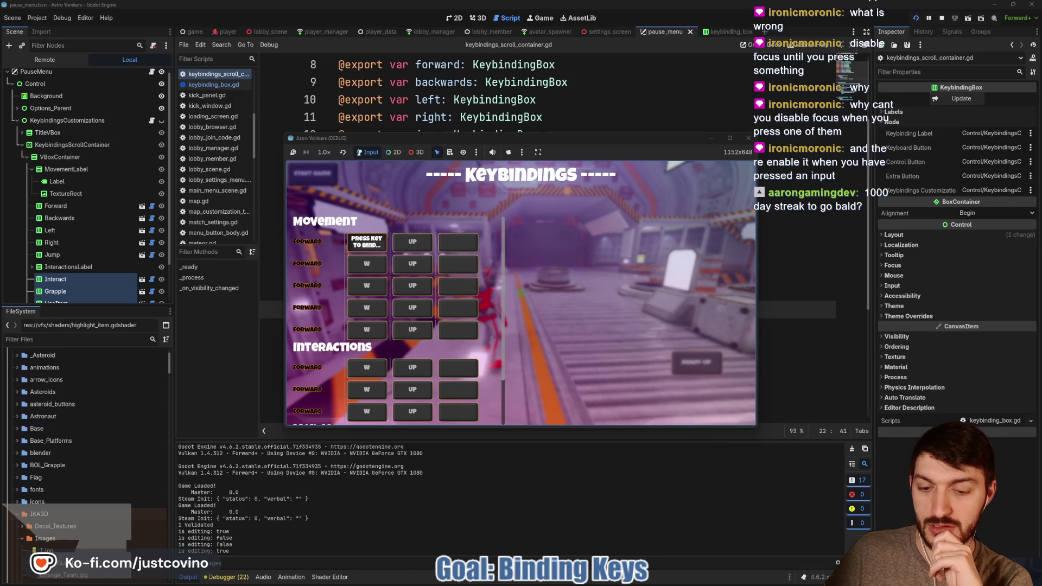
key(Escape)
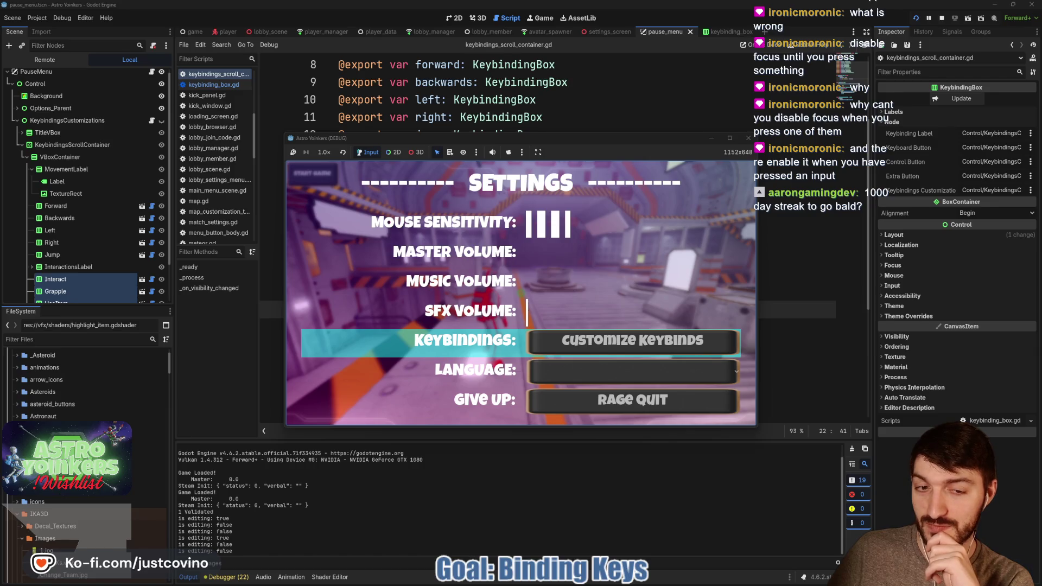
key(F8)
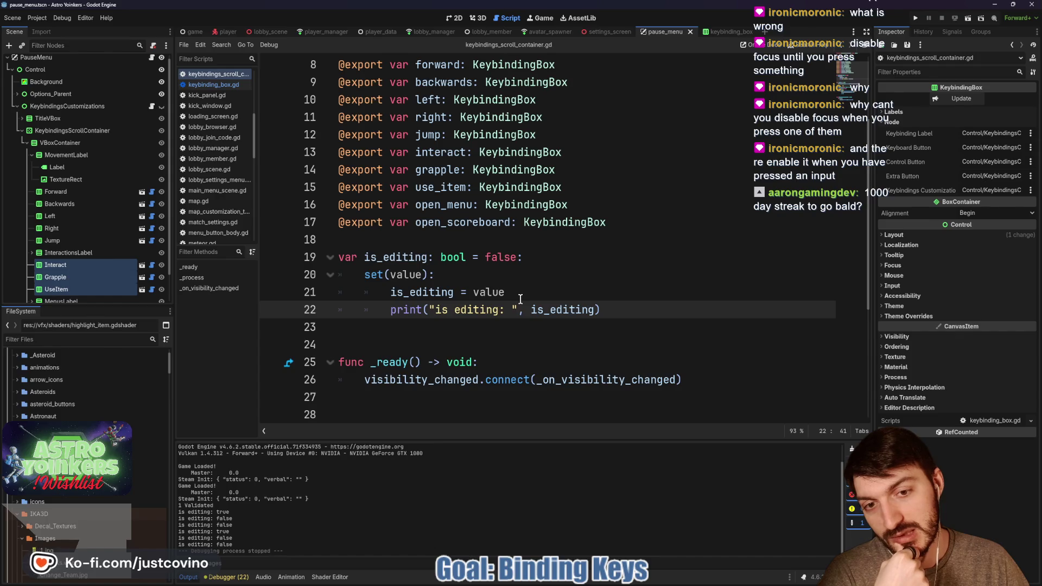
Open keybinding_box.gd and review the line in _on_button_toggled setting is_editing to toggled_on.
scroll(515, 330, down, 4)
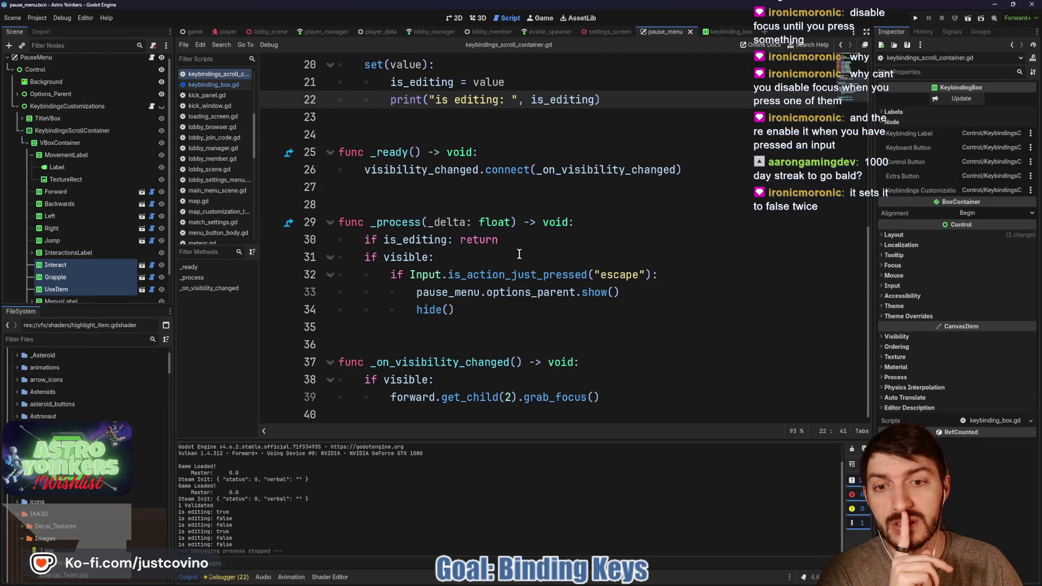
click(152, 191)
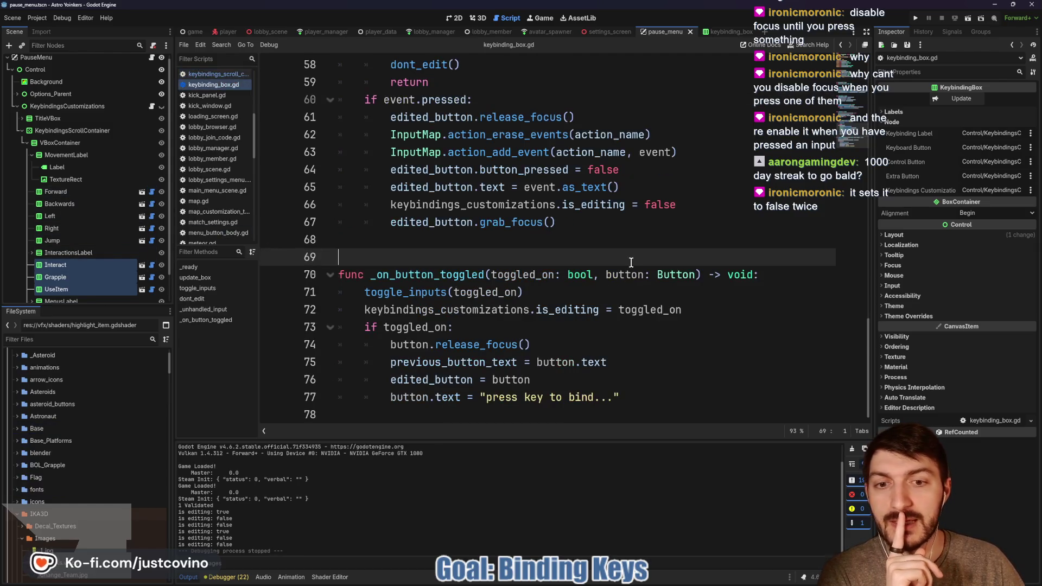
click(571, 289)
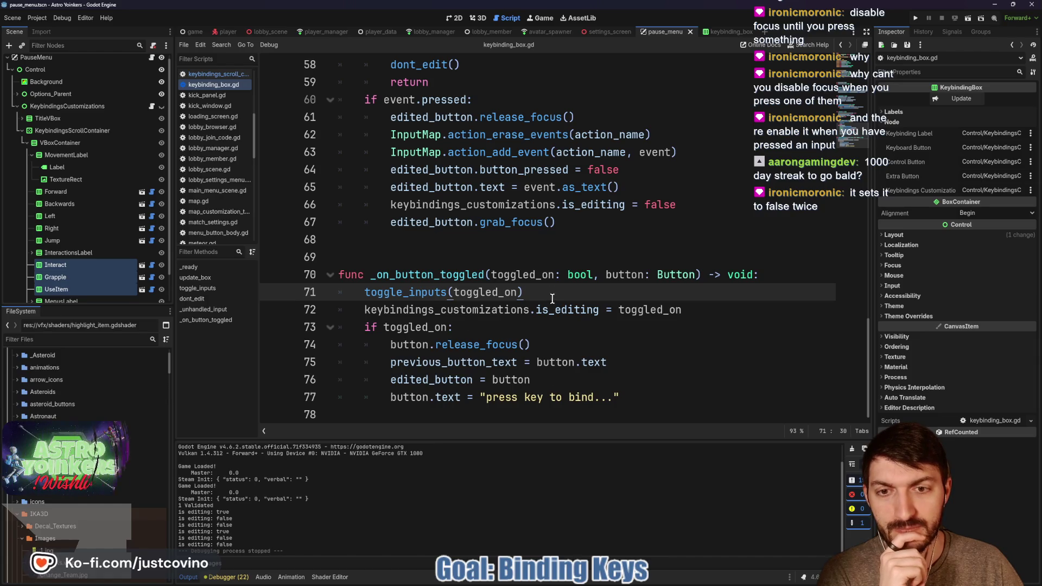
double_click(428, 274)
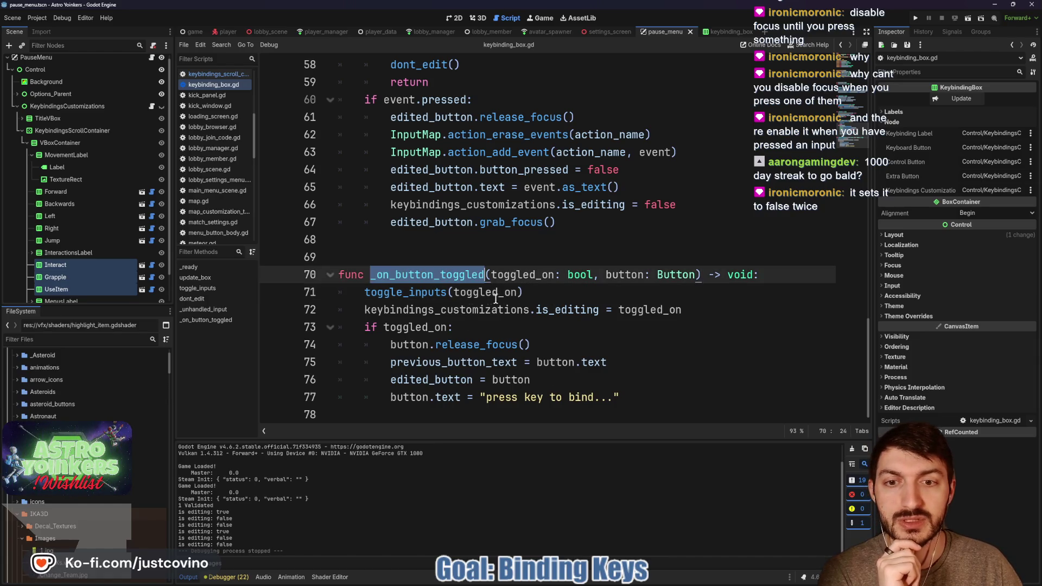
mouse_move(359, 310)
mouse_down()
mouse_move(688, 312)
mouse_move(719, 324)
mouse_move(699, 310)
mouse_up()
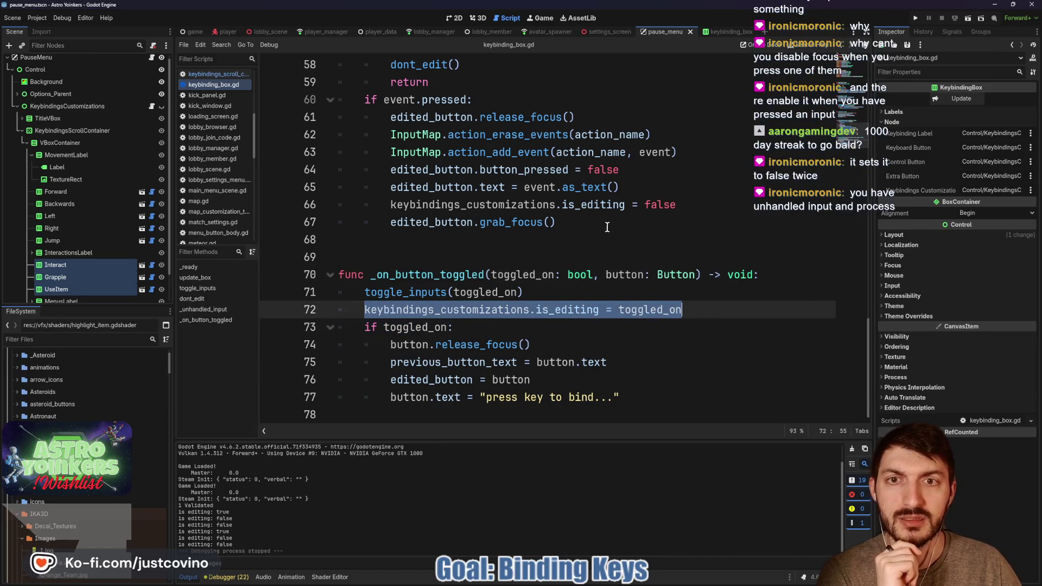
scroll(602, 230, up, 2)
scroll(505, 206, up, 2)
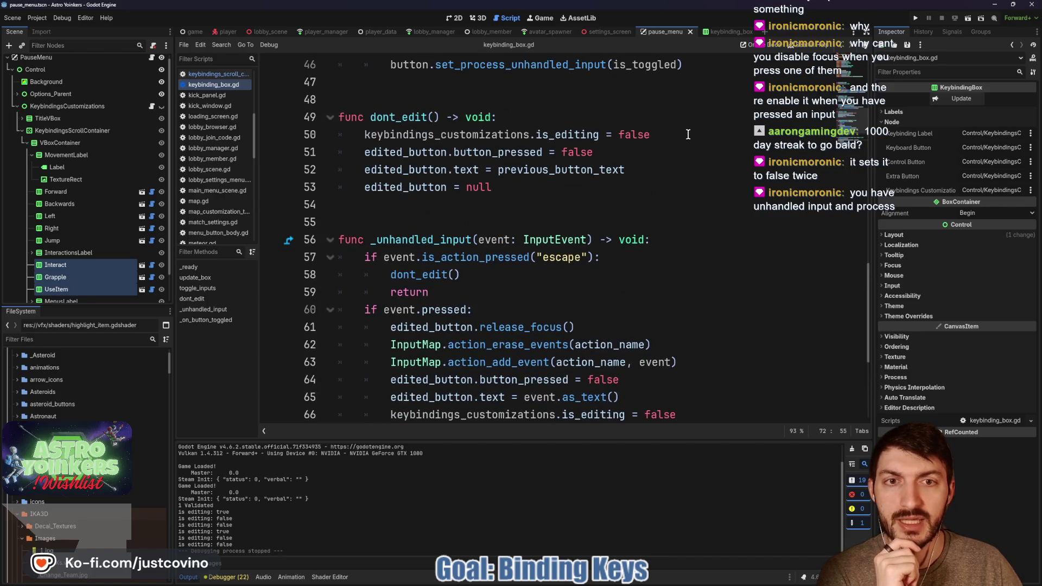
Delete the keybindings_customizations.is_editing = false line and its empty line from dont_edit.
drag(687, 135, 318, 136)
key(BackSpace)
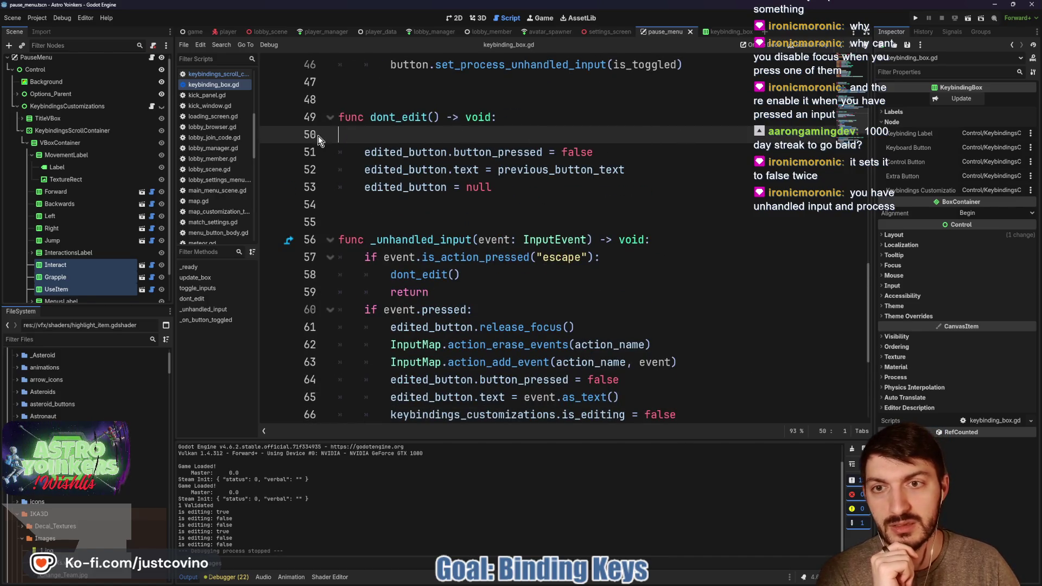
key(BackSpace)
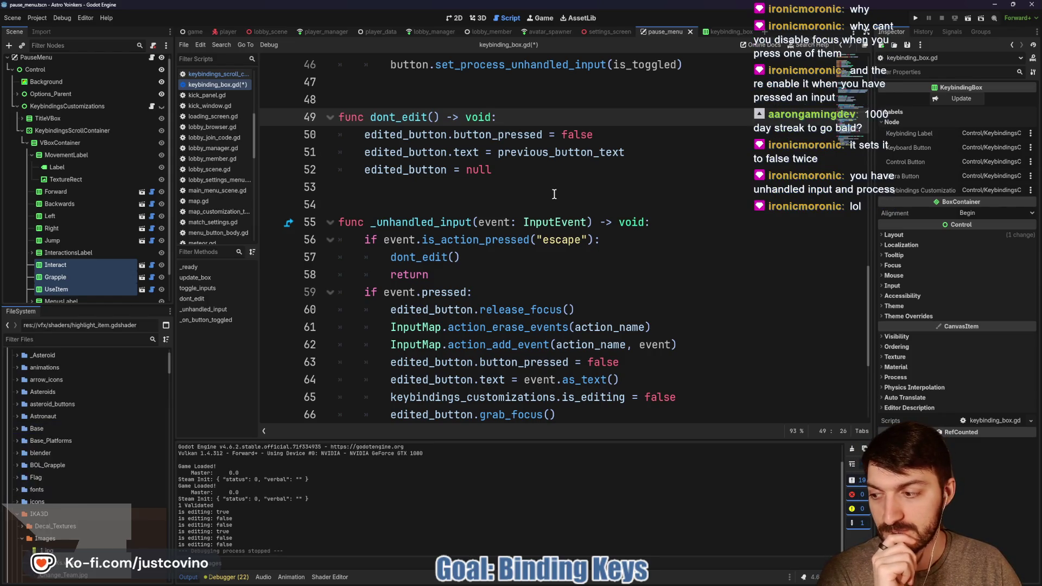
scroll(554, 193, down, 4)
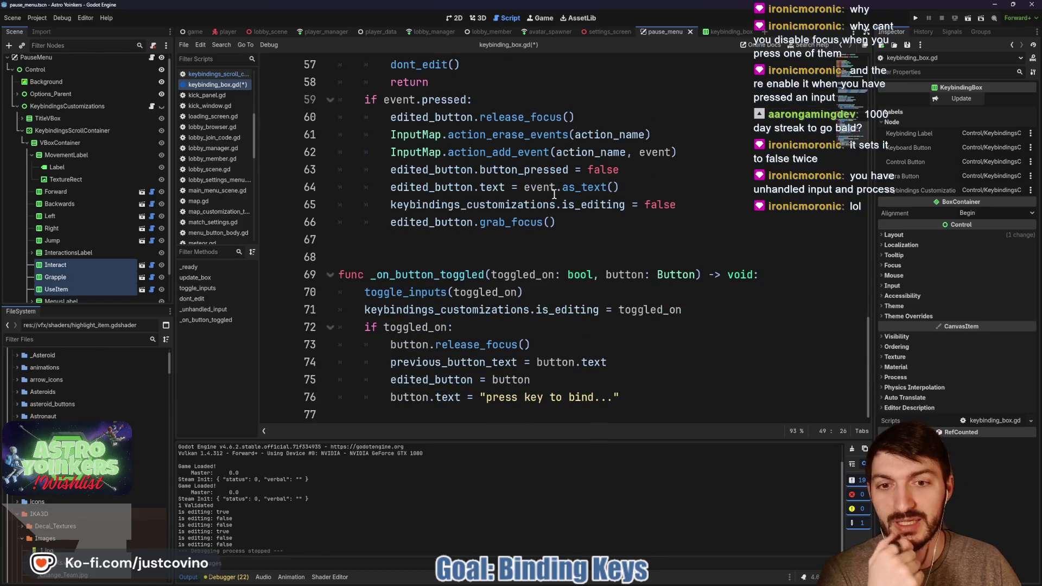
scroll(554, 194, up, 4)
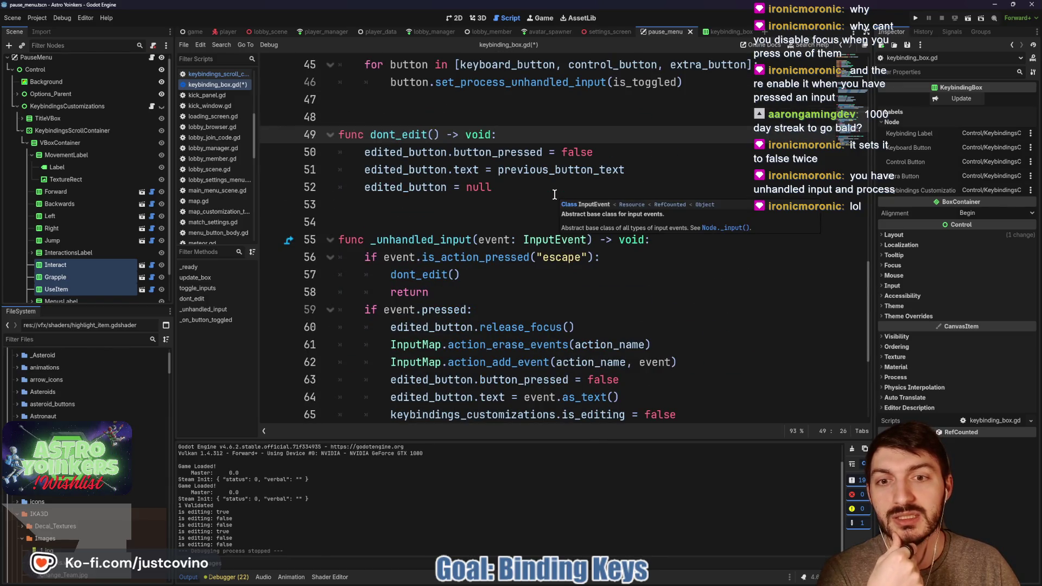
scroll(554, 194, up, 1)
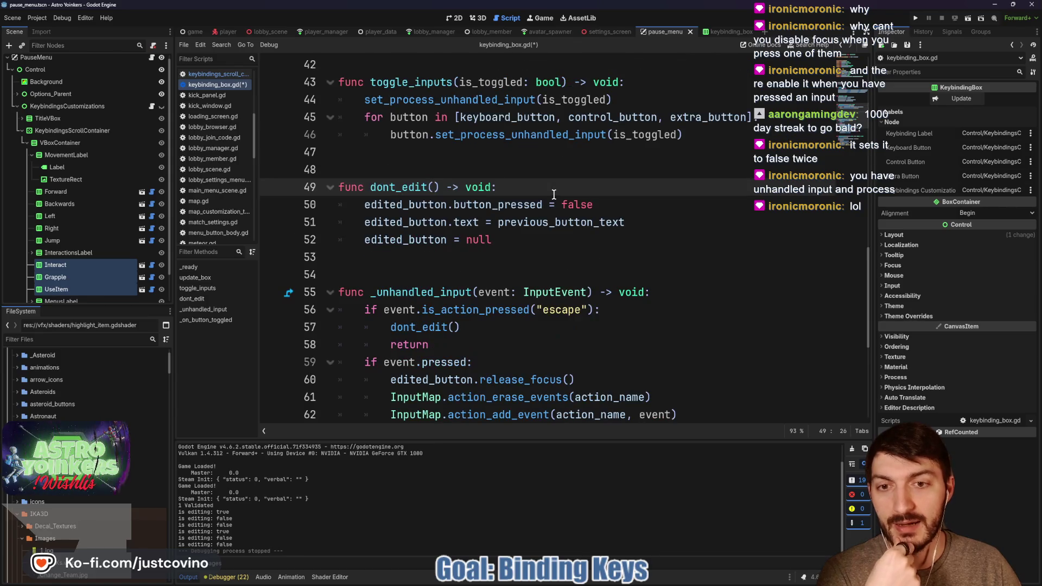
scroll(554, 193, down, 2)
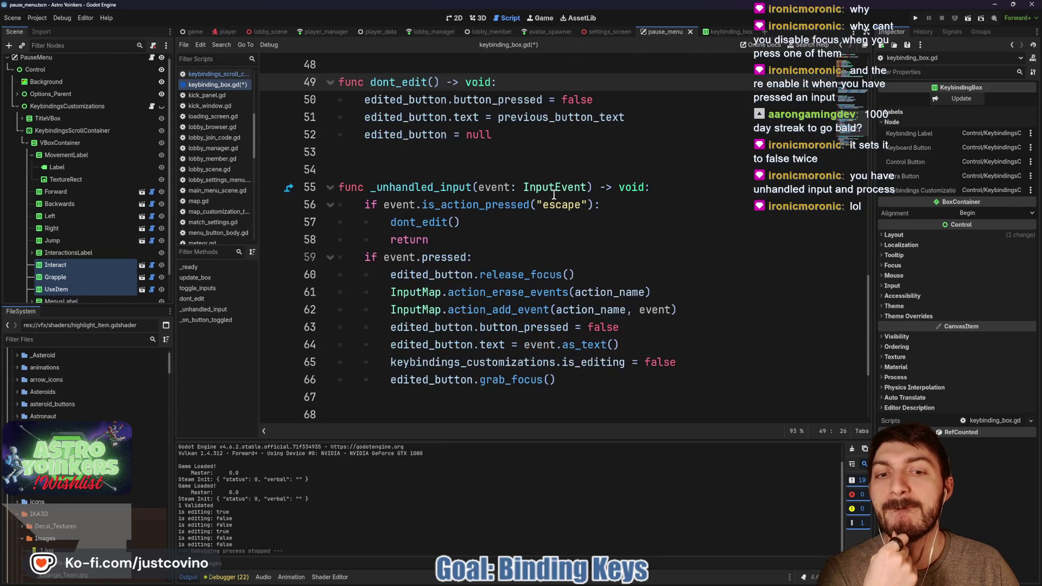
Review the escape-handling block in _unhandled_input, then switch to keybindings_scroll_container.gd.
drag(485, 223, 340, 201)
scroll(523, 225, down, 3)
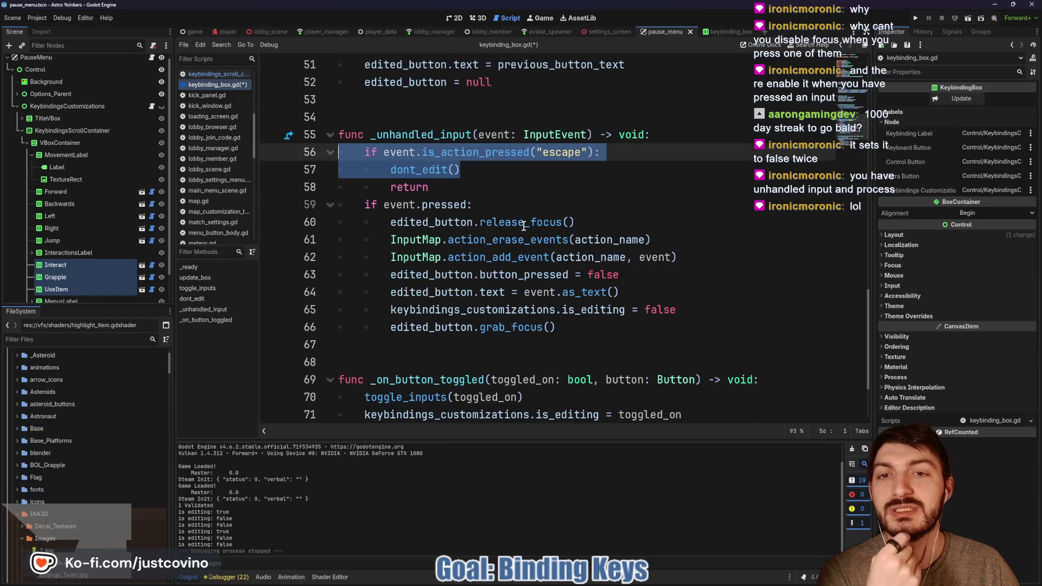
scroll(524, 226, up, 3)
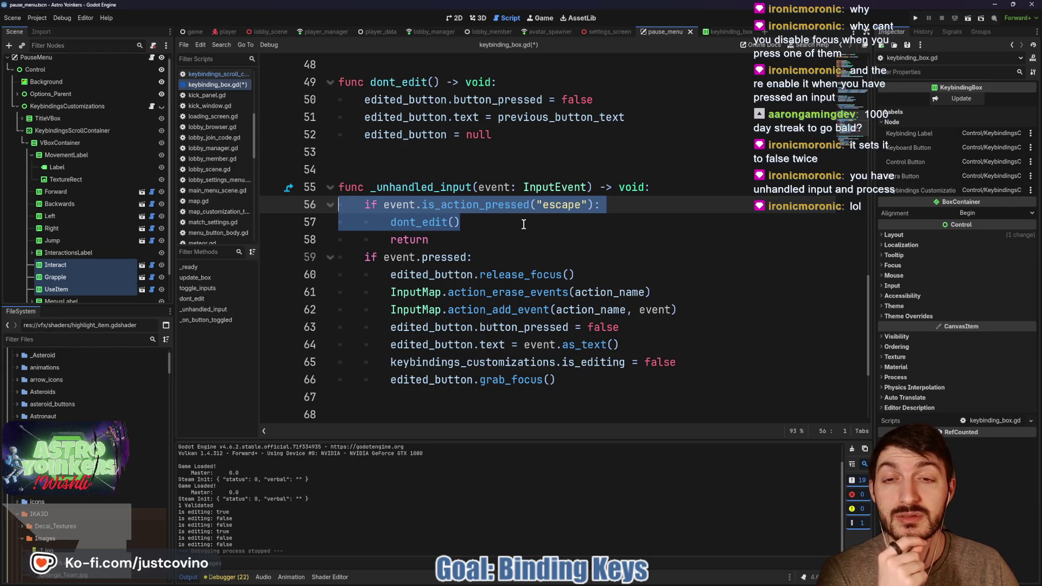
scroll(516, 222, down, 3)
scroll(516, 222, up, 2)
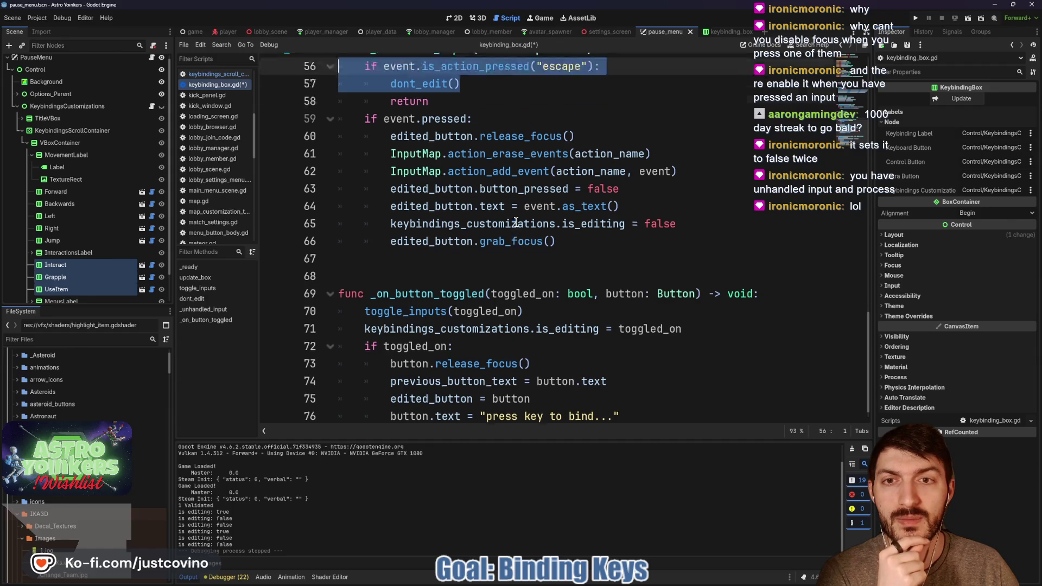
drag(431, 187, 339, 153)
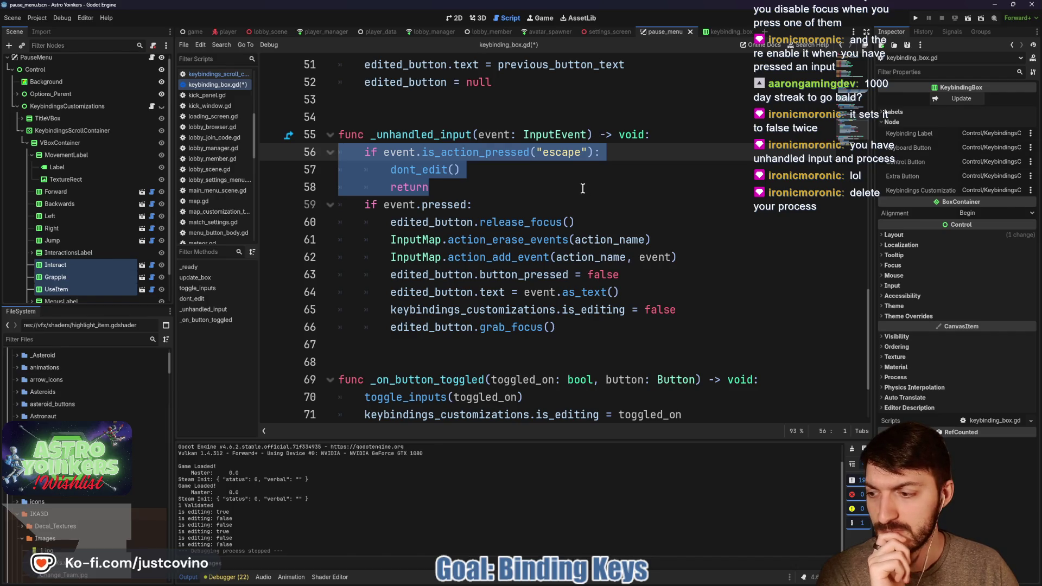
scroll(580, 188, up, 3)
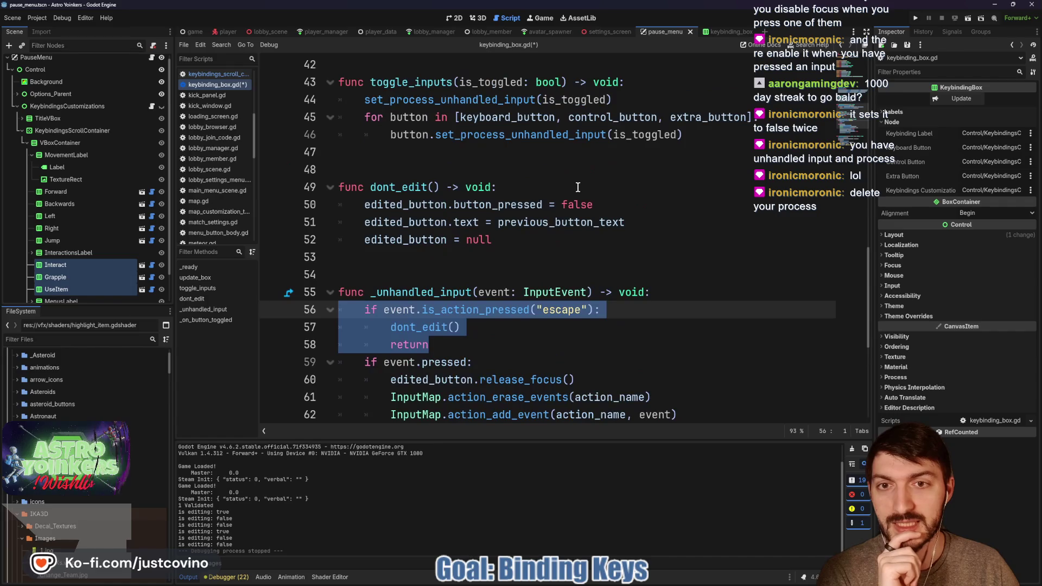
scroll(578, 187, up, 7)
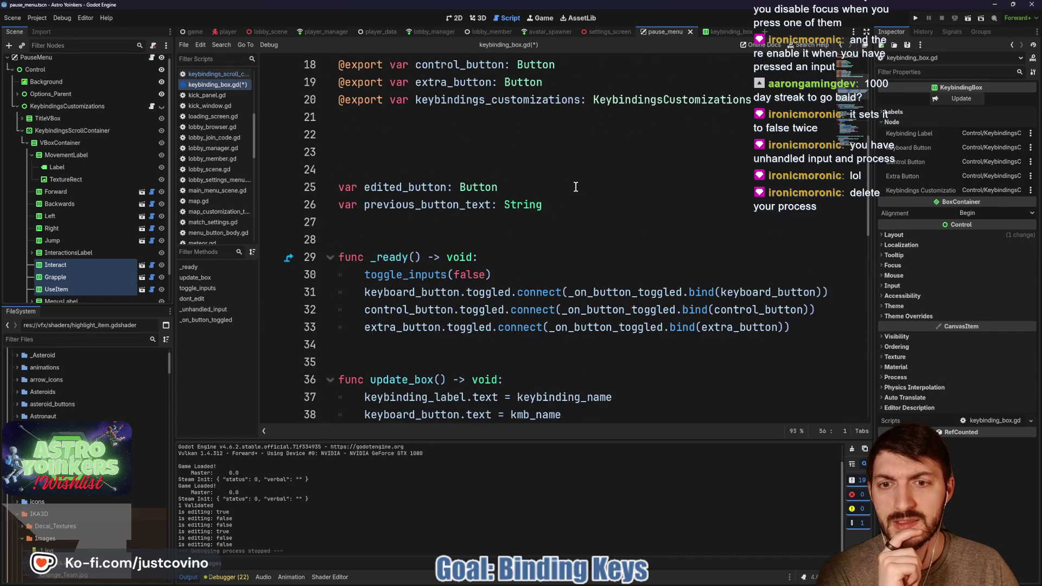
scroll(573, 186, down, 10)
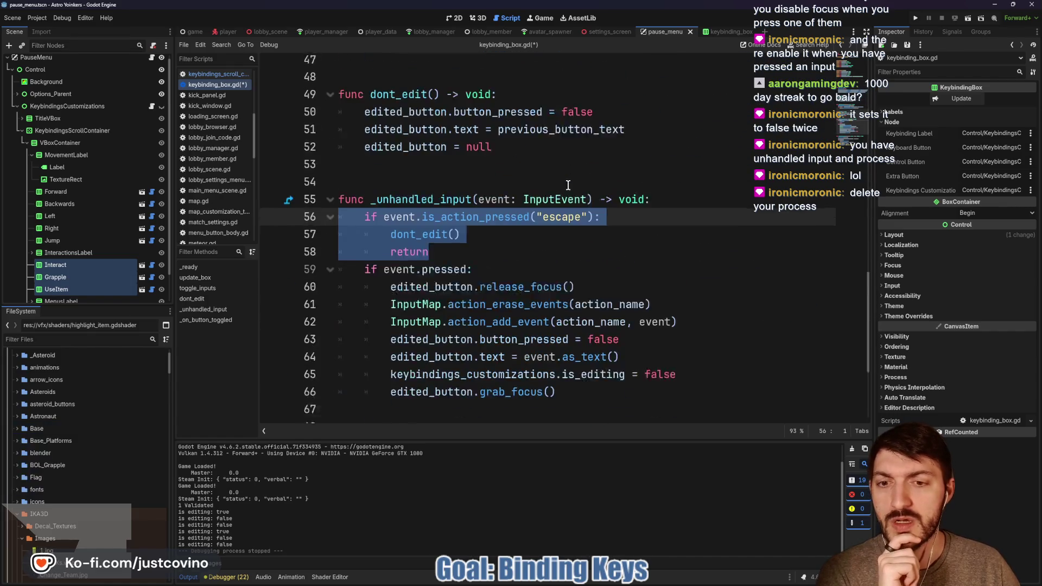
scroll(568, 186, down, 1)
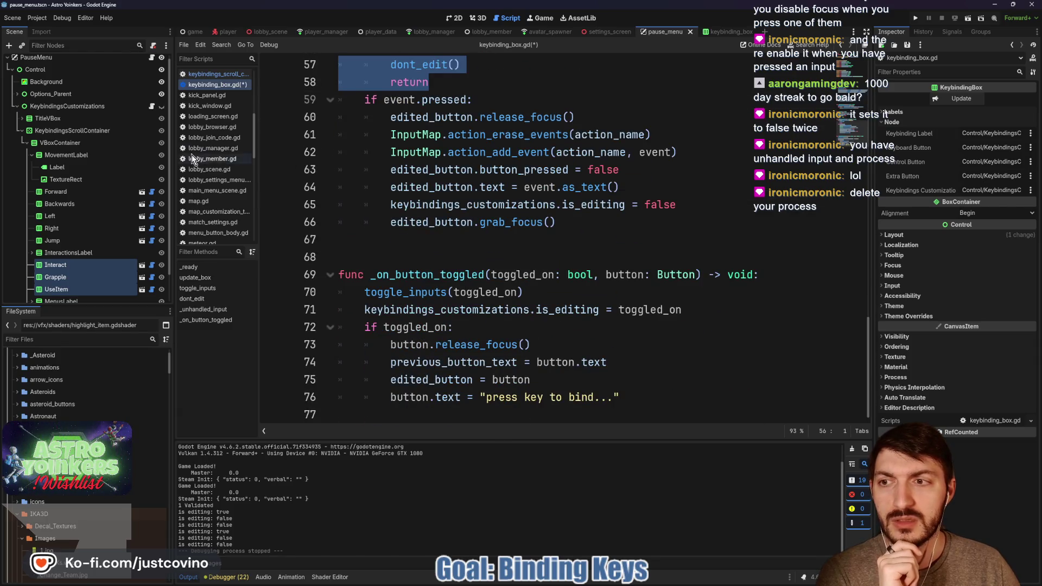
click(152, 105)
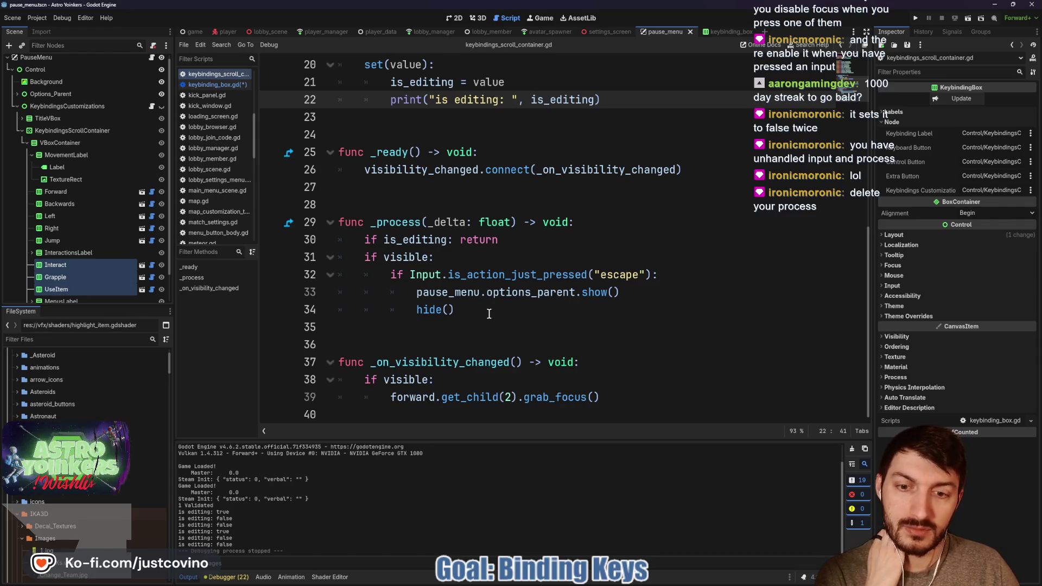
Select the _process function, whose is_editing early return precedes the escape check.
mouse_move(489, 313)
mouse_down()
mouse_move(418, 309)
mouse_move(323, 226)
mouse_up()
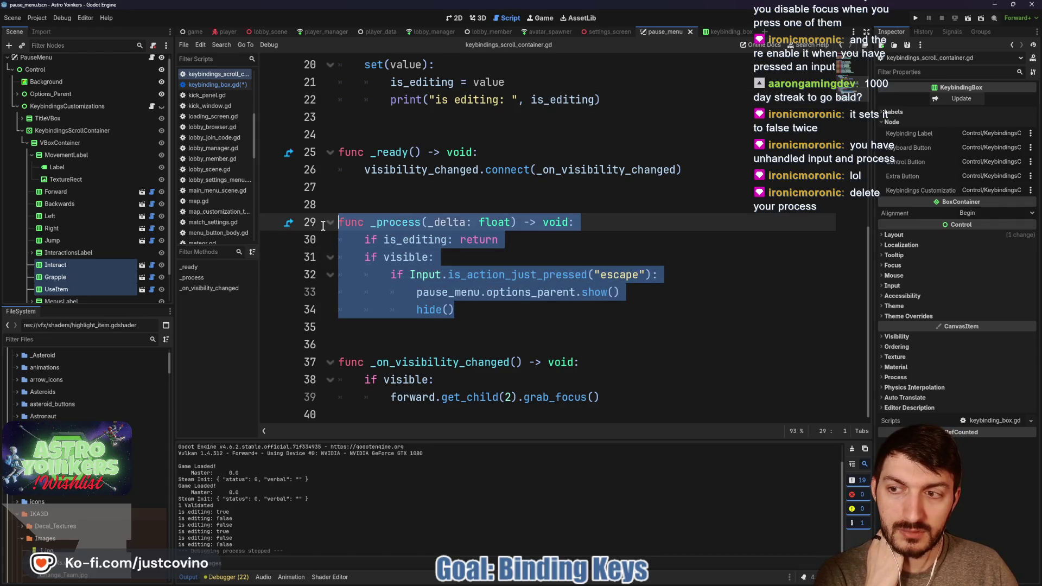
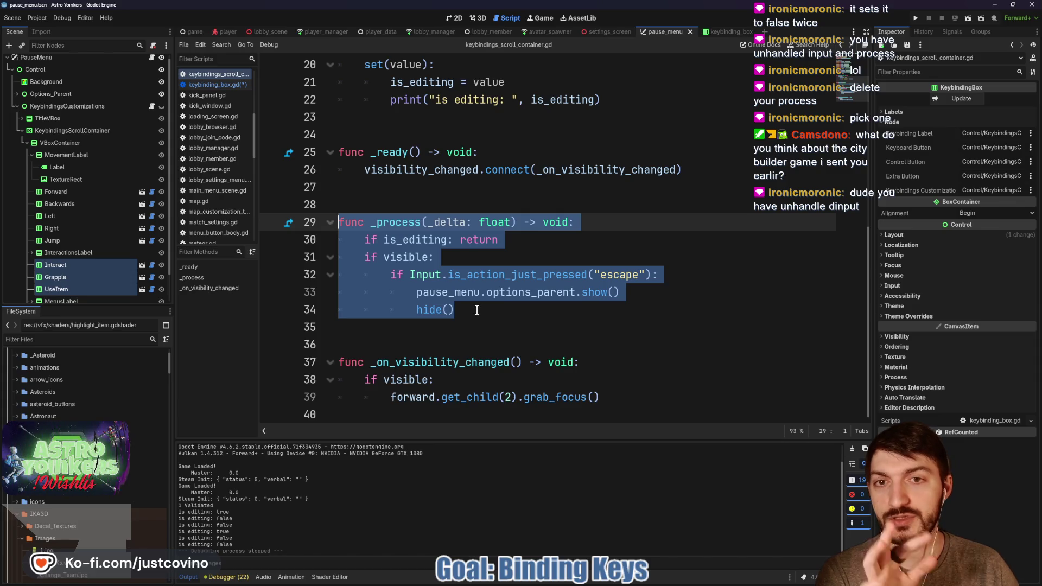
Replace the _process function with _unhandled_input using autocomplete.
scroll(477, 310, up, 1)
scroll(476, 310, up, 5)
scroll(476, 309, down, 6)
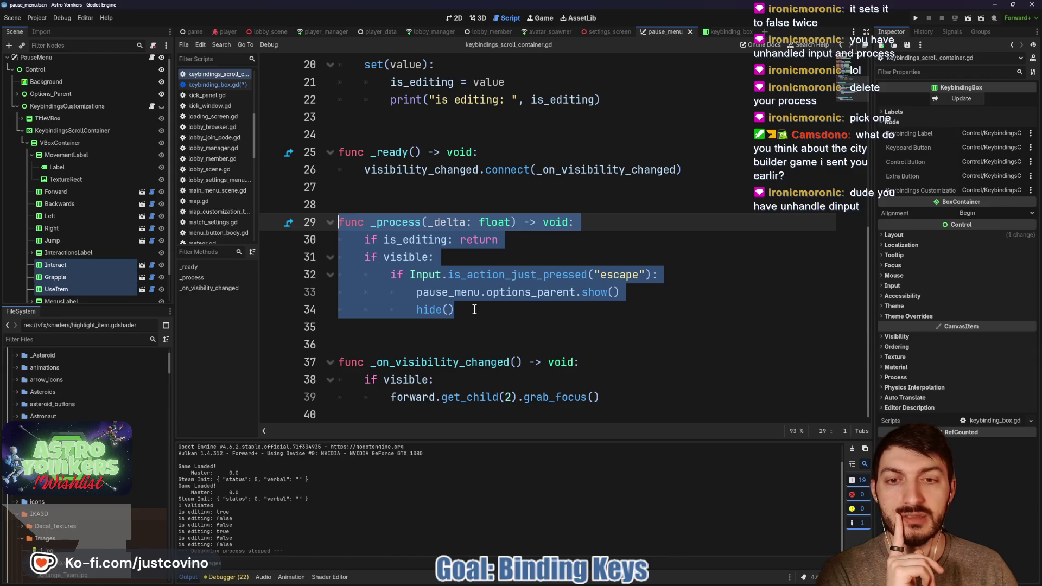
click(475, 310)
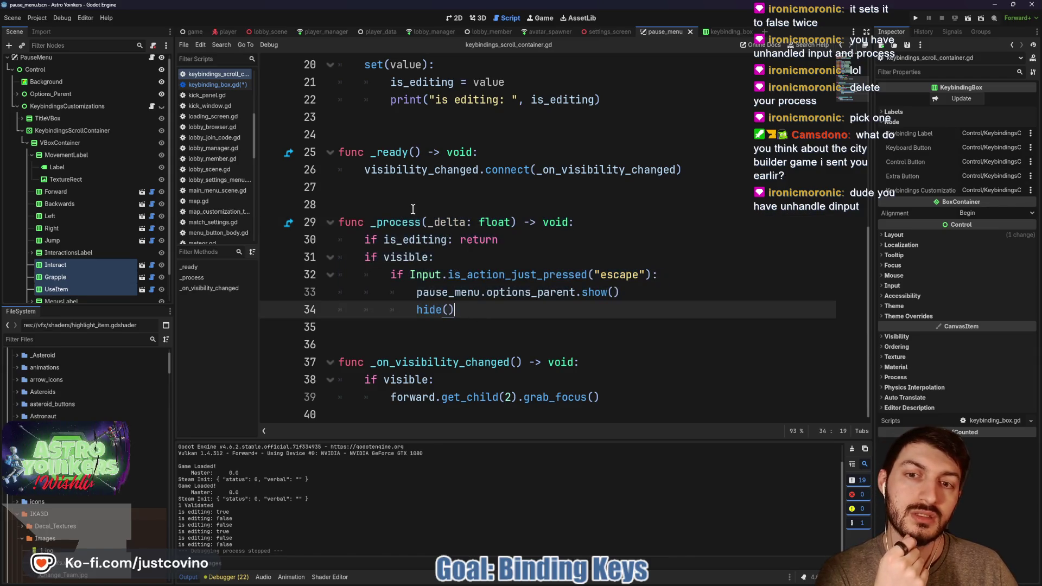
drag(377, 221, 517, 222)
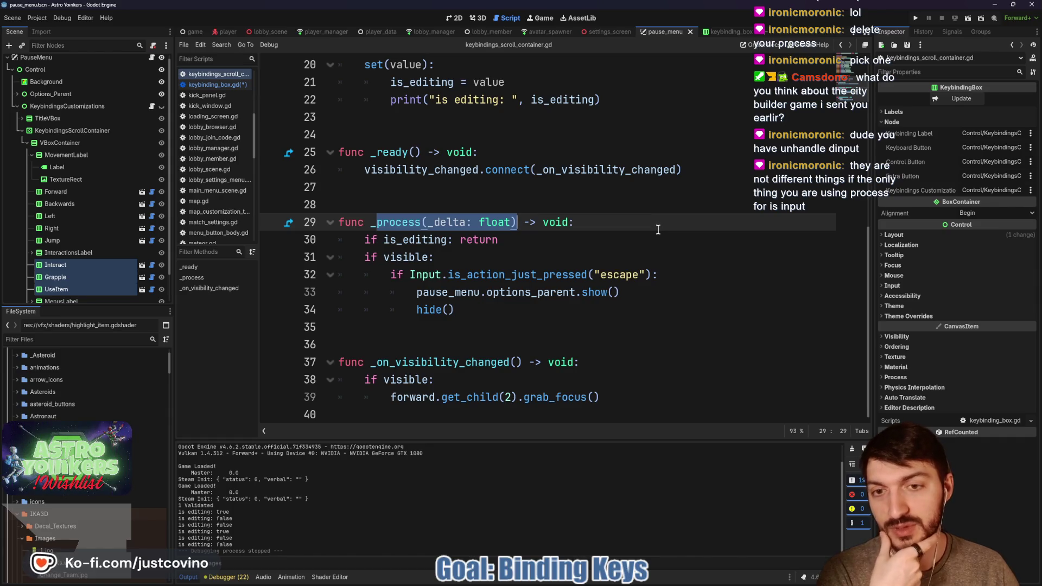
text(unha)
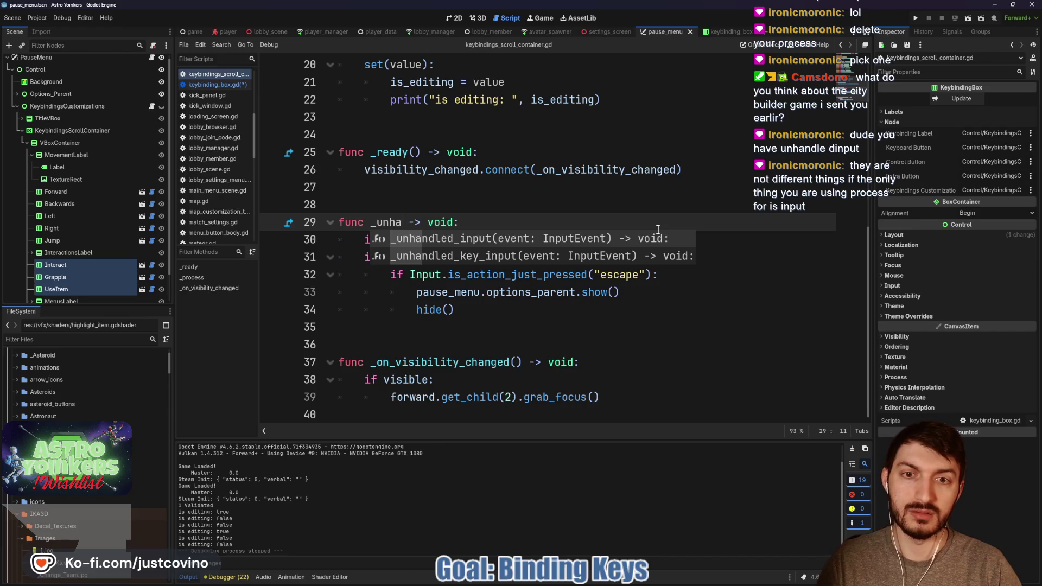
key(Return)
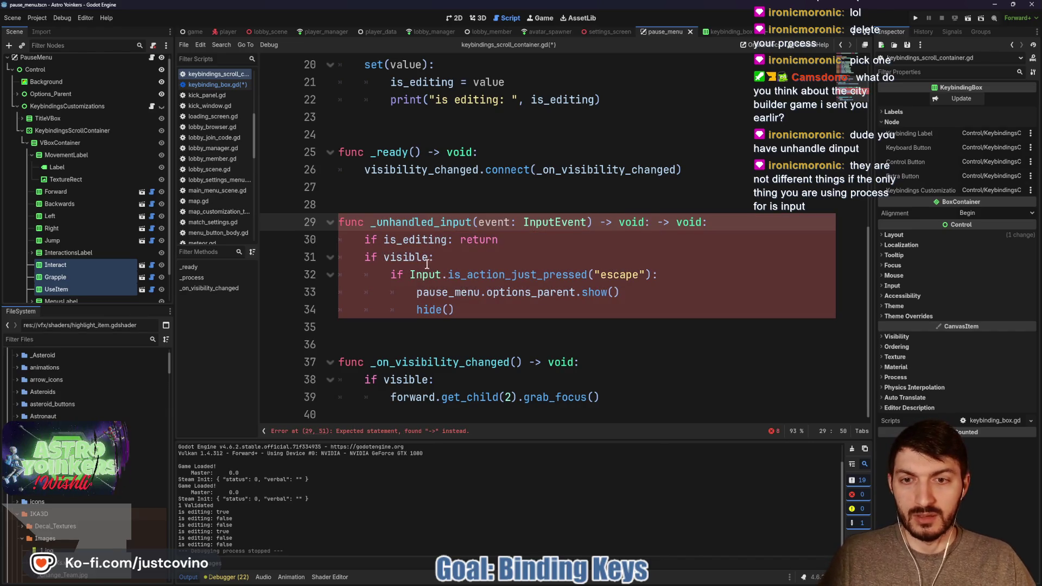
Change Input to event on line 32, remove the duplicate '-> void', and save.
double_click(424, 275)
text(event)
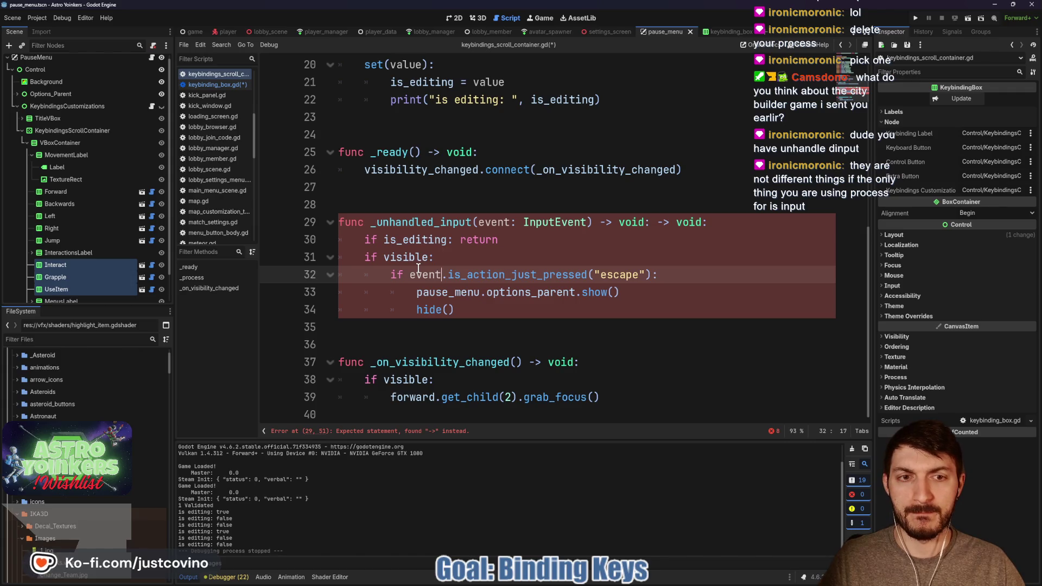
drag(651, 223, 701, 222)
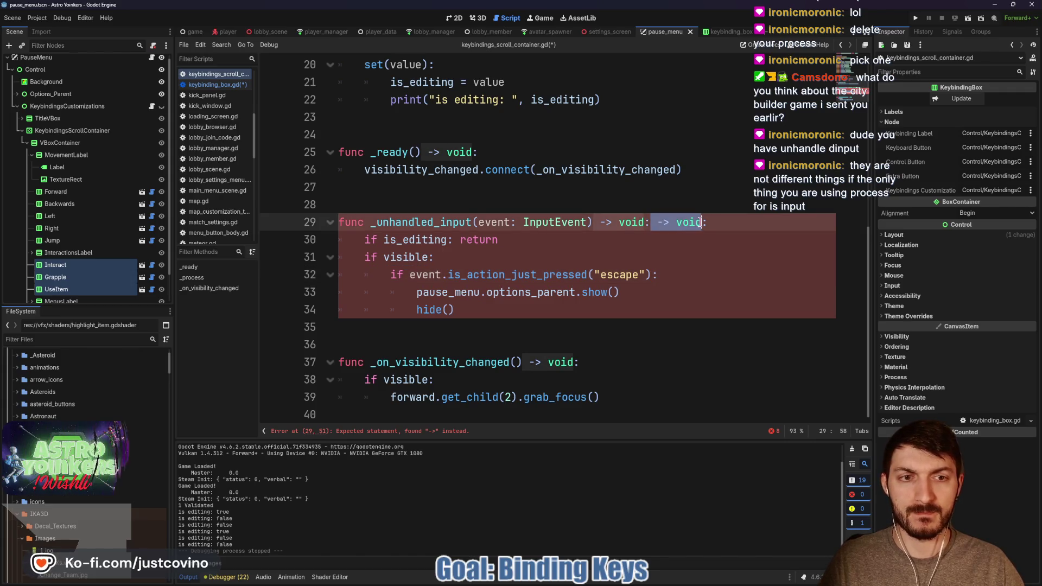
key(BackSpace)
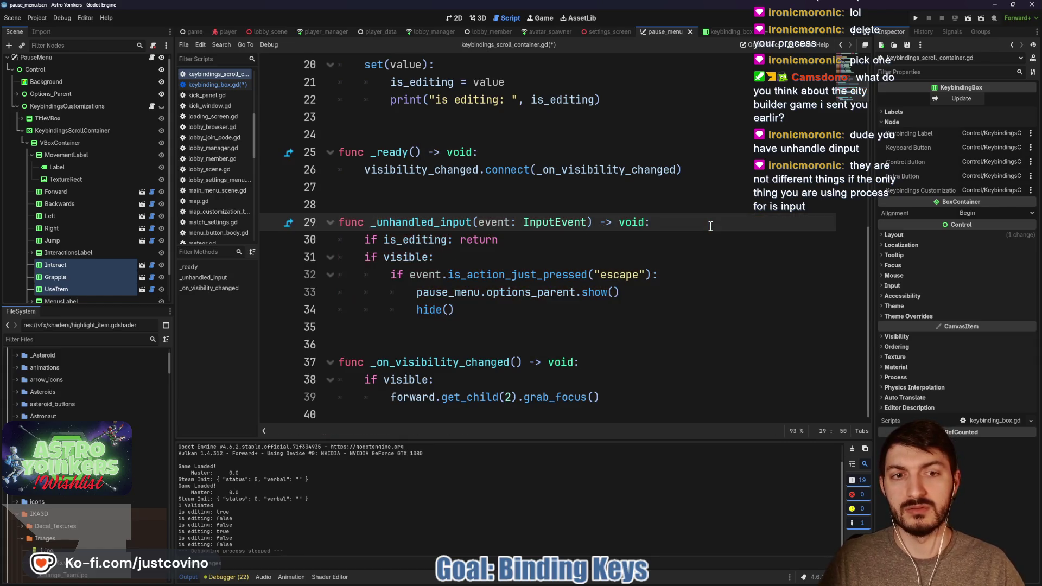
key(ctrl+s)
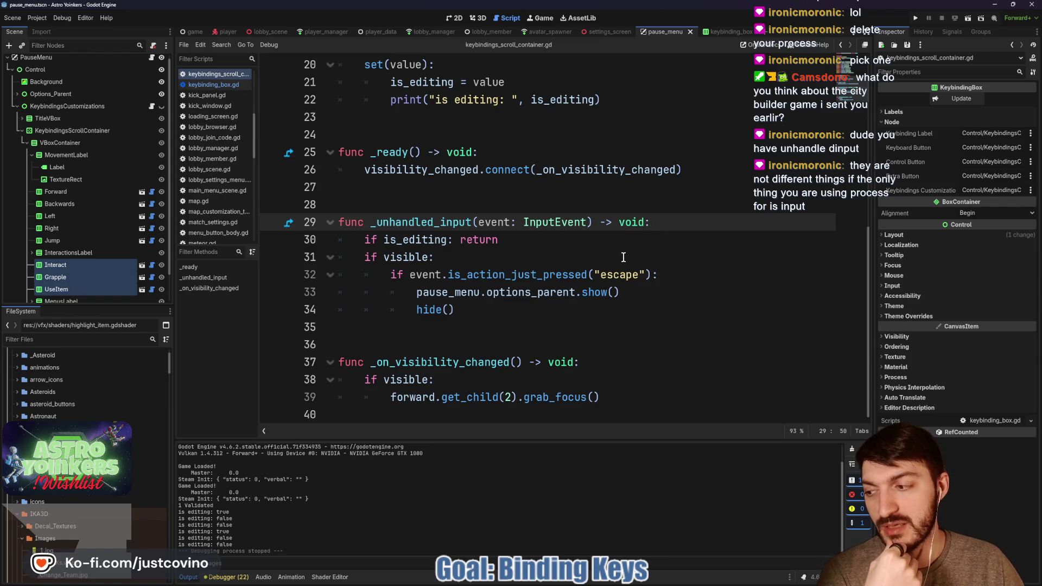
click(533, 242)
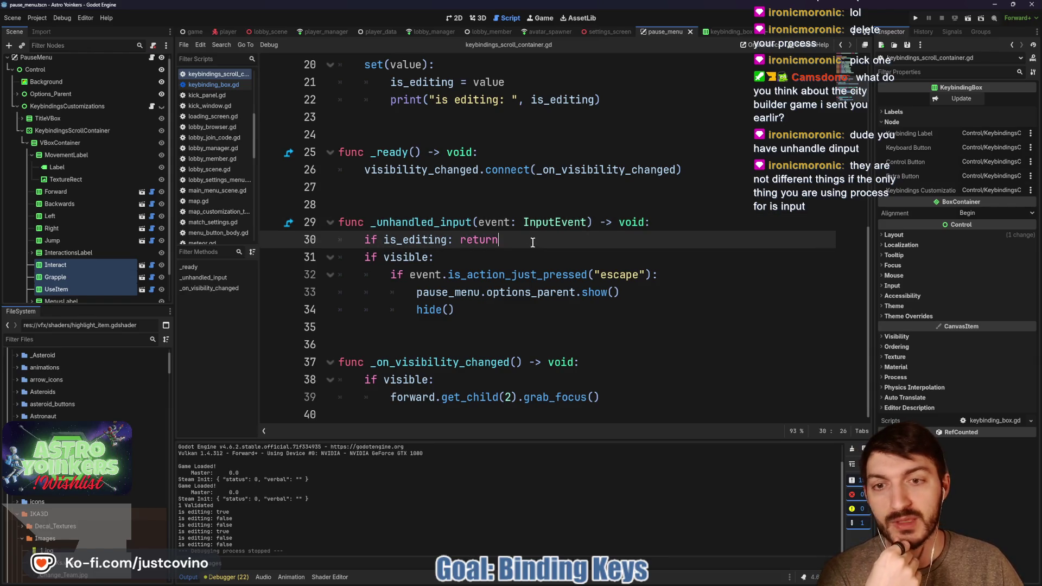
click(465, 205)
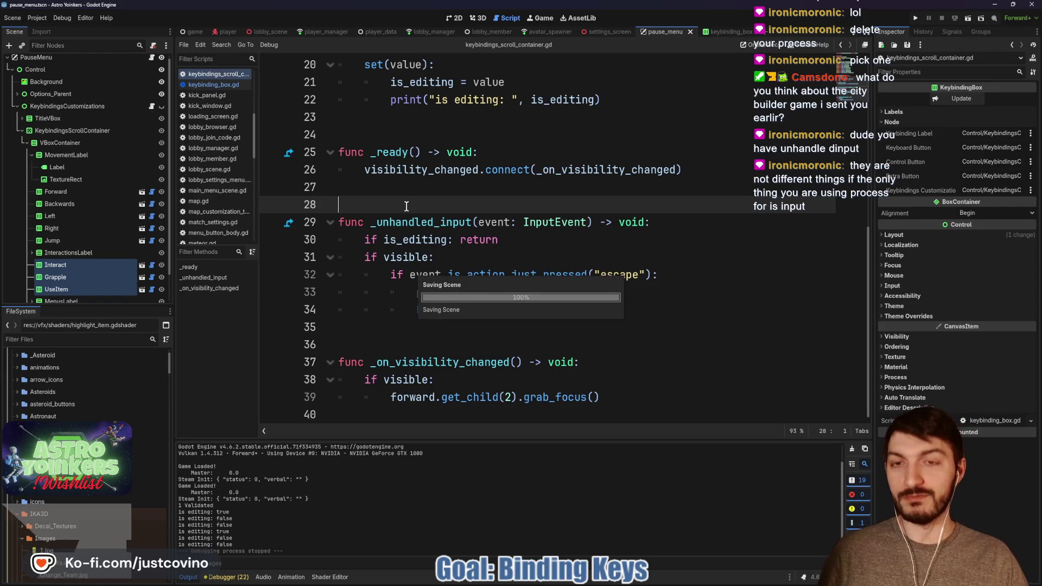
With the Interact node selected, run the game and host a lobby in the second window.
click(100, 264)
click(915, 18)
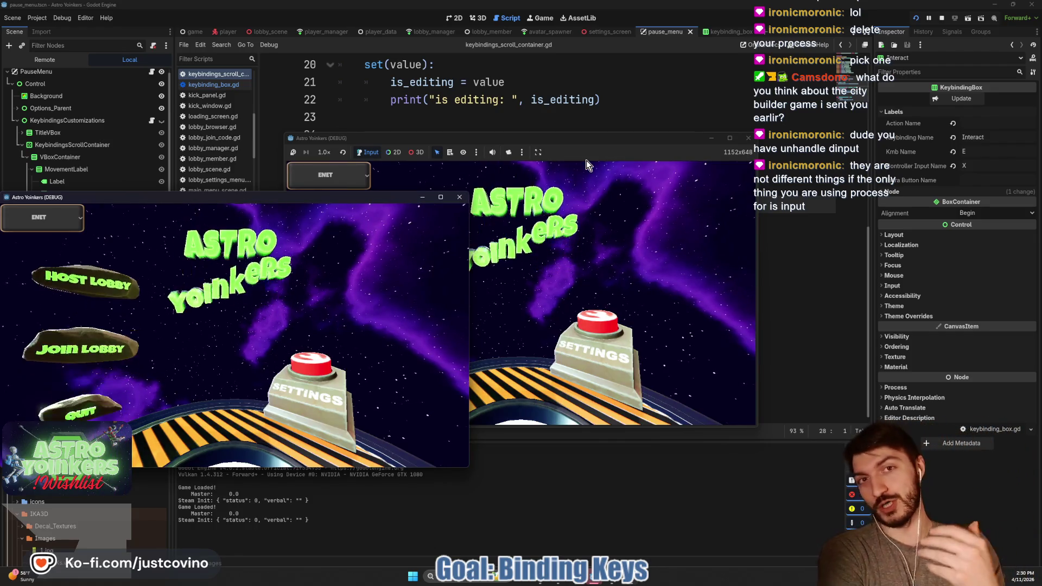
click(547, 140)
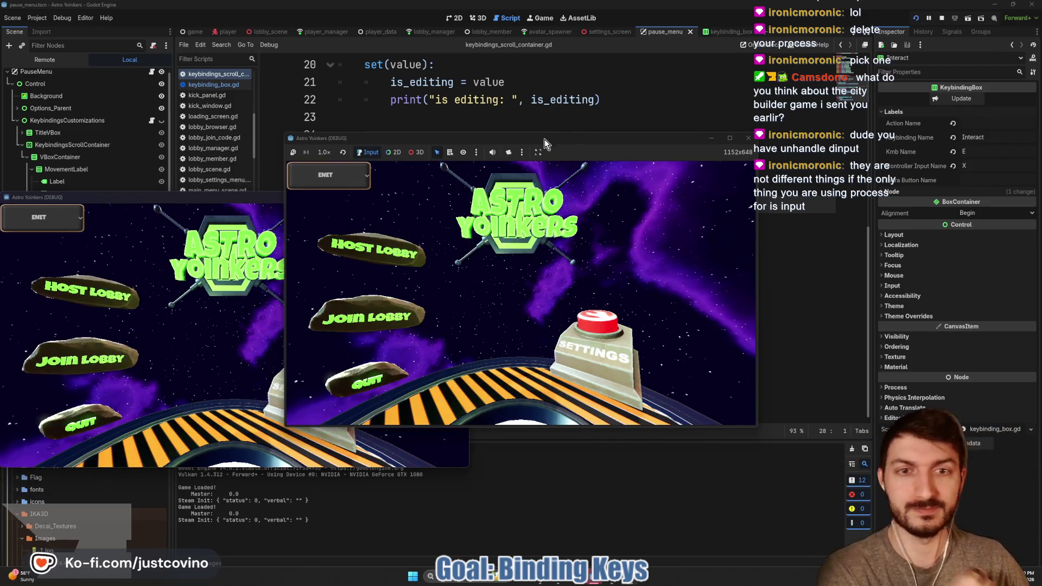
click(391, 239)
click(507, 265)
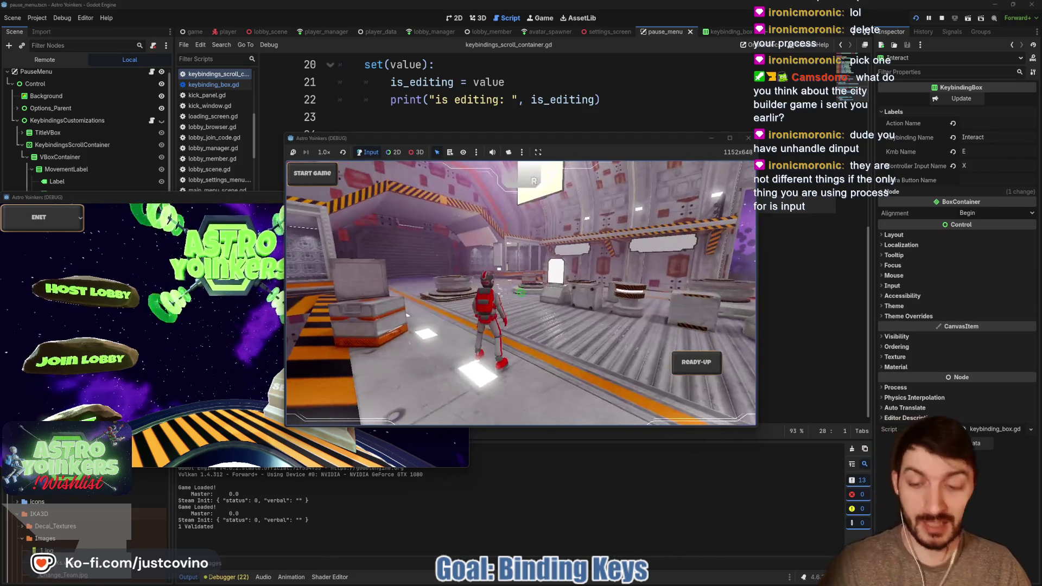
Open Customize Keybinds from the in-game settings menu, which triggers the line 32 error.
key(Escape)
key(Down)
key(Down)
key(Down)
key(Return)
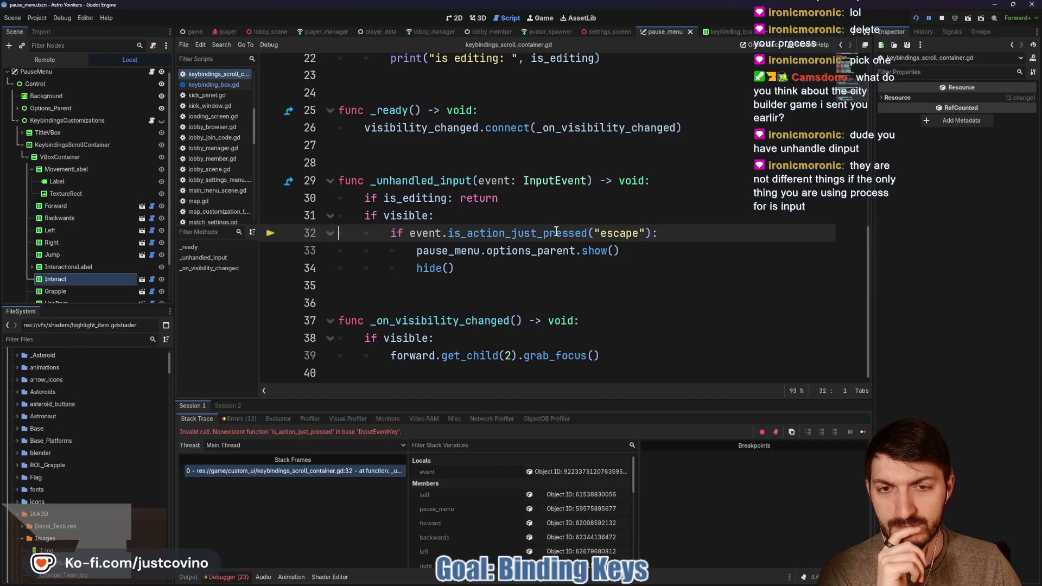
Change line 32 to check event.is_action_pressed("escape").
drag(588, 233, 448, 228)
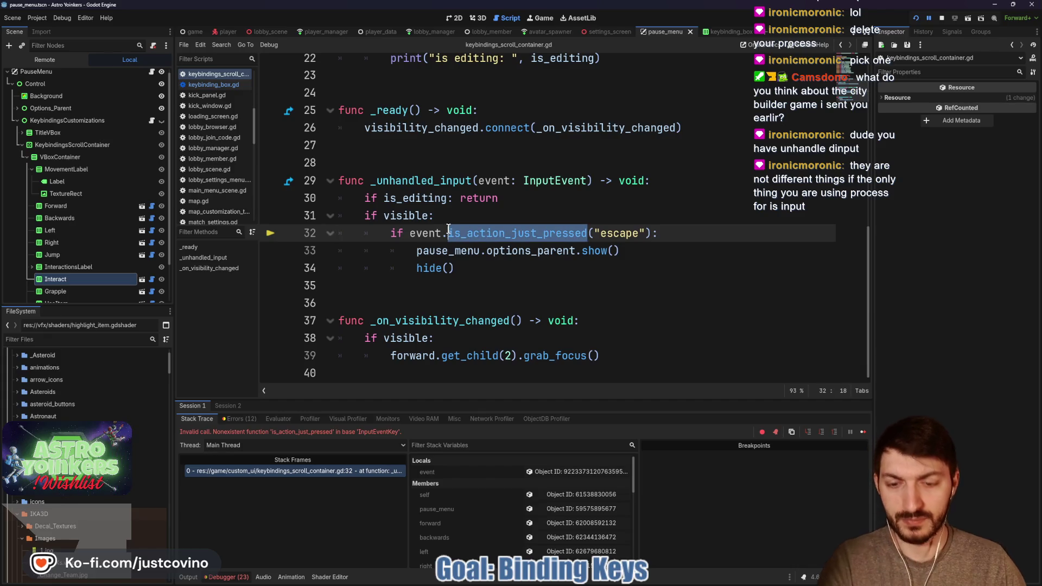
text(is)
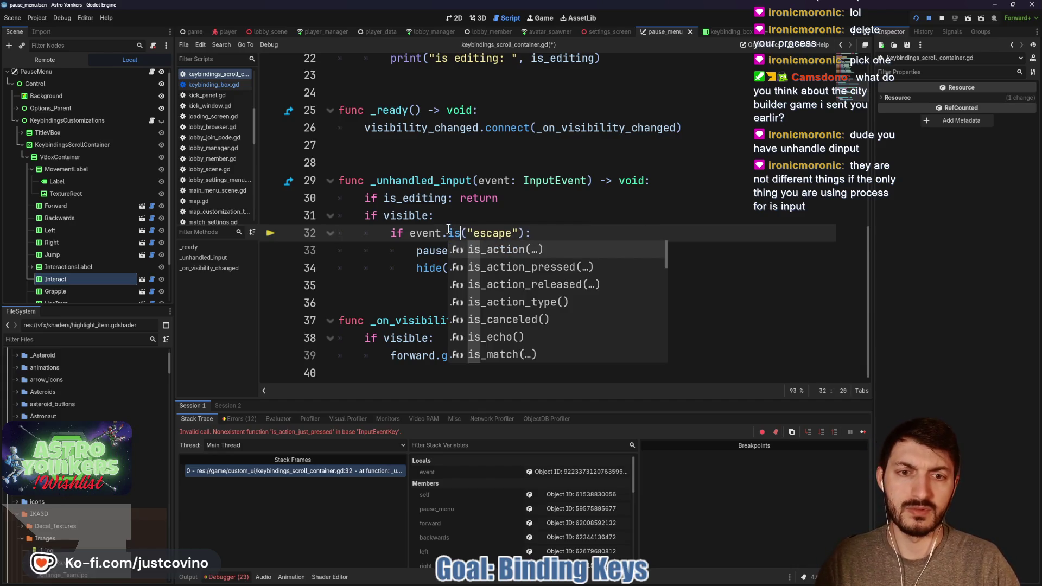
key(Down)
key(Return)
click(505, 224)
Save the script, stop the crashed debug session and relaunch the game.
key(ctrl+s)
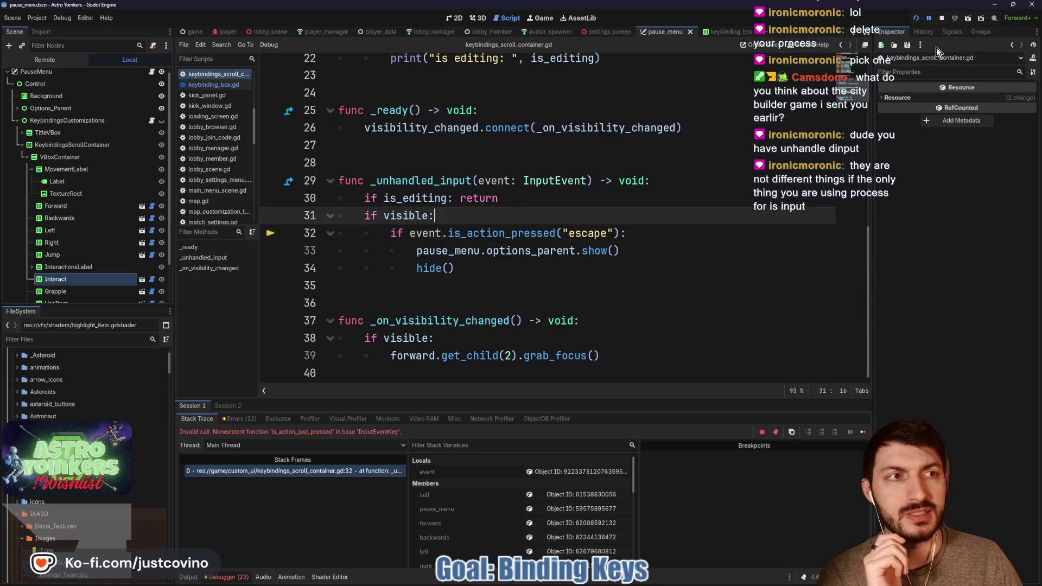
key(F8)
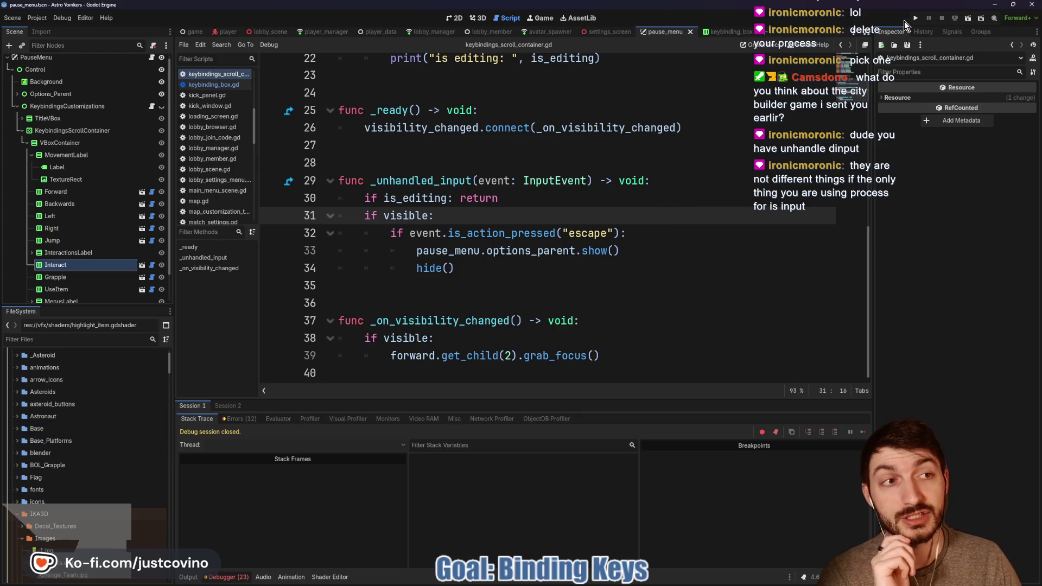
key(F5)
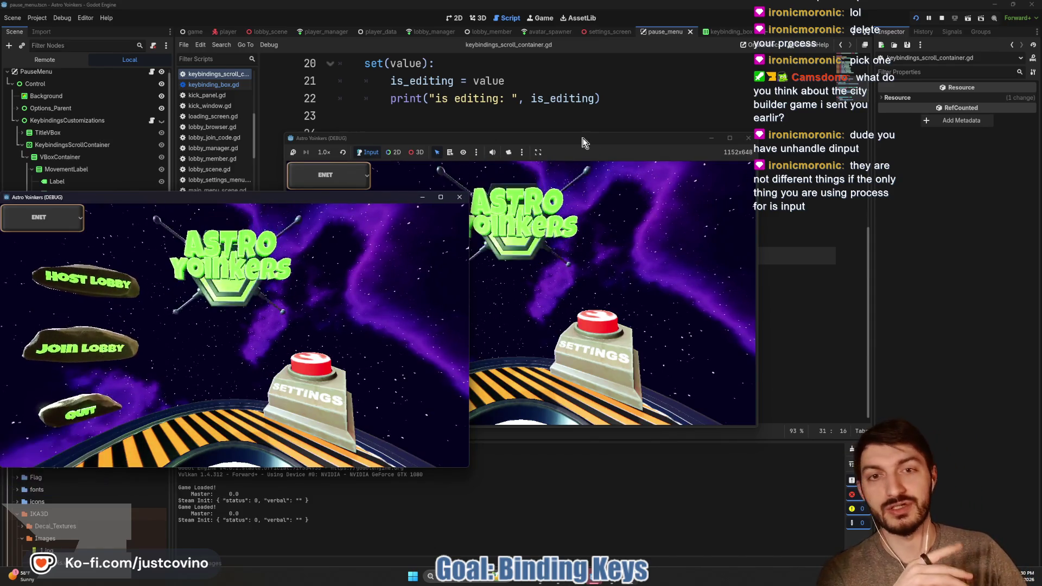
Host a lobby, open Keybindings, start a Forward rebind and close the menu with Escape.
click(583, 142)
click(374, 255)
click(499, 255)
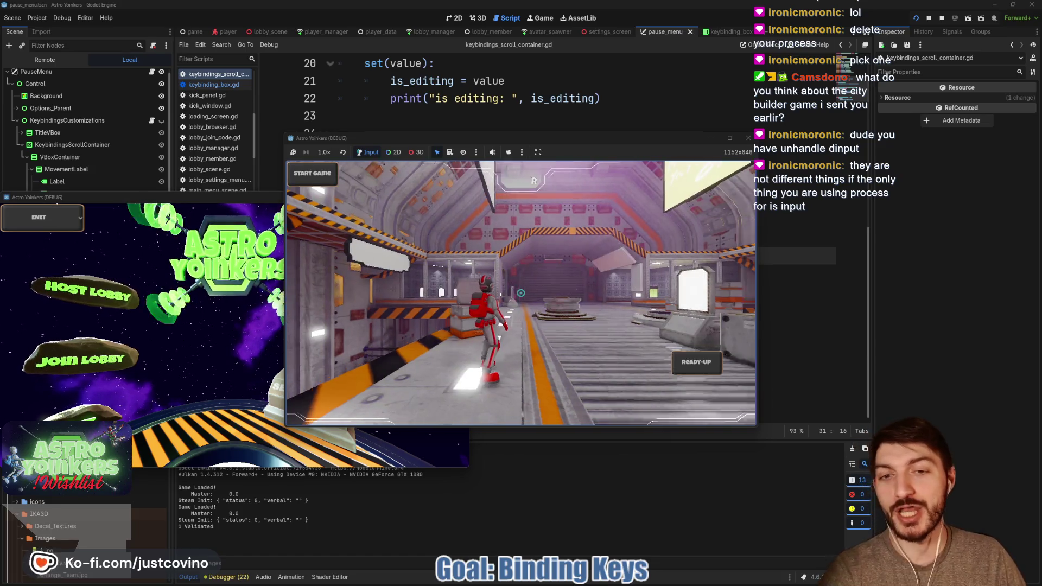
key(Escape)
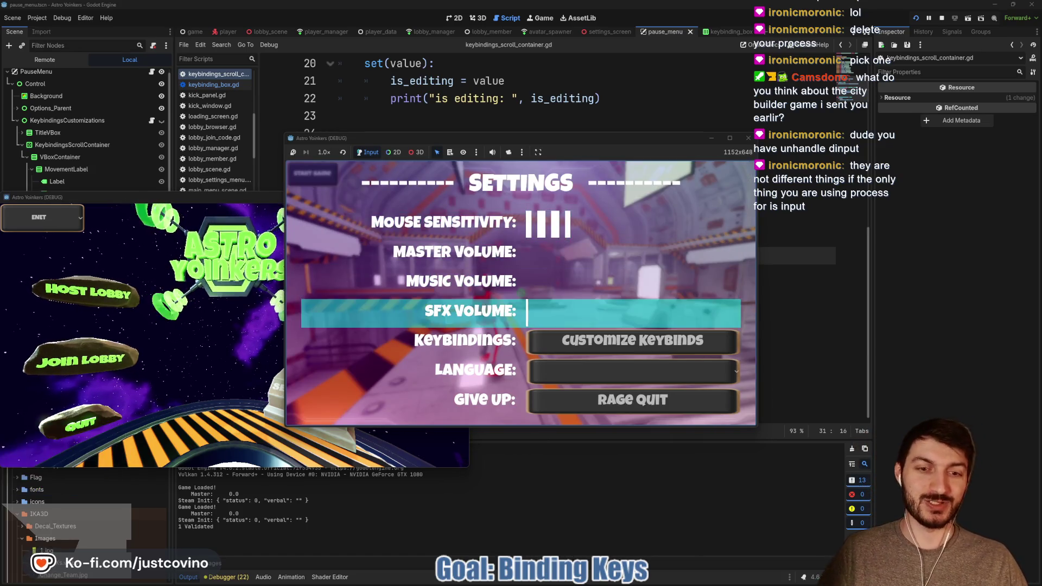
click(633, 342)
click(367, 241)
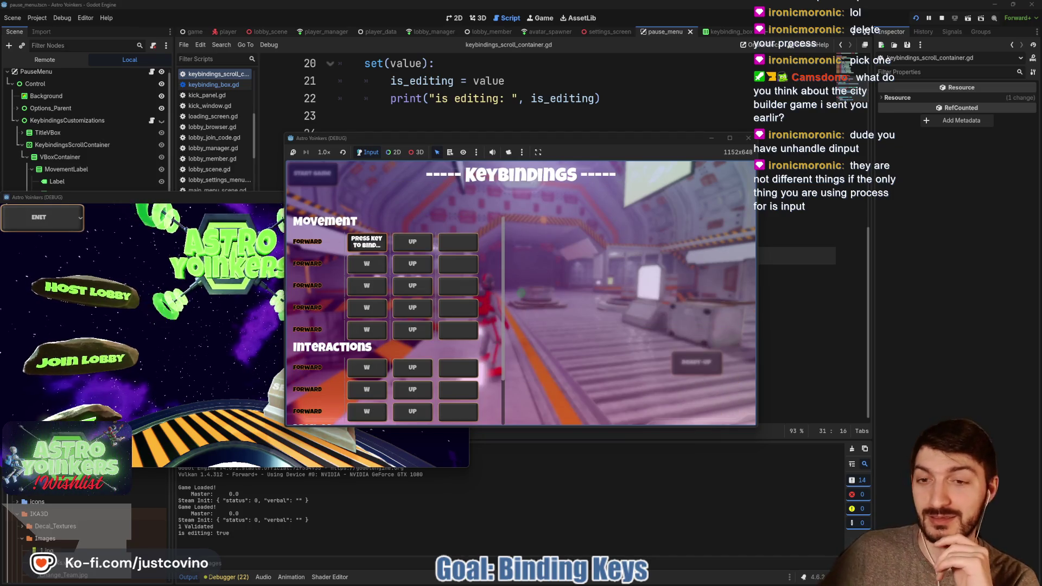
key(Escape)
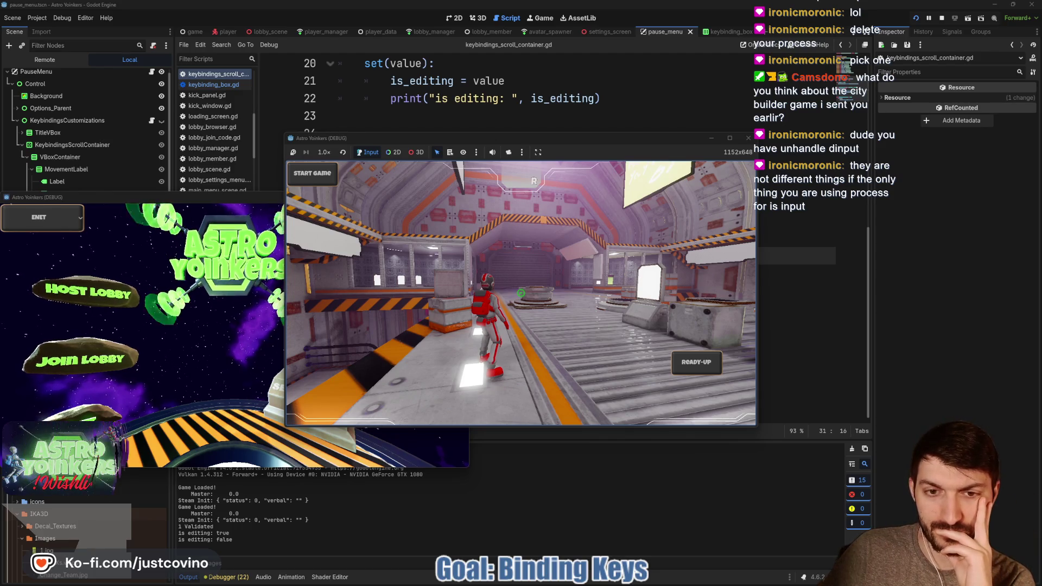
Reopen Keybindings, start rebinding the second Forward key, and close it with Escape.
key(Escape)
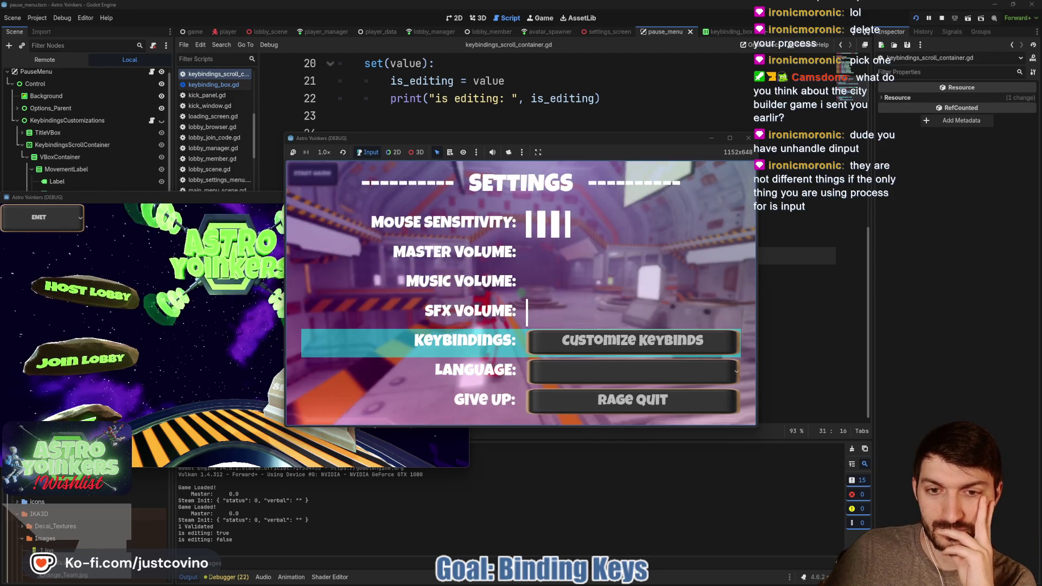
key(Return)
key(Right)
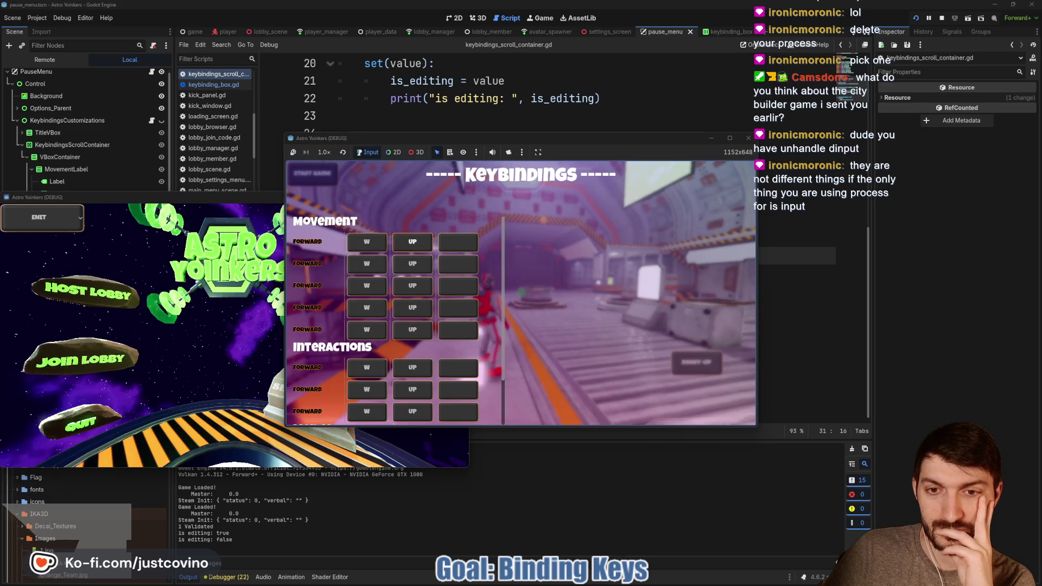
key(Return)
key(Return)
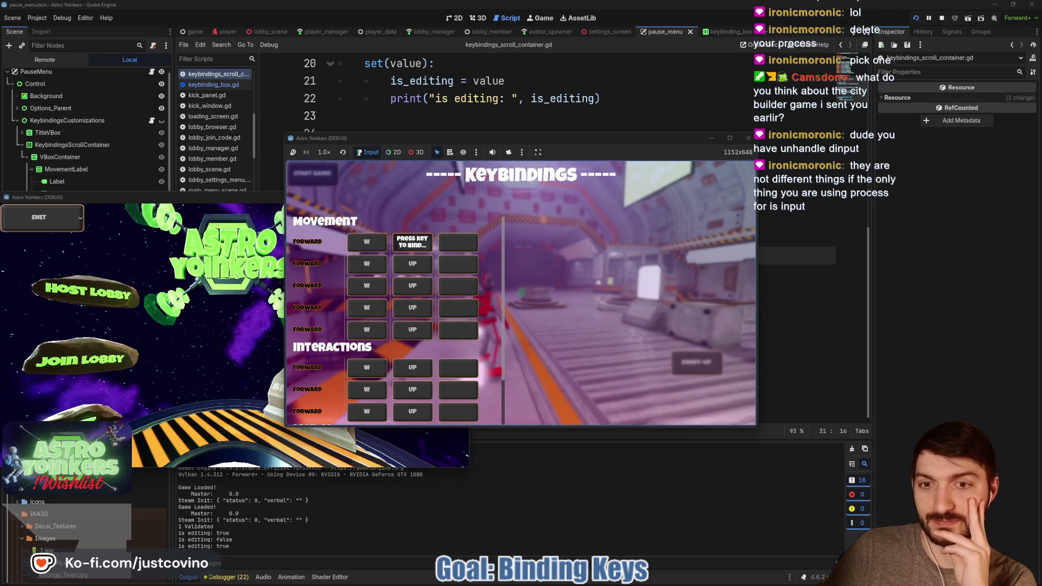
key(Escape)
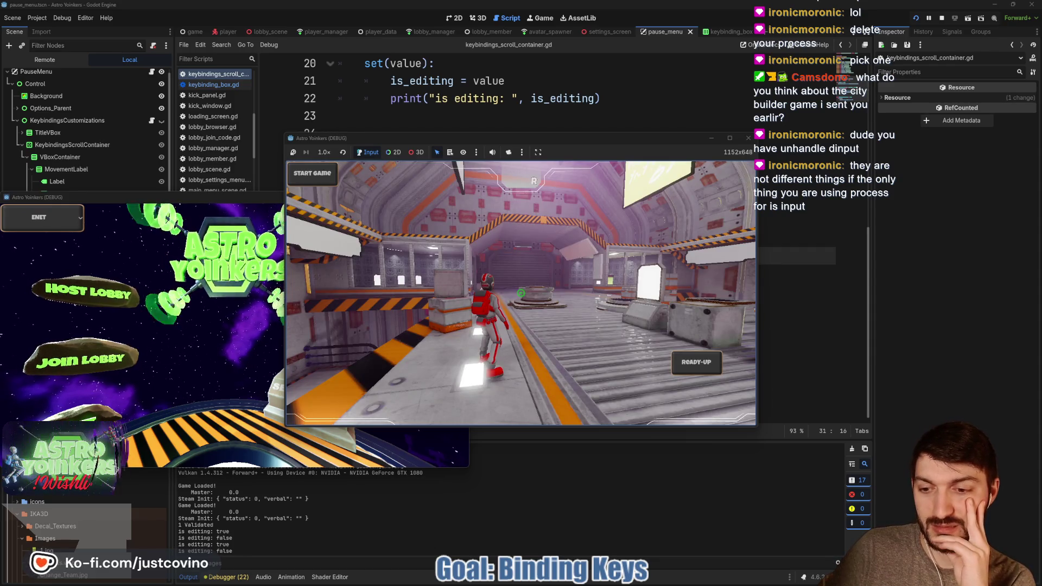
Repeat the Forward rebind-then-Escape test twice more through the settings menu.
key(Escape)
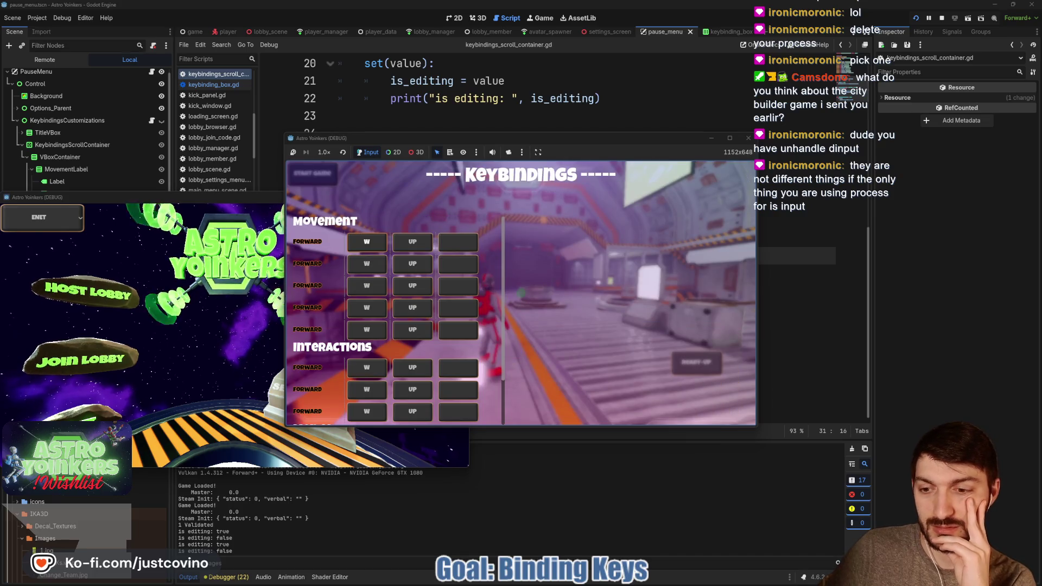
key(Return)
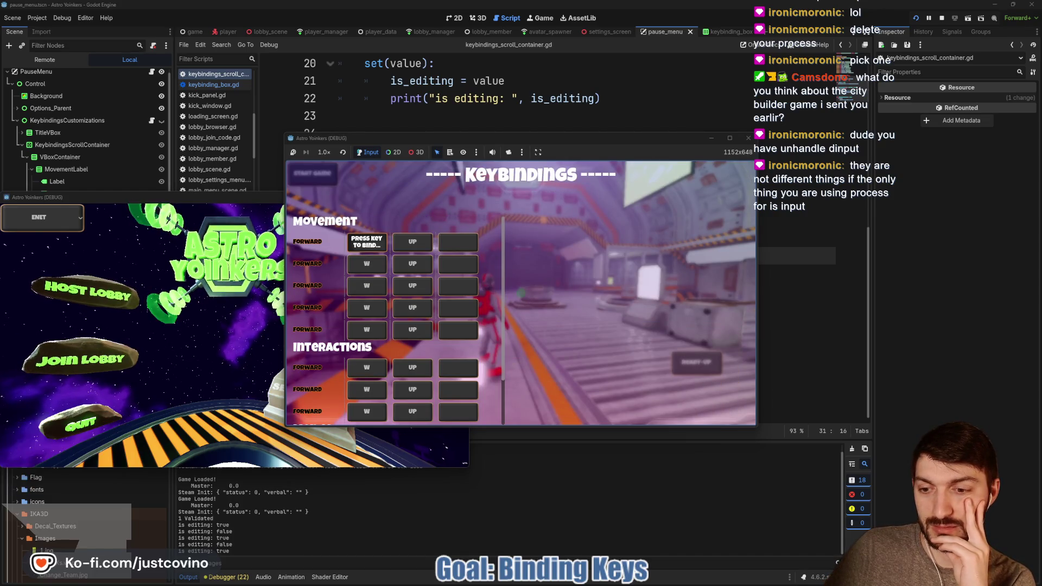
key(Escape)
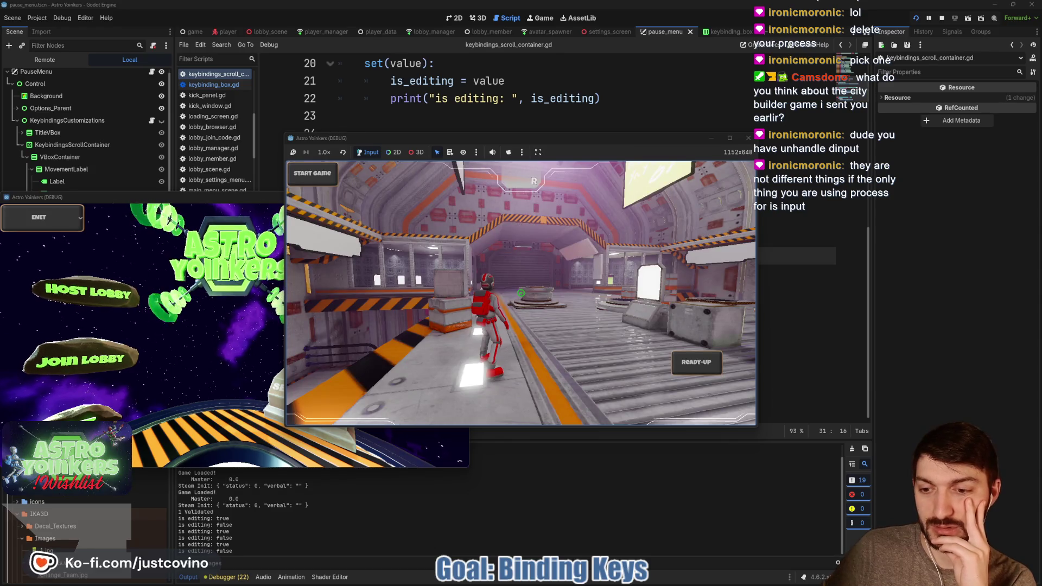
key(Escape)
key(Return)
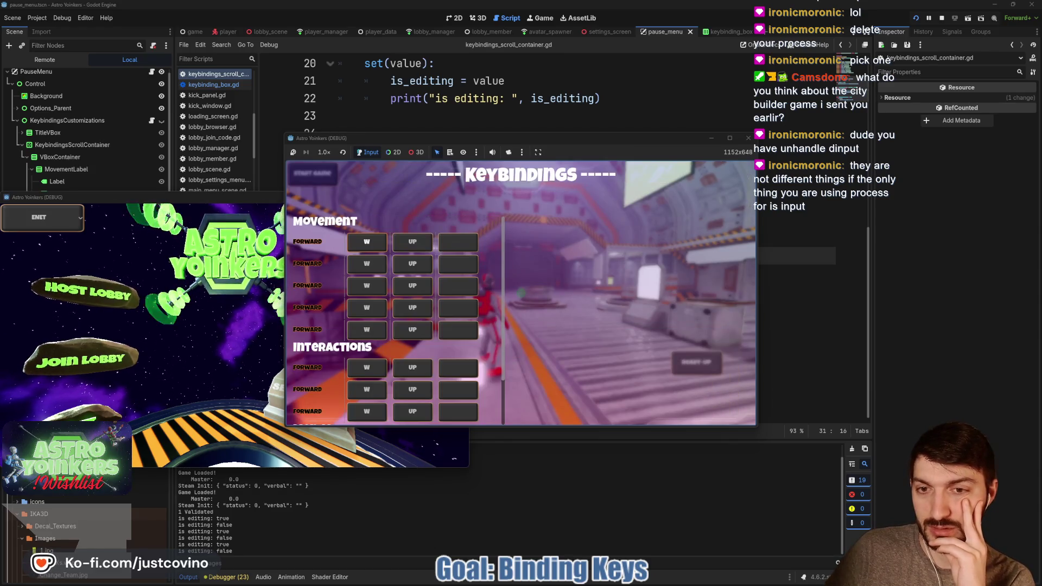
key(Return)
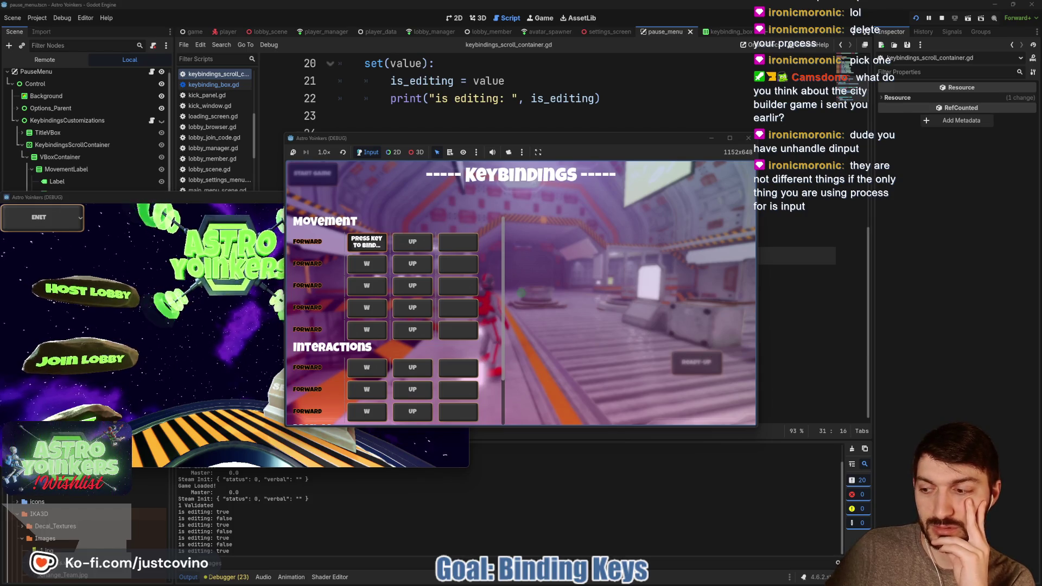
key(Escape)
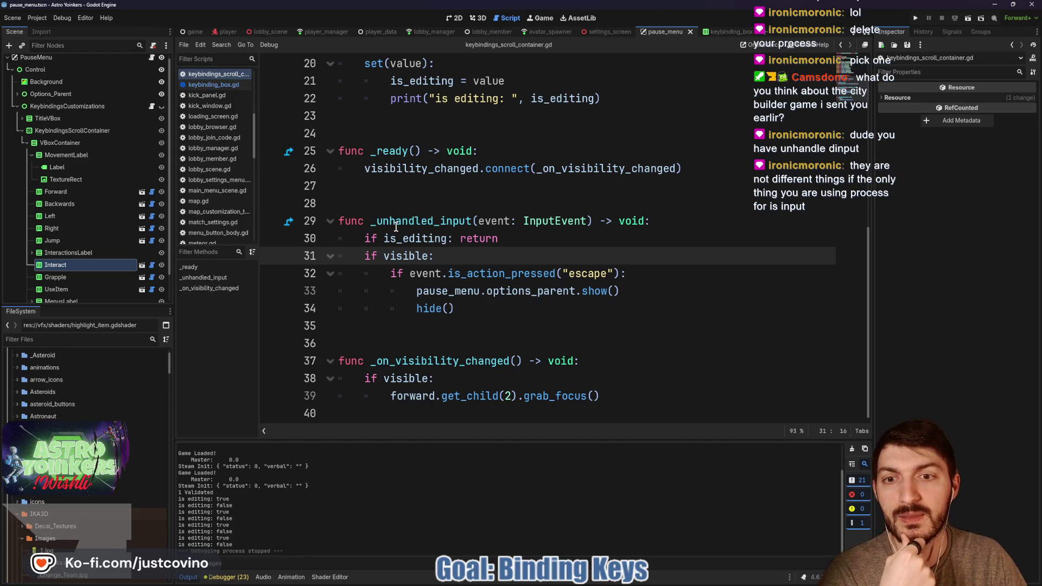
scroll(400, 227, up, 4)
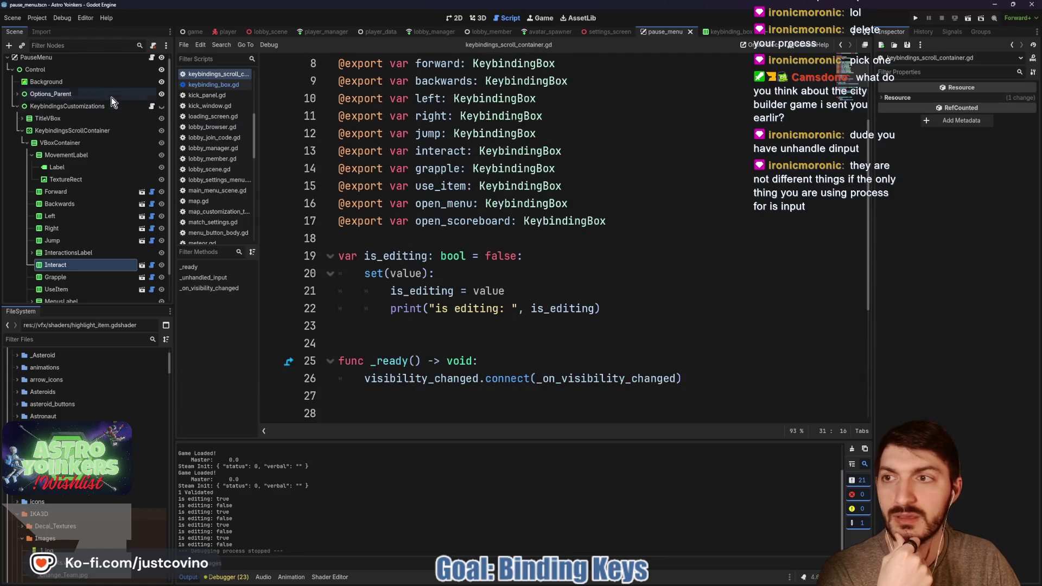
click(153, 58)
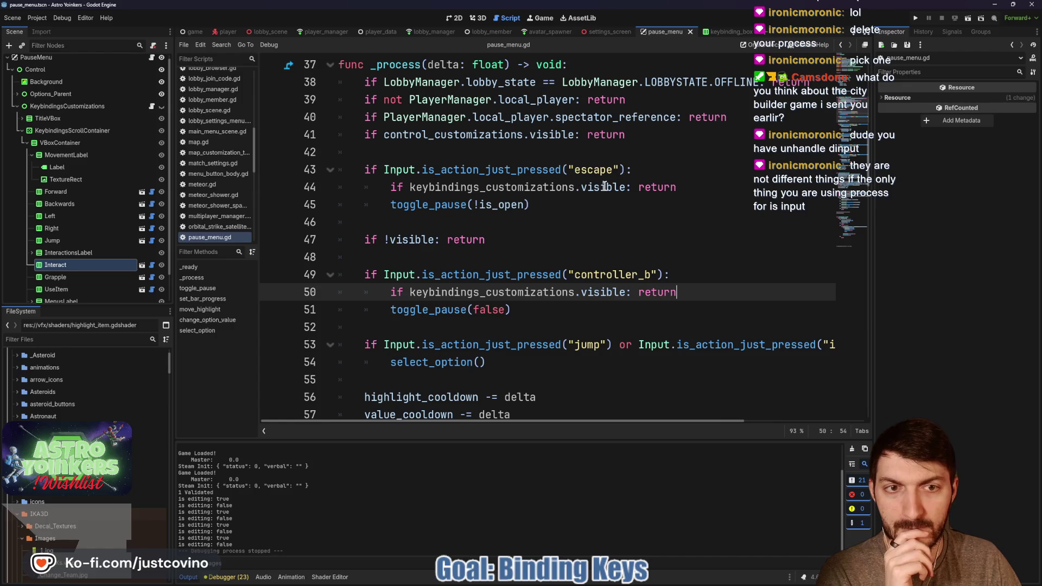
click(696, 189)
key(shift+Home)
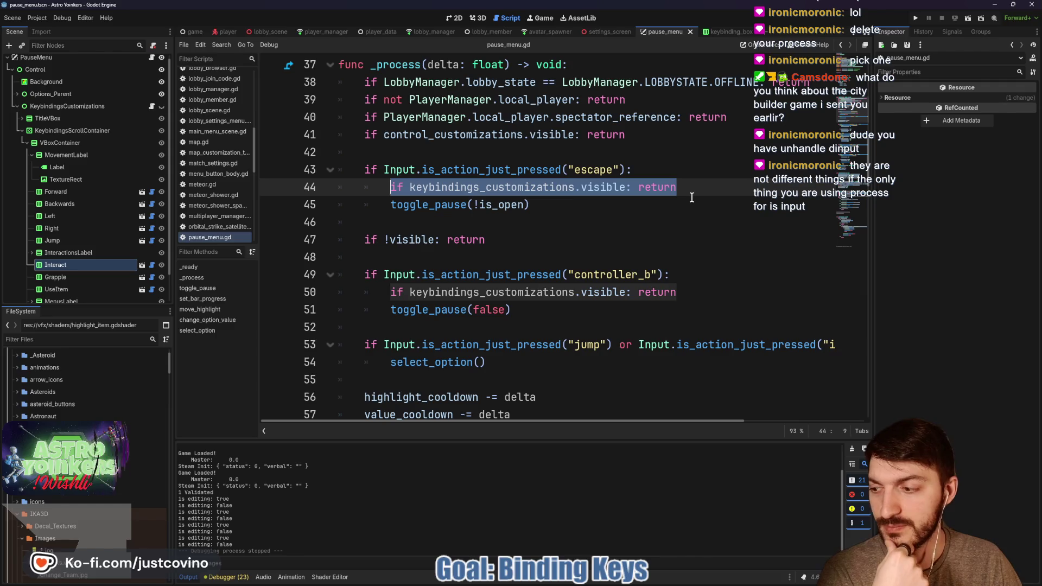
scroll(656, 196, up, 2)
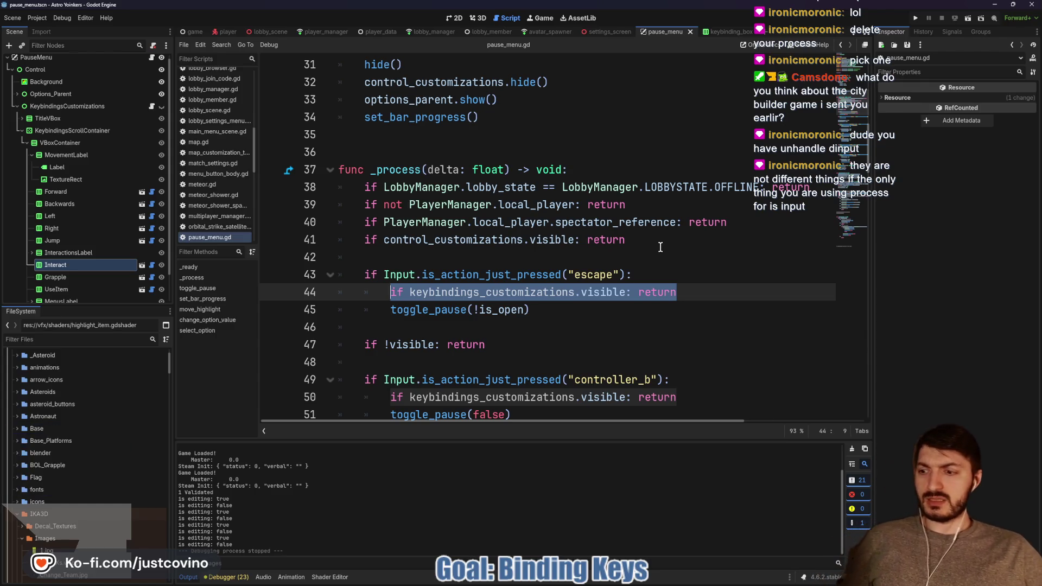
key(alt+Left)
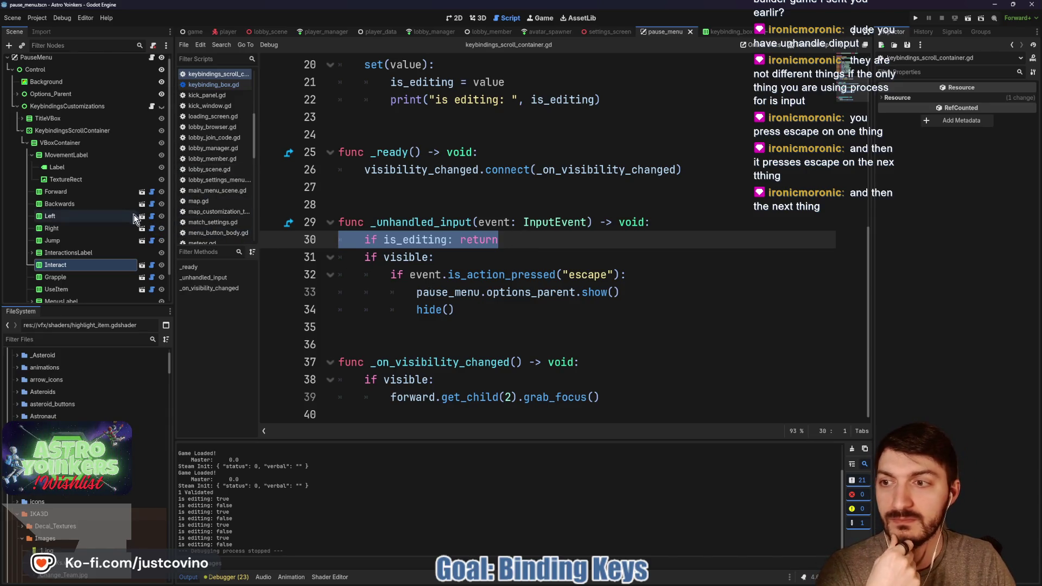
In keybinding_box.gd, move 'is_editing = false' below grab_focus() and save.
click(152, 192)
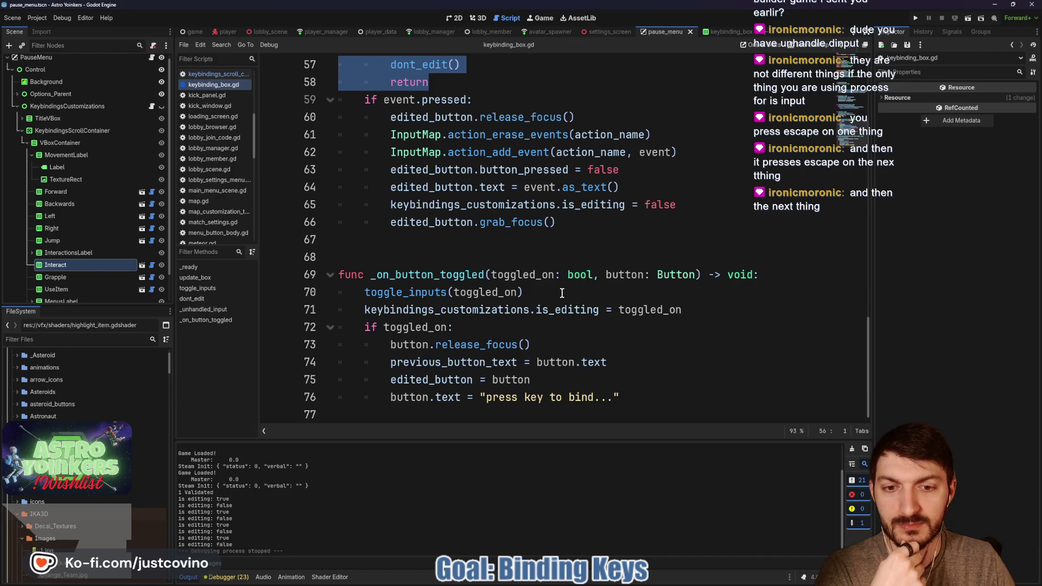
scroll(564, 350, up, 1)
scroll(562, 349, up, 1)
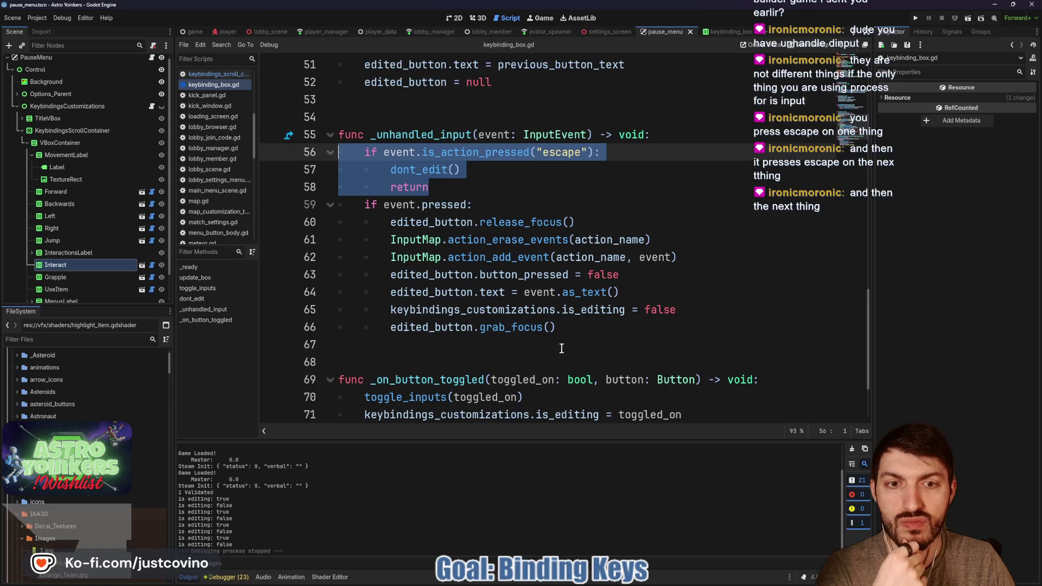
drag(677, 309, 389, 309)
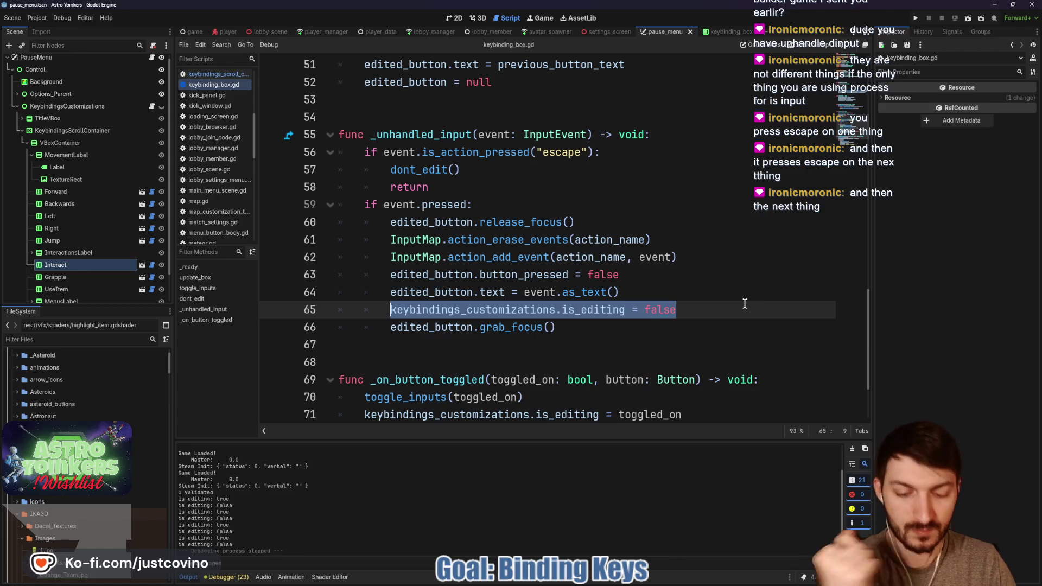
key(alt+Down)
key(ctrl+s)
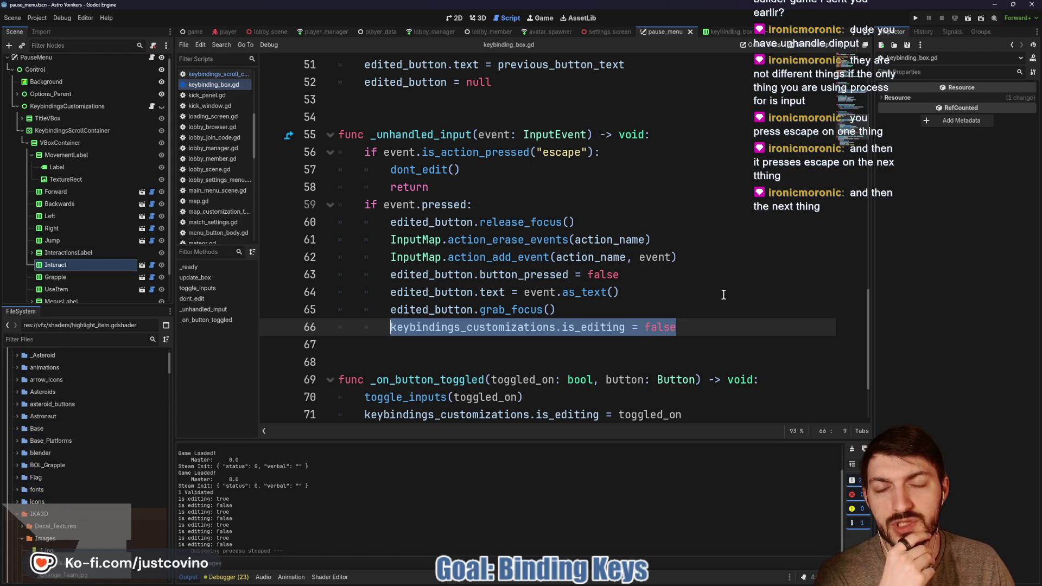
Review dont_edit and the input handler, then extend line 59 to 'if event.pressed and event is not InputEvent.'.
scroll(478, 286, up, 2)
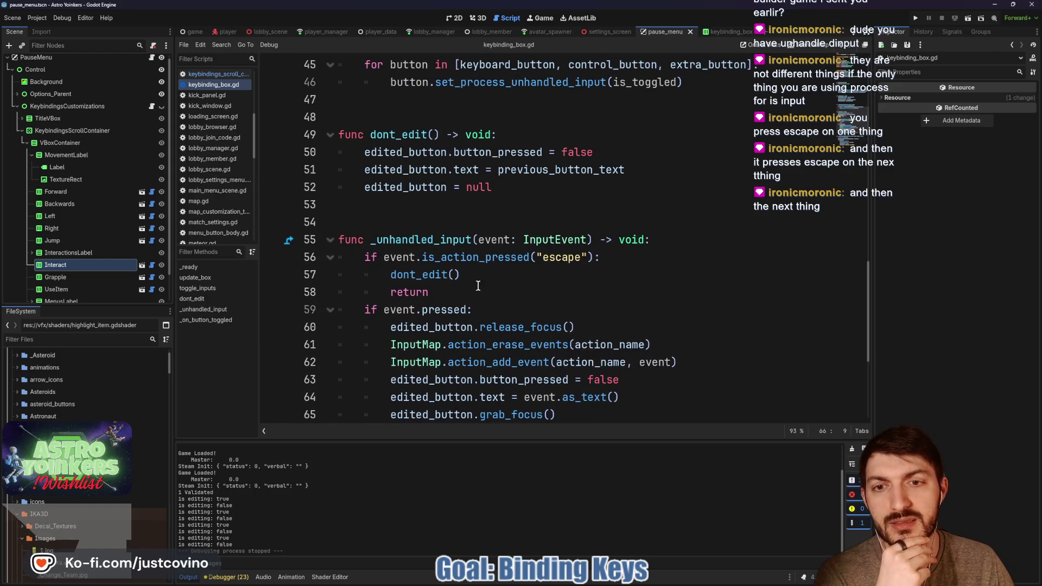
double_click(430, 276)
scroll(581, 255, down, 2)
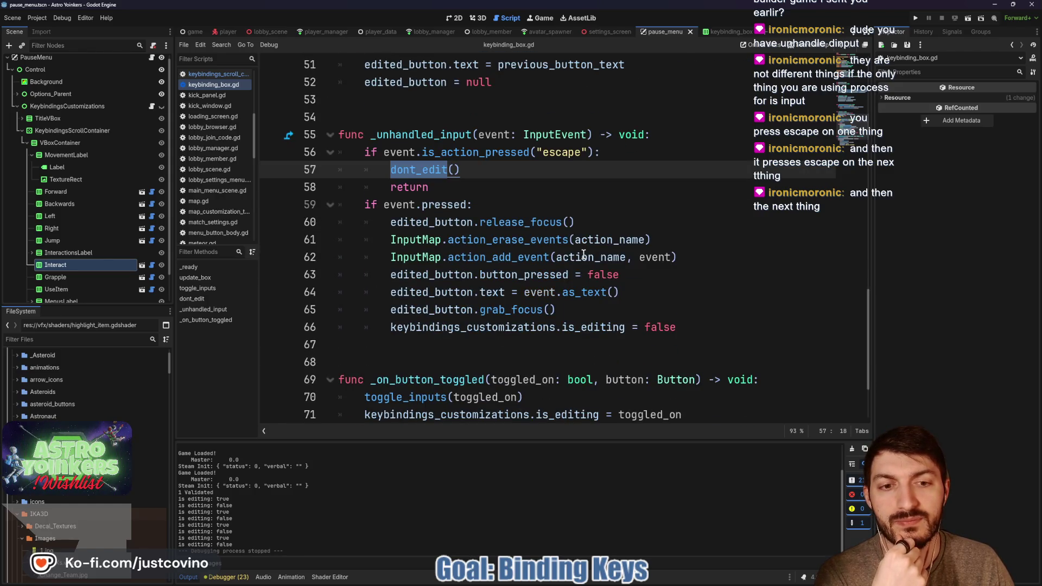
scroll(583, 255, up, 2)
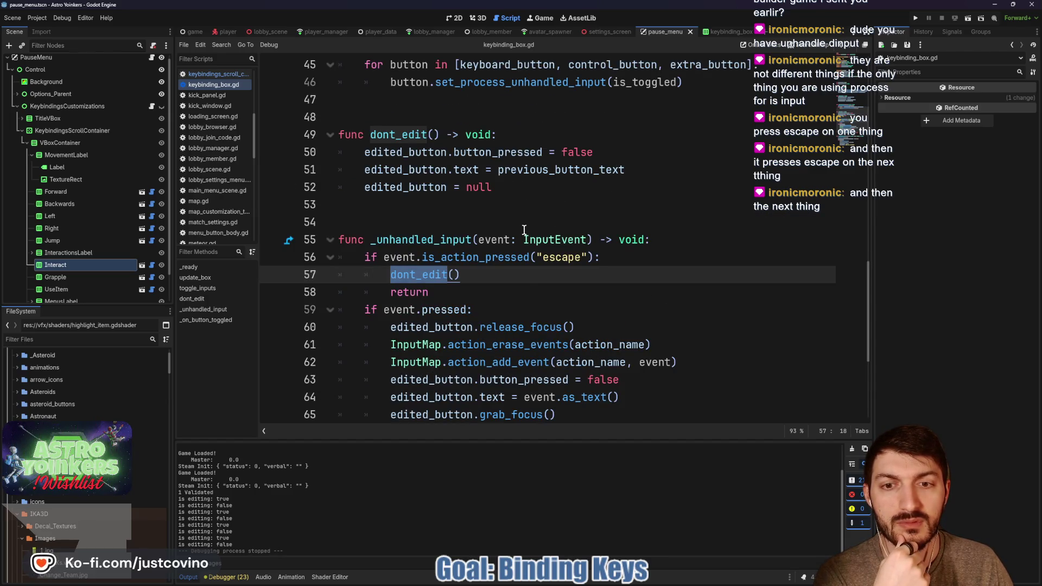
scroll(524, 230, down, 1)
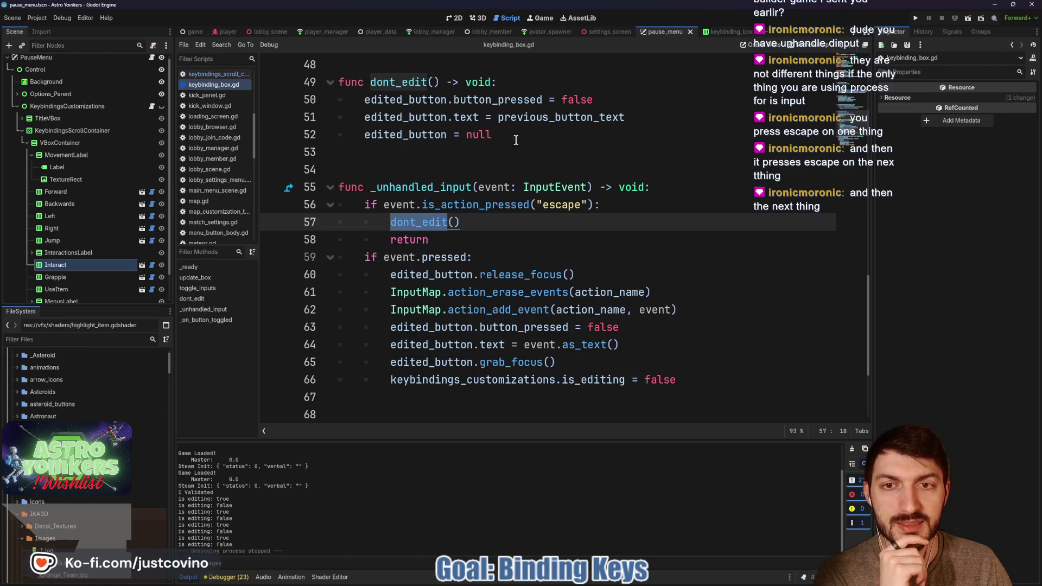
drag(689, 376, 365, 362)
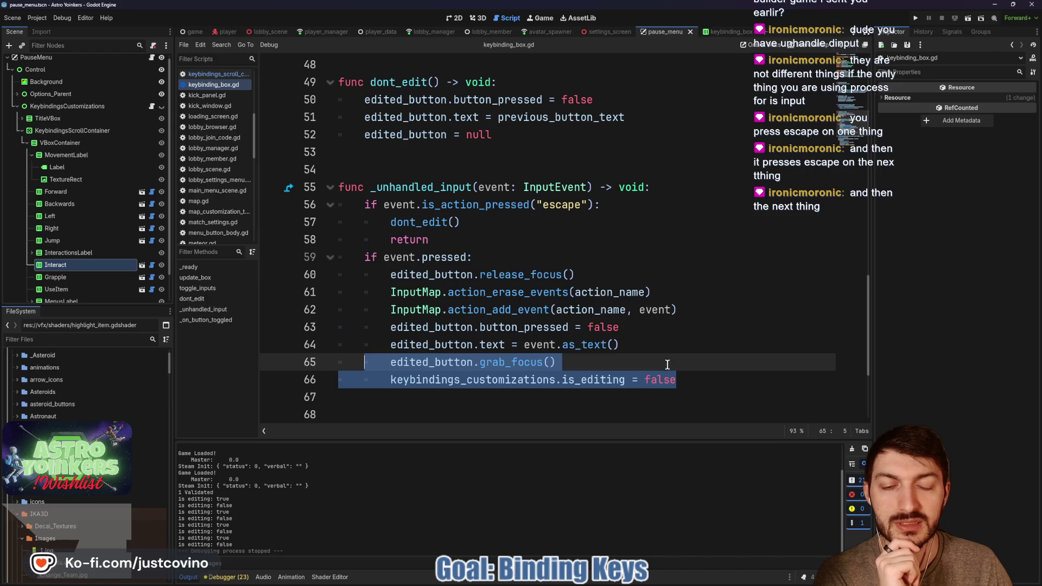
click(635, 361)
drag(364, 257, 574, 275)
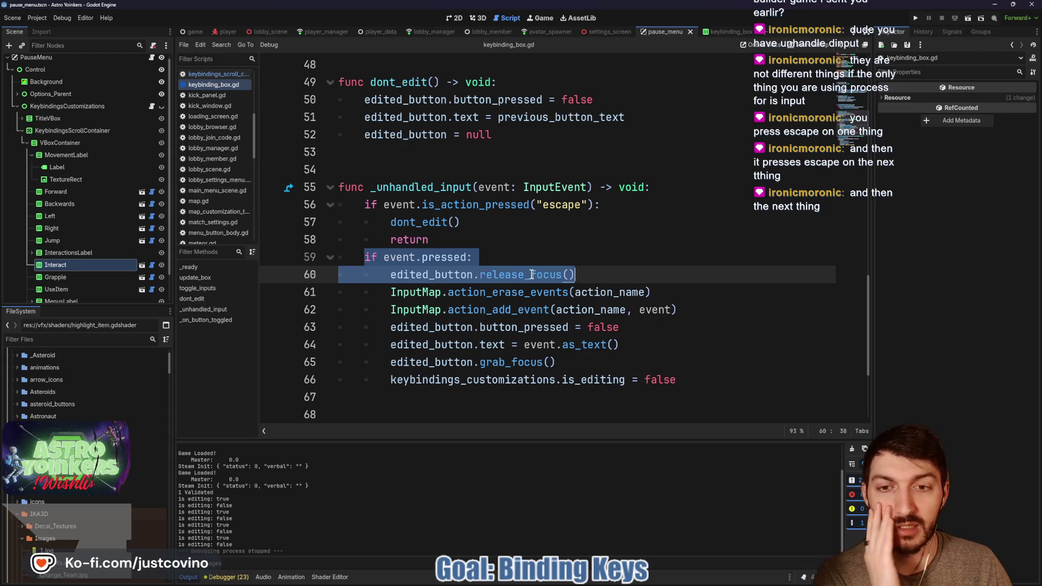
click(467, 251)
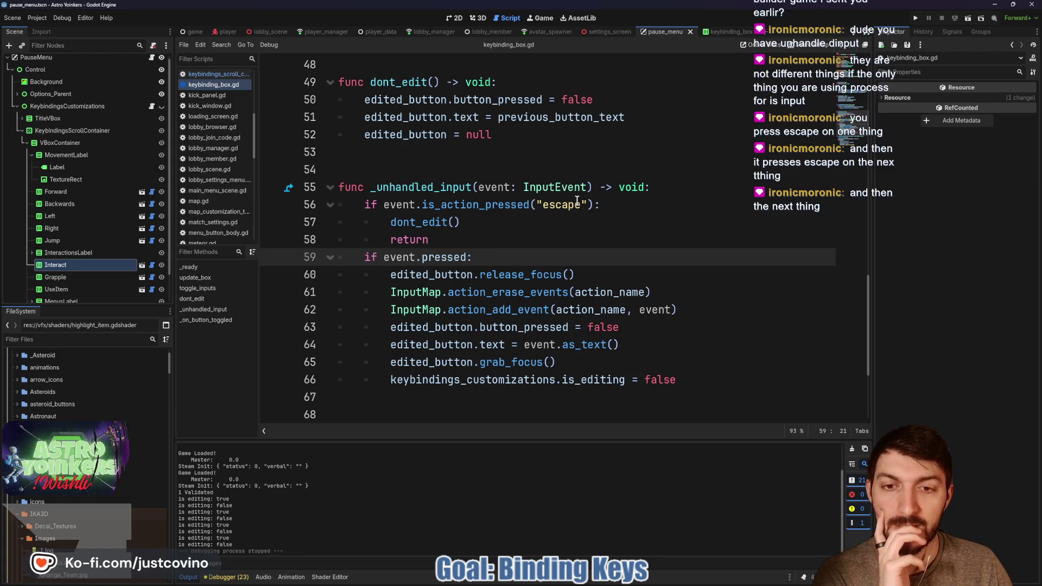
text(and event )
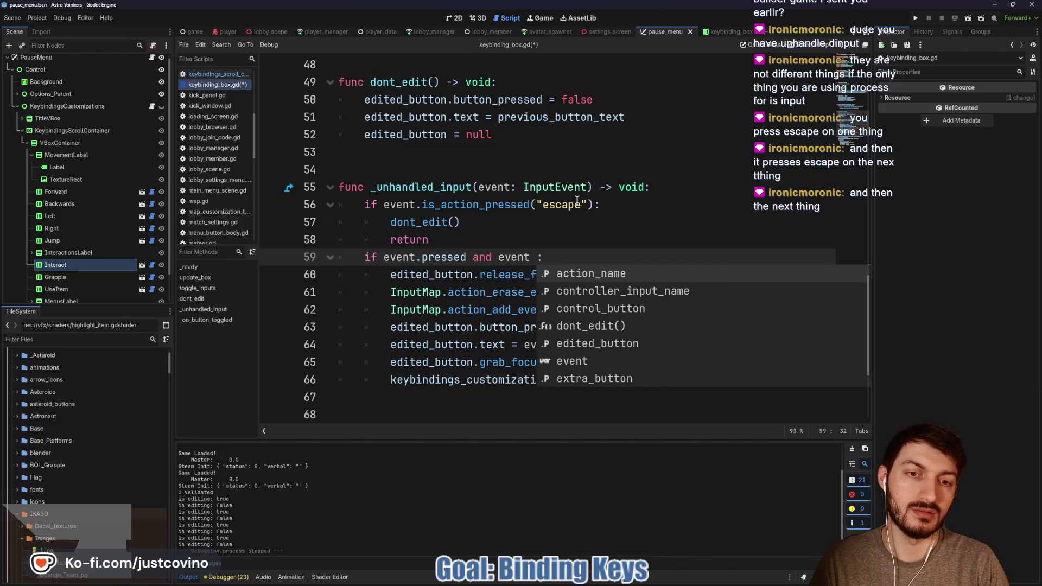
text(is not)
text( InputEvent)
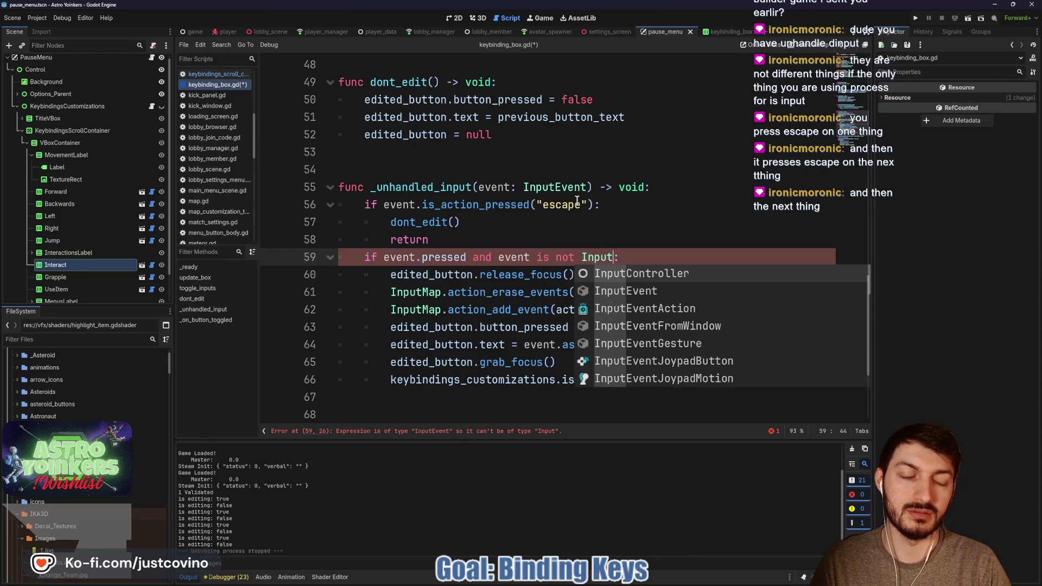
text(.)
Remove the unfinished 'is not InputEvent' check from line 59's condition.
key(BackSpace)
text(Event.)
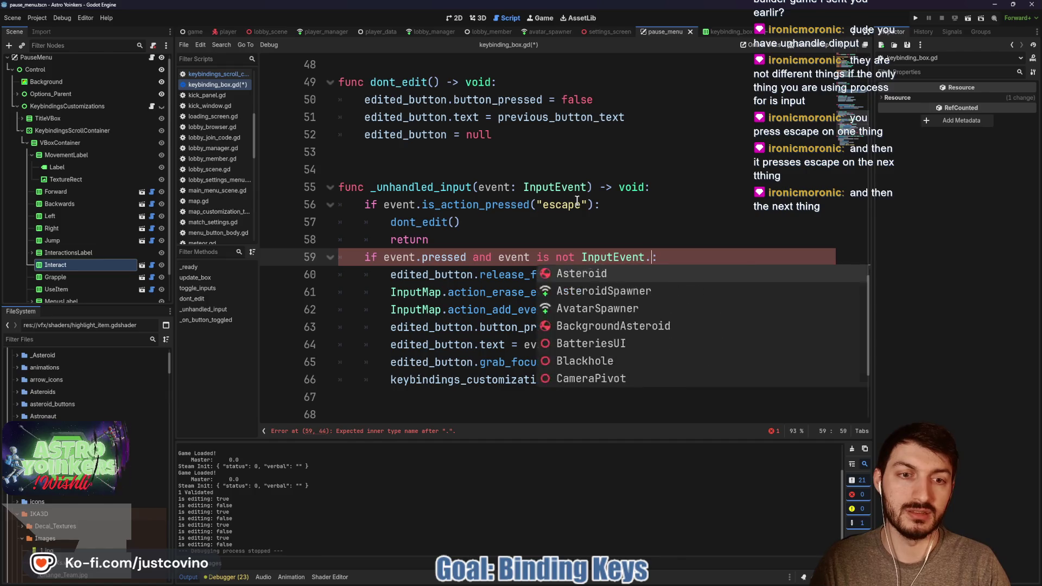
text(get)
key(Left)
key(Left)
key(Left)
key(BackSpace)
key(BackSpace)
key(BackSpace)
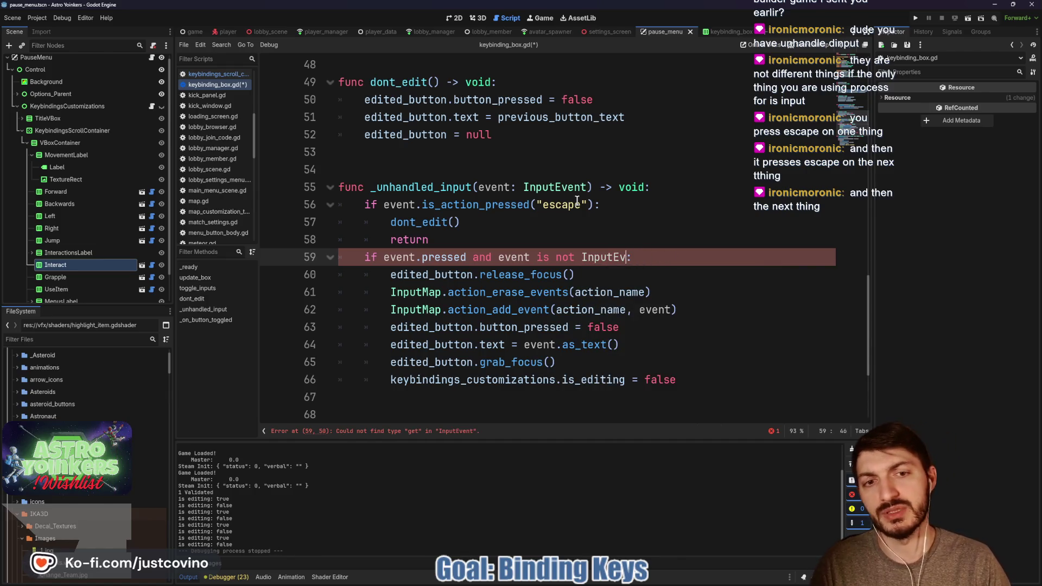
key(Right)
key(Right)
key(Right)
key(BackSpace)
key(BackSpace)
key(BackSpace)
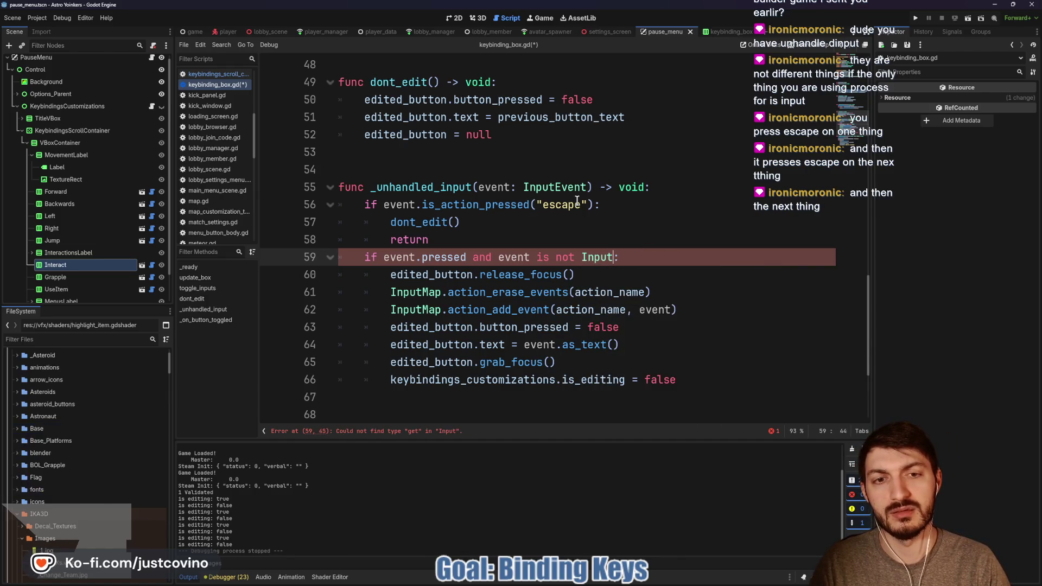
text(Event.)
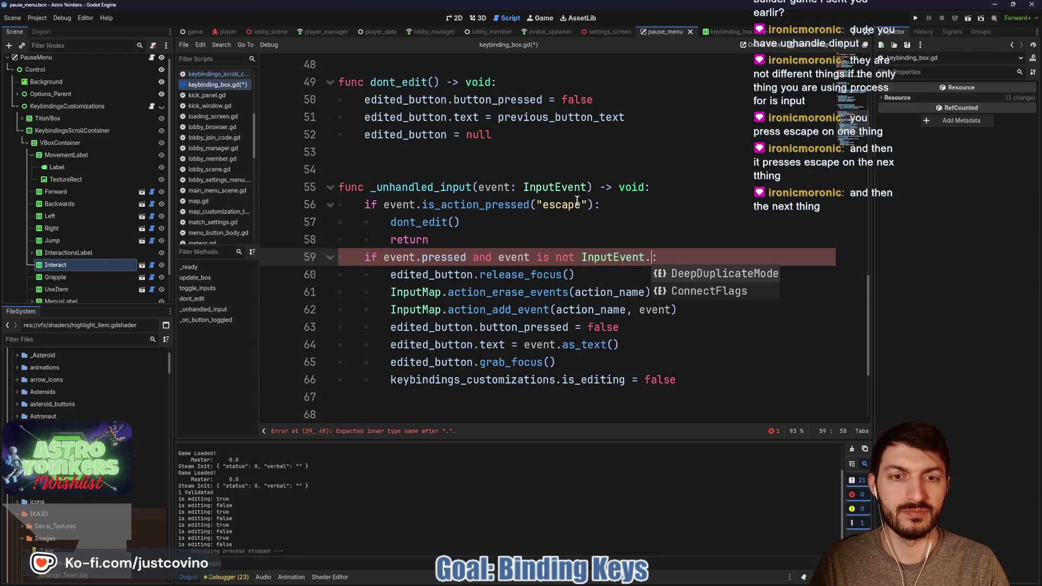
key(BackSpace)
key(BackSpace)
key(BackSpace)
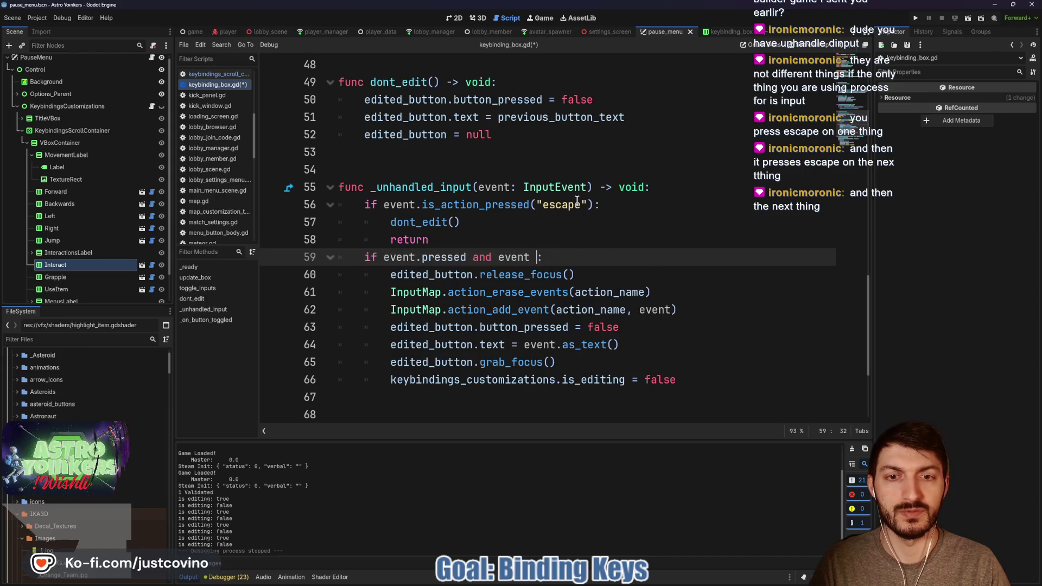
text(.get)
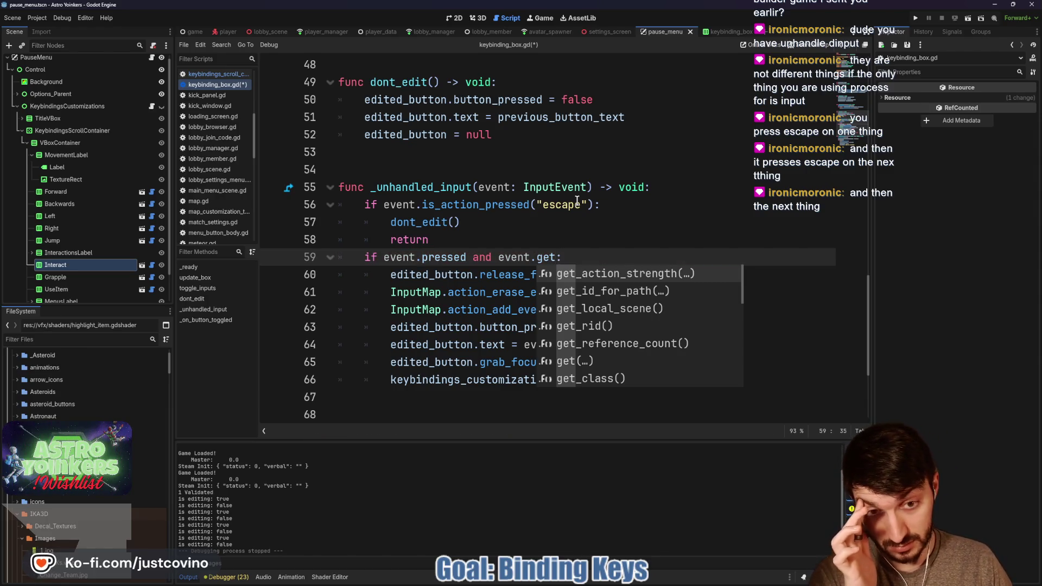
key(BackSpace)
key(BackSpace)
key(BackSpace)
Finish line 59 with event.is_action_pressed("escape") and save.
text(is)
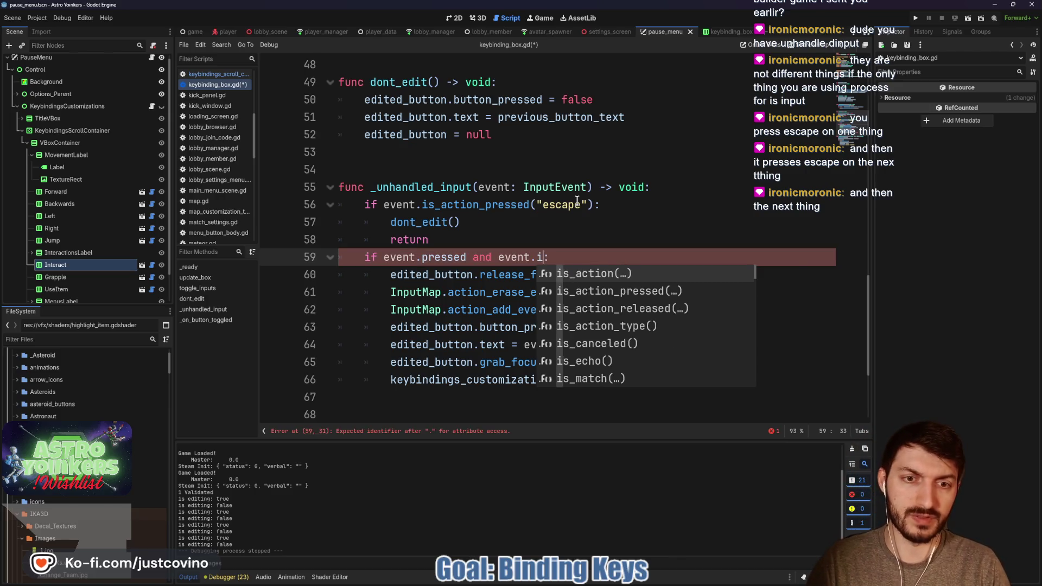
key(Down)
key(Return)
text("escape)
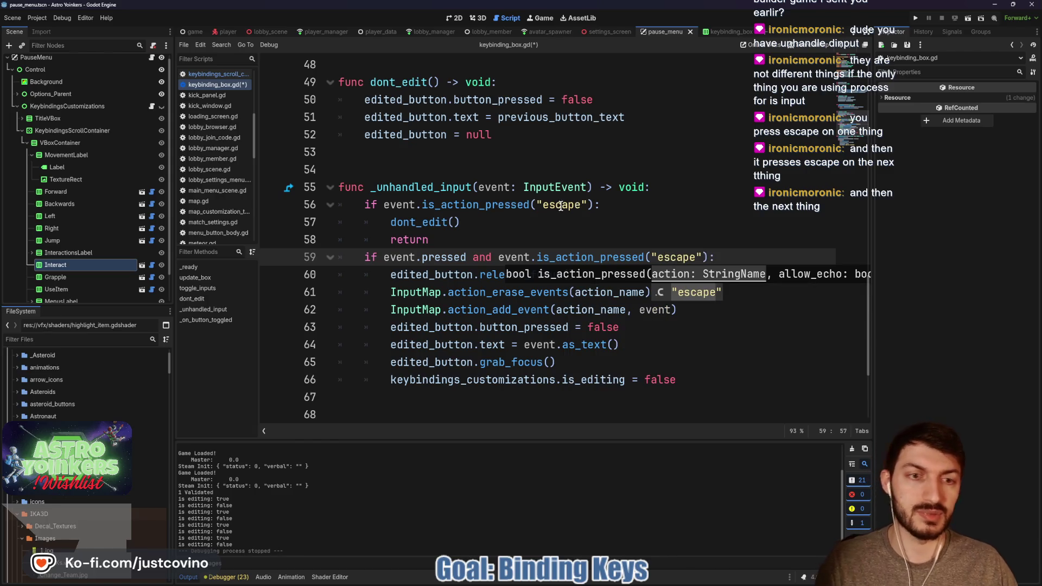
click(590, 223)
key(ctrl+s)
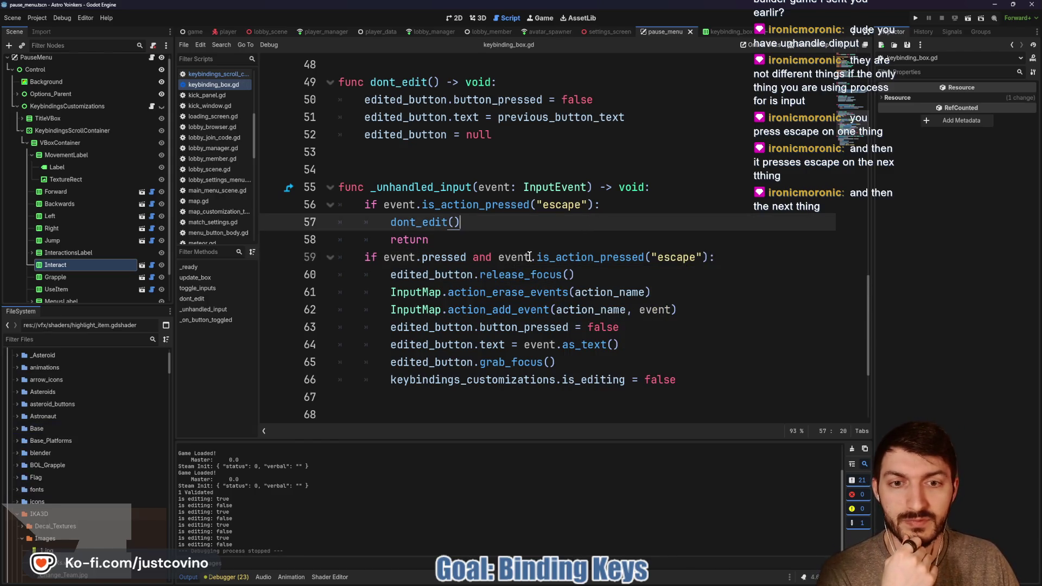
Negate the check to !event.is_action_pressed("escape") and launch the game.
click(499, 258)
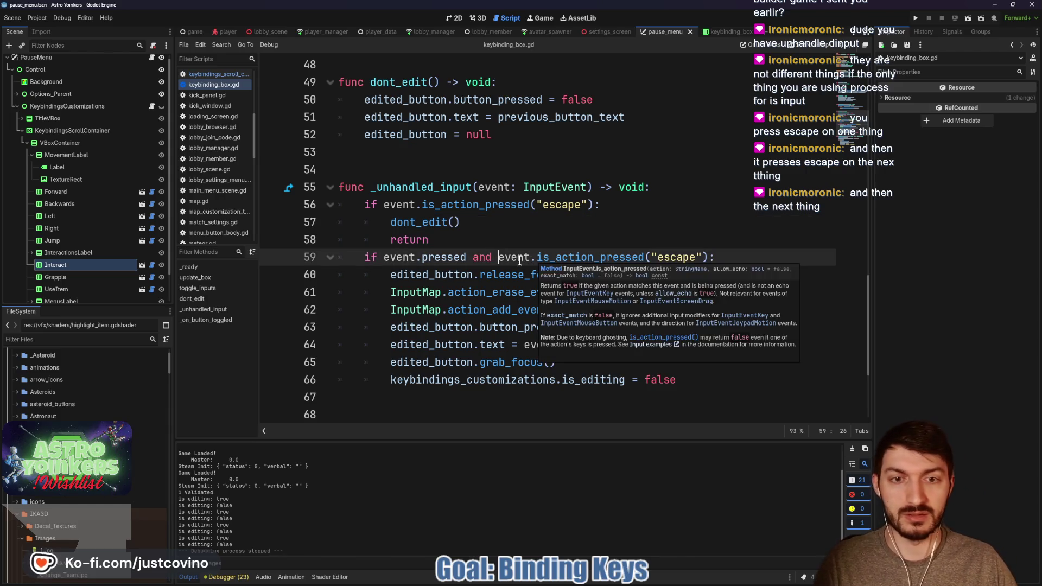
text(!)
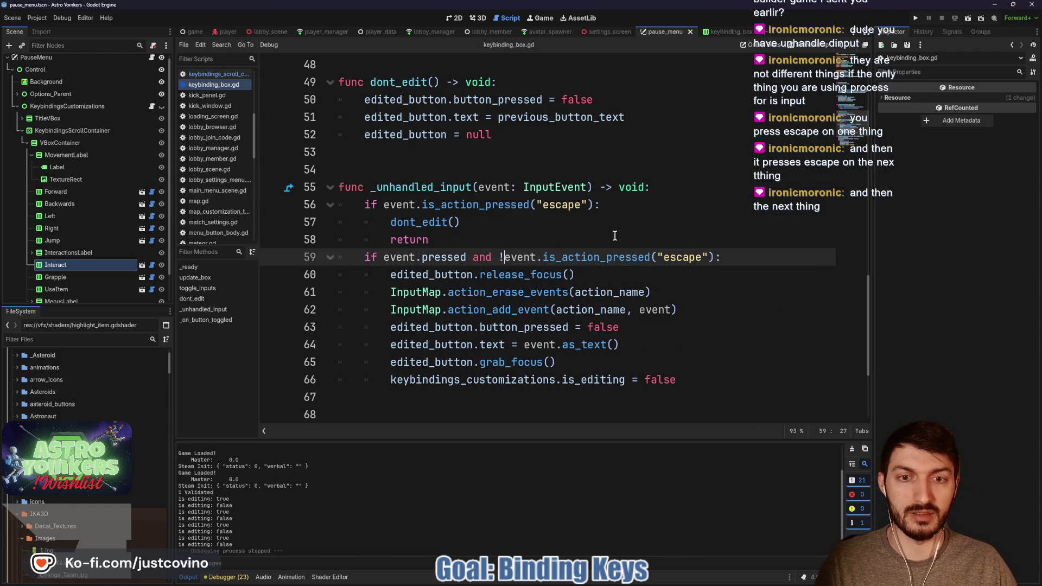
click(614, 237)
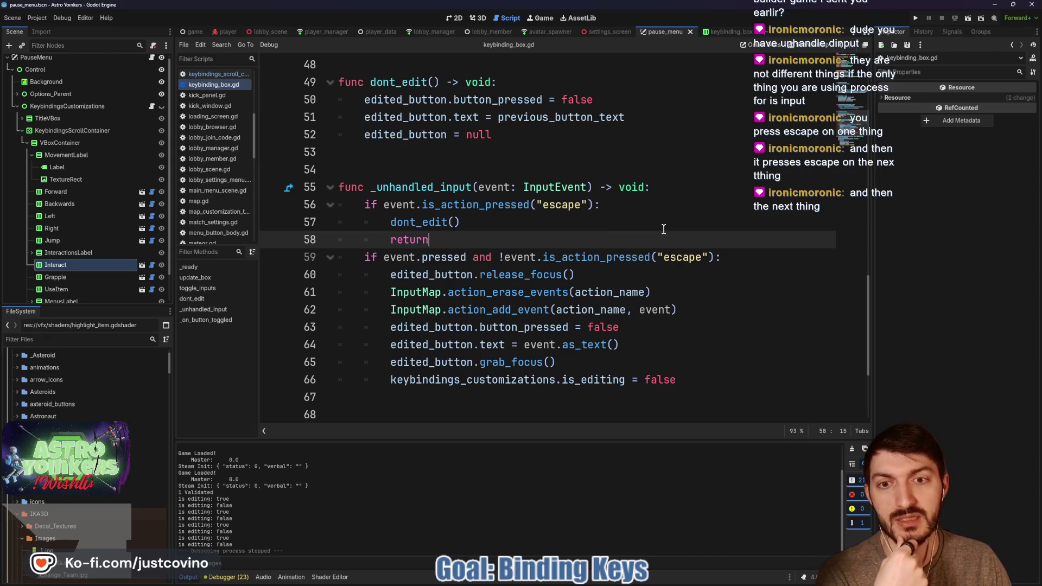
click(916, 21)
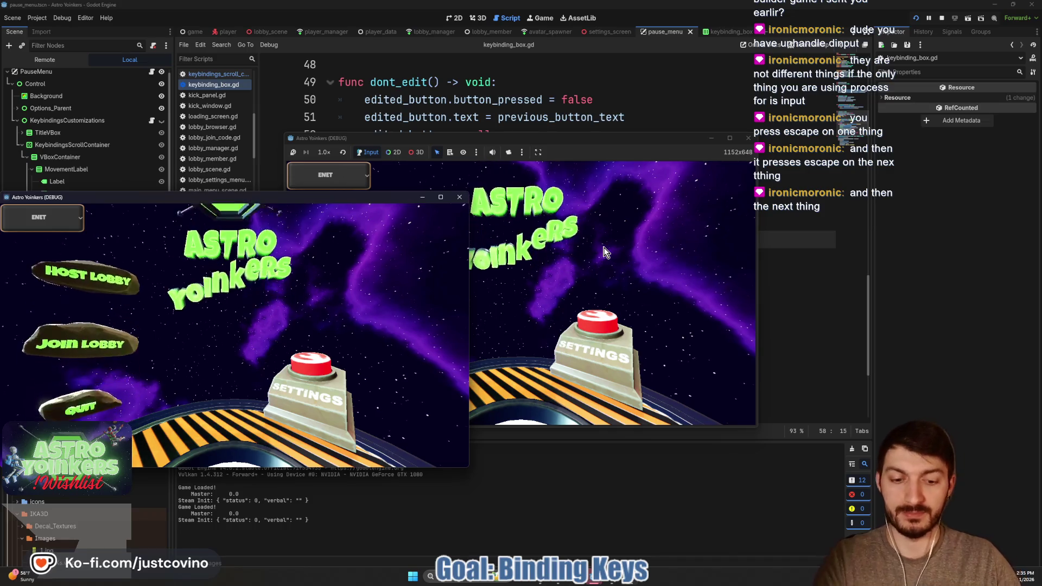
Host a lobby, open Keybindings, start a Forward rebind and cancel it with Escape.
click(549, 139)
click(422, 246)
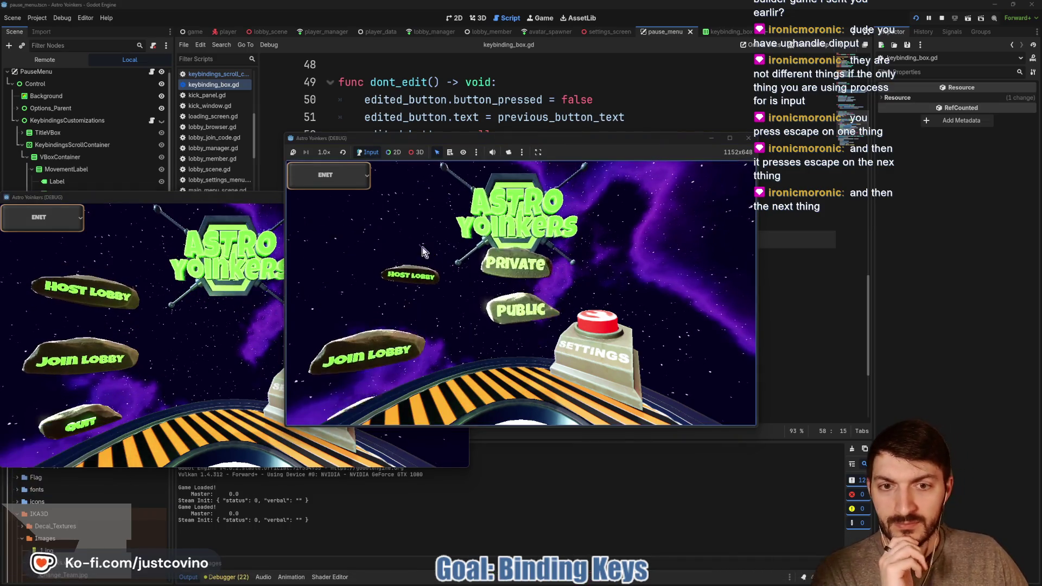
click(494, 247)
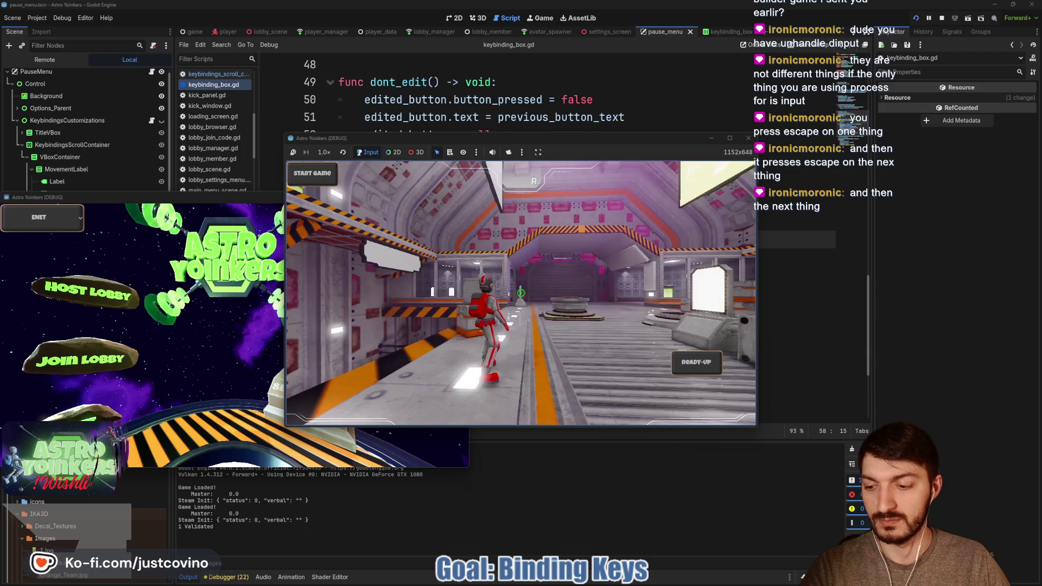
key(Escape)
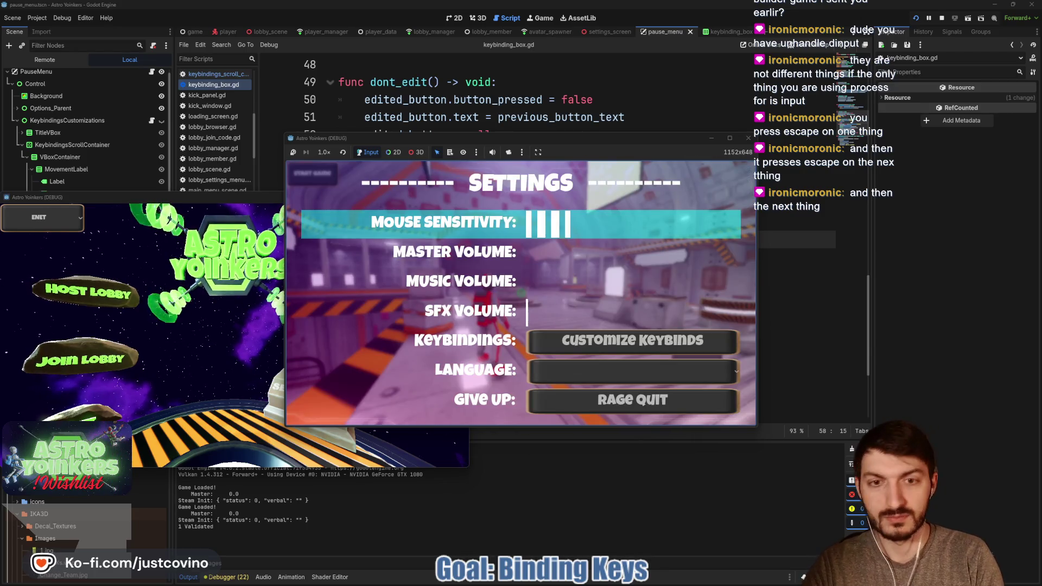
key(Down)
key(Down)
key(Down)
key(Down)
key(Return)
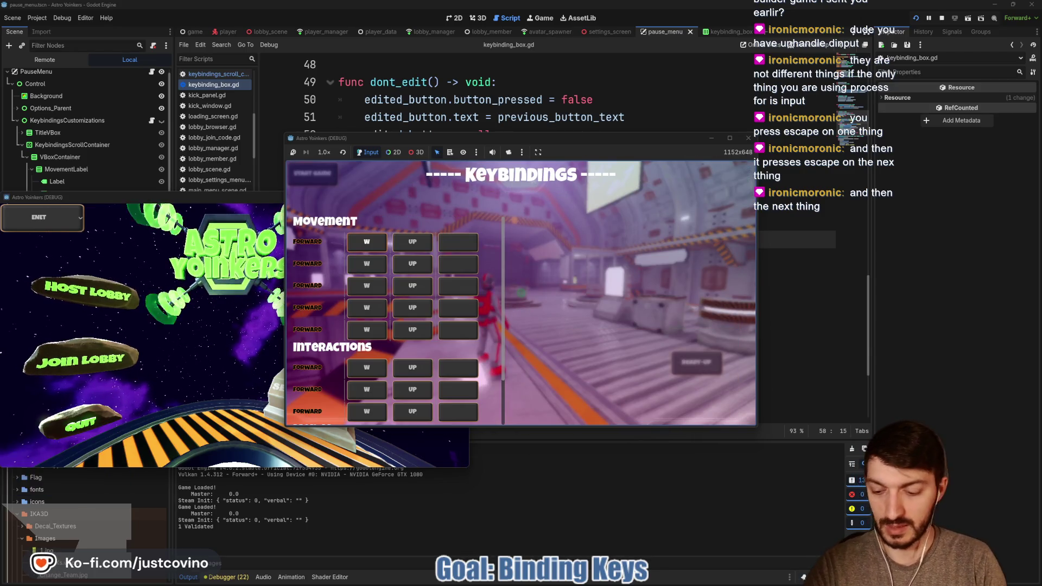
key(Return)
key(Escape)
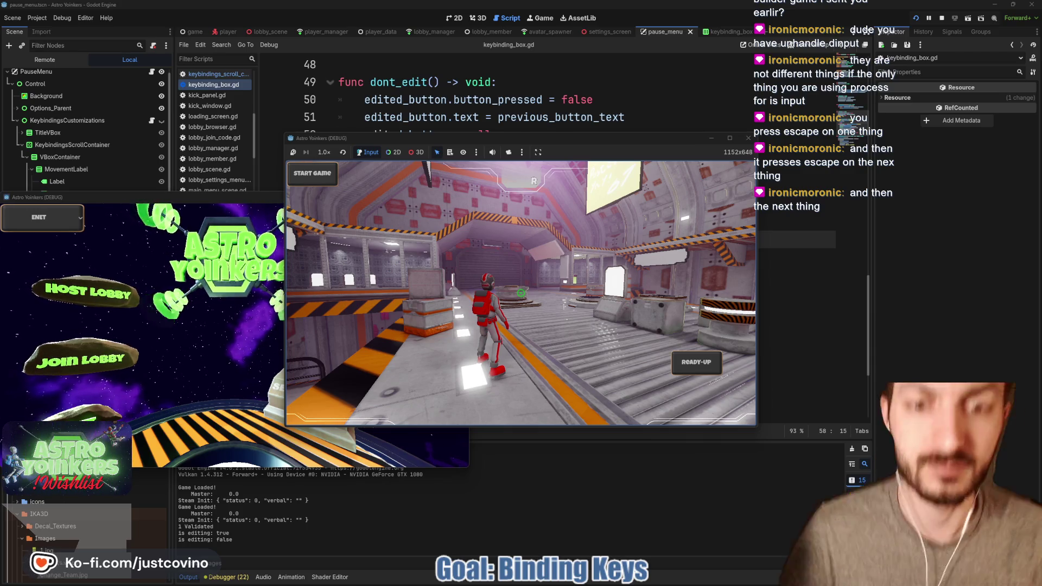
Walk forward with W, repeat the Forward rebind-and-Escape test, and stop the game.
key(w)
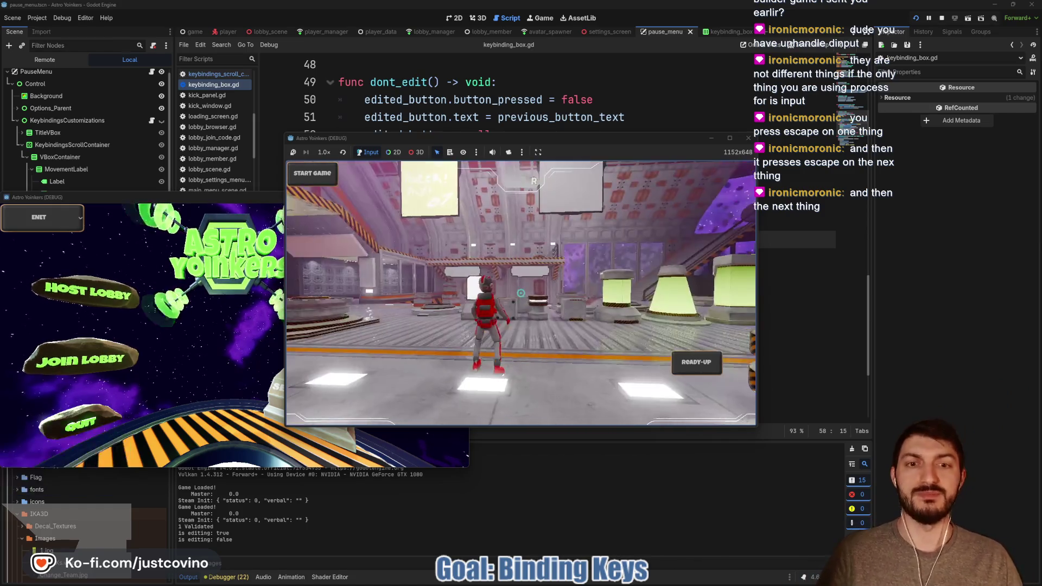
key(Escape)
key(Return)
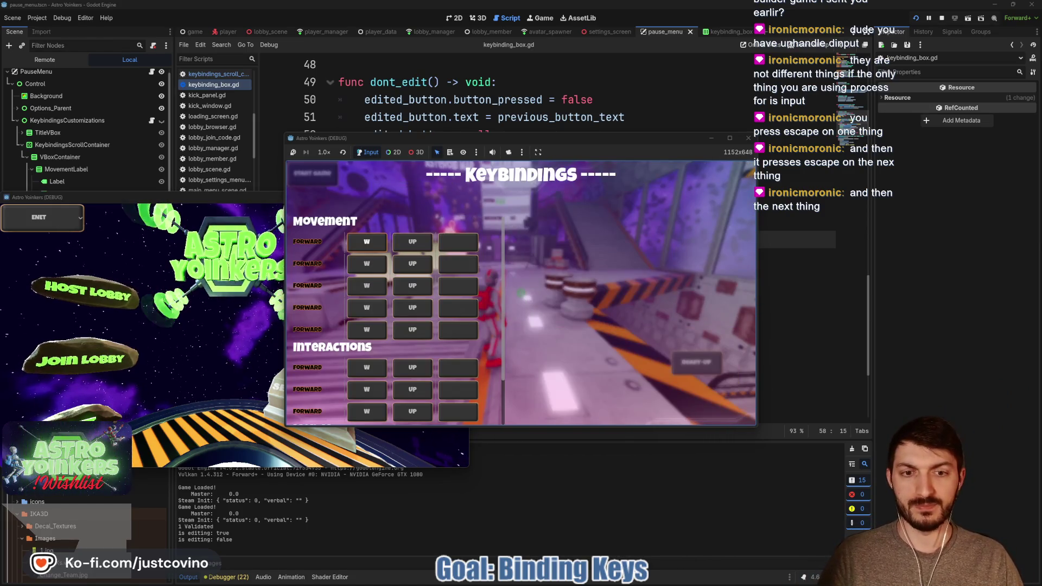
key(Return)
key(Escape)
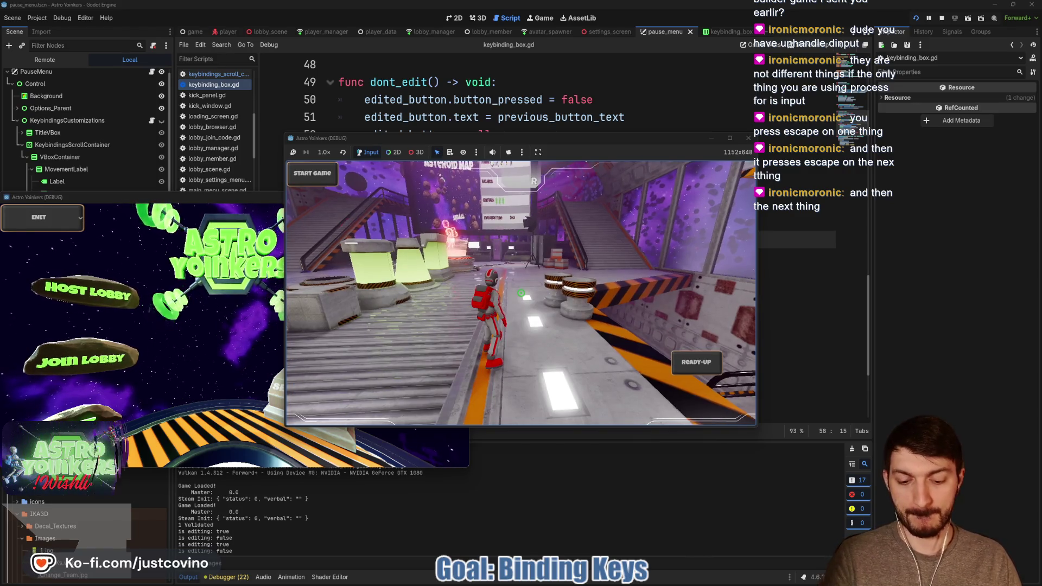
key(F8)
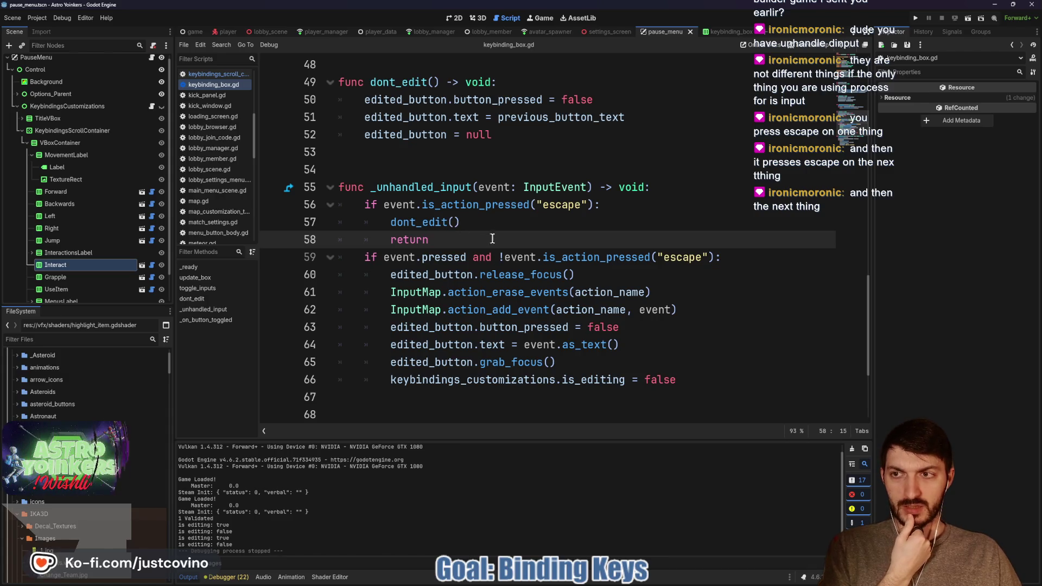
Inspect pause_menu.gd's Escape skip check on line 44, then open keybindings_scroll_container.gd.
scroll(100, 142, up, 1)
click(151, 61)
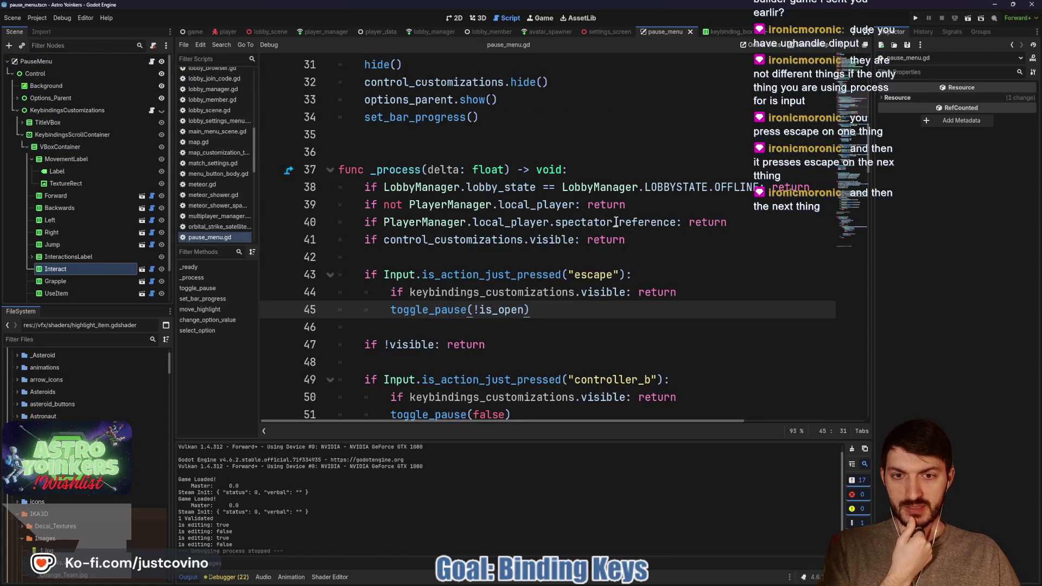
drag(720, 295, 365, 293)
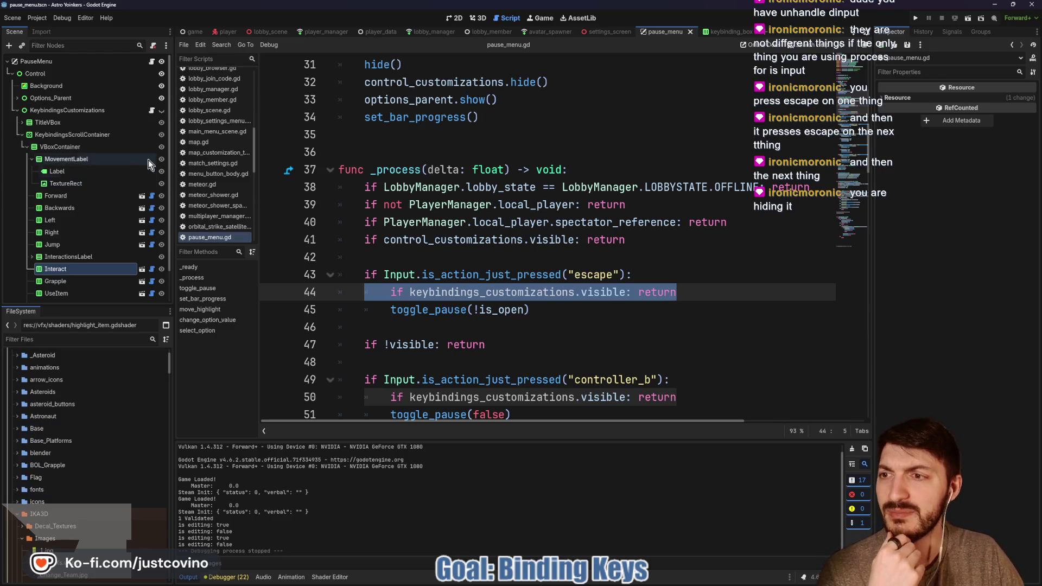
click(153, 112)
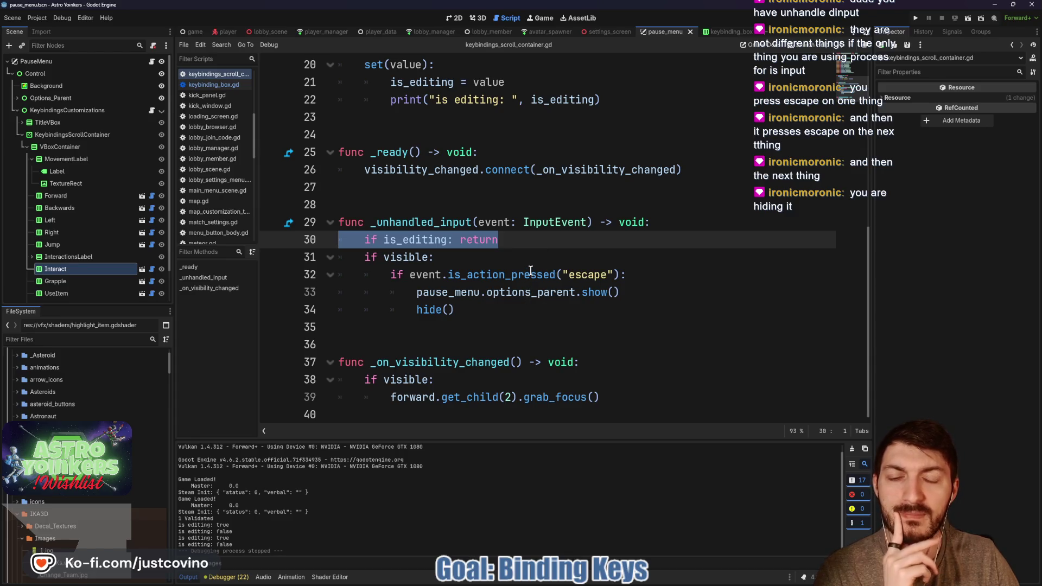
Review the is_editing early return, then reopen keybinding_box.gd and inspect dont_edit's body.
click(564, 239)
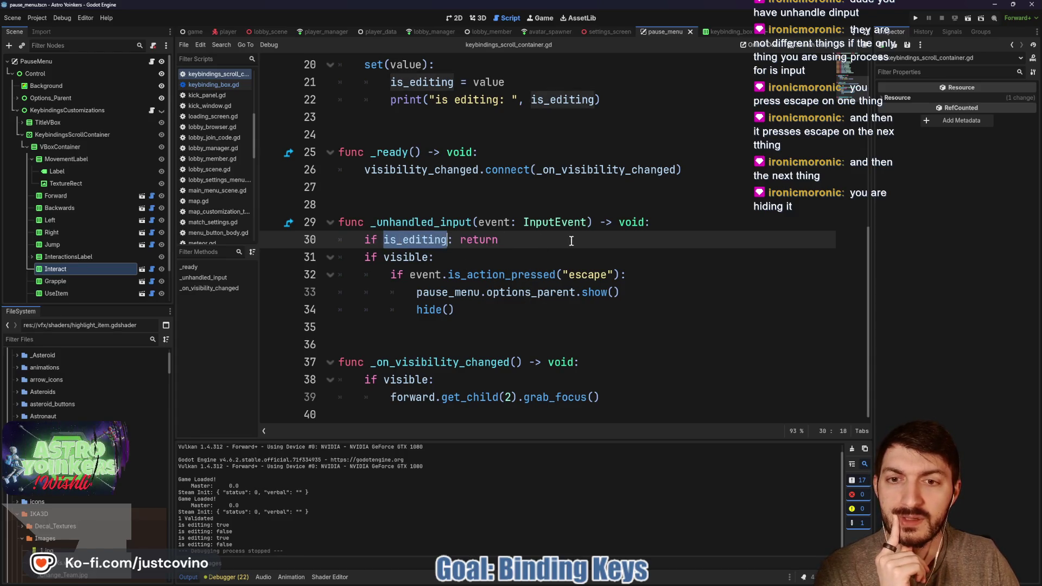
drag(547, 241, 338, 240)
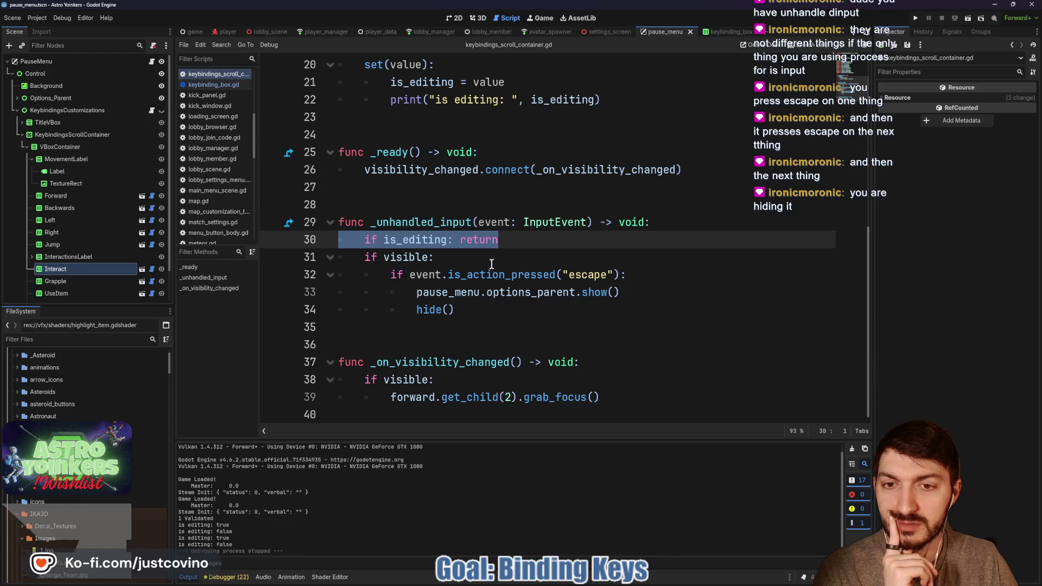
mouse_move(421, 264)
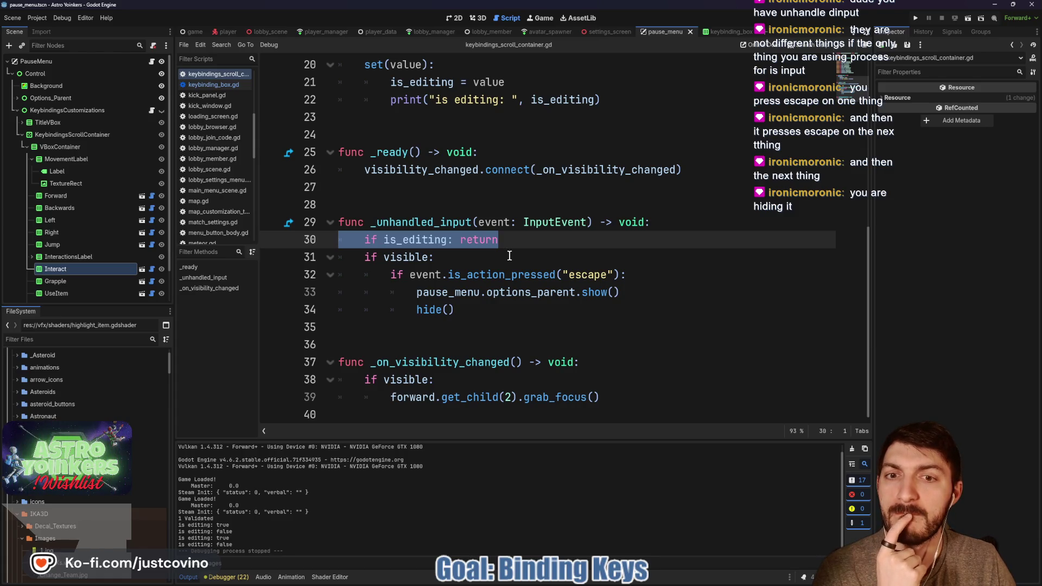
click(153, 198)
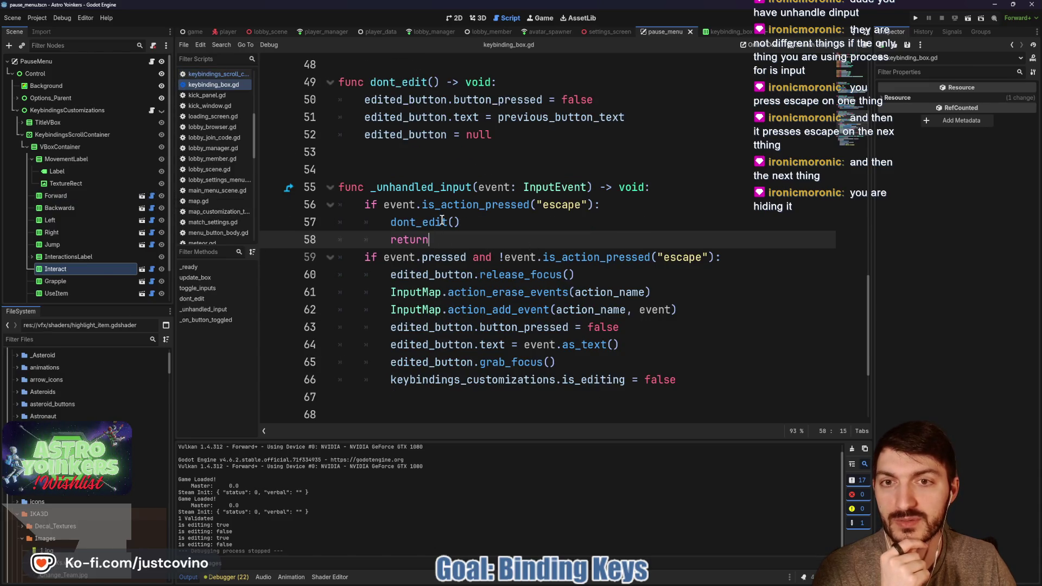
drag(491, 136, 338, 99)
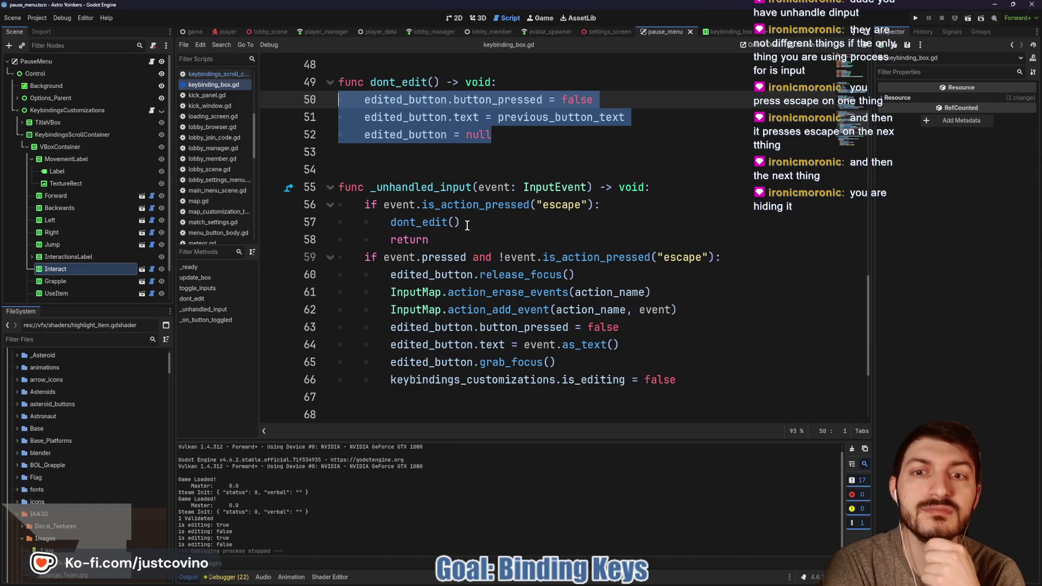
click(466, 225)
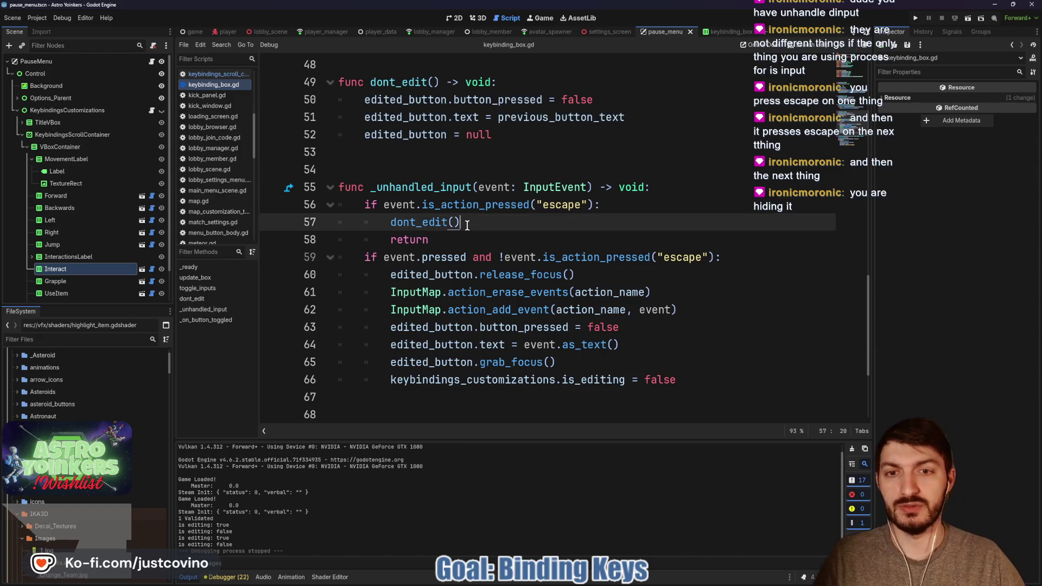
Add print("pressed in hbox") after the dont_edit call in keybinding_box.gd and save.
key(Return)
text(print()
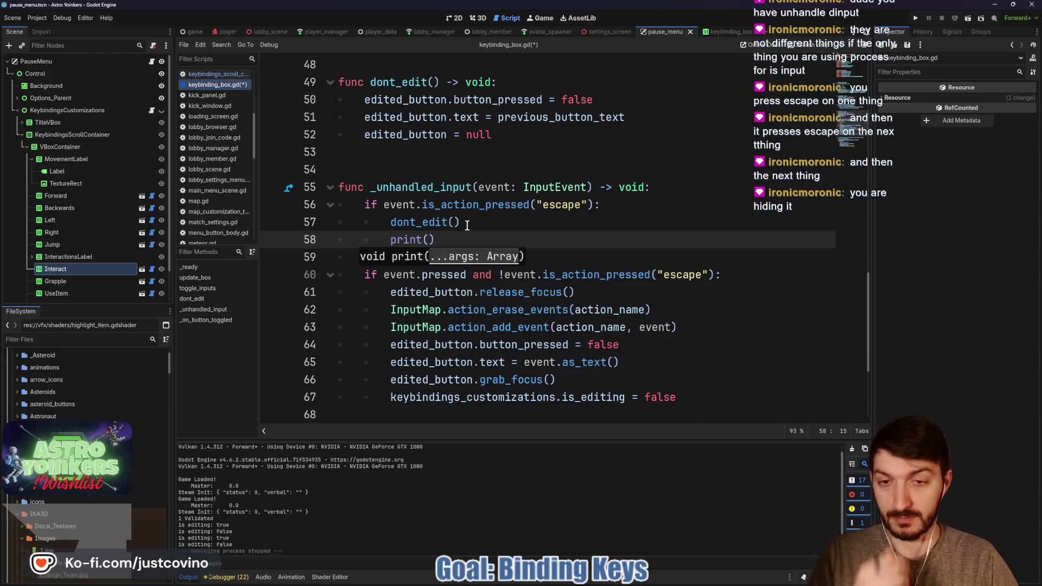
text("pressed in )
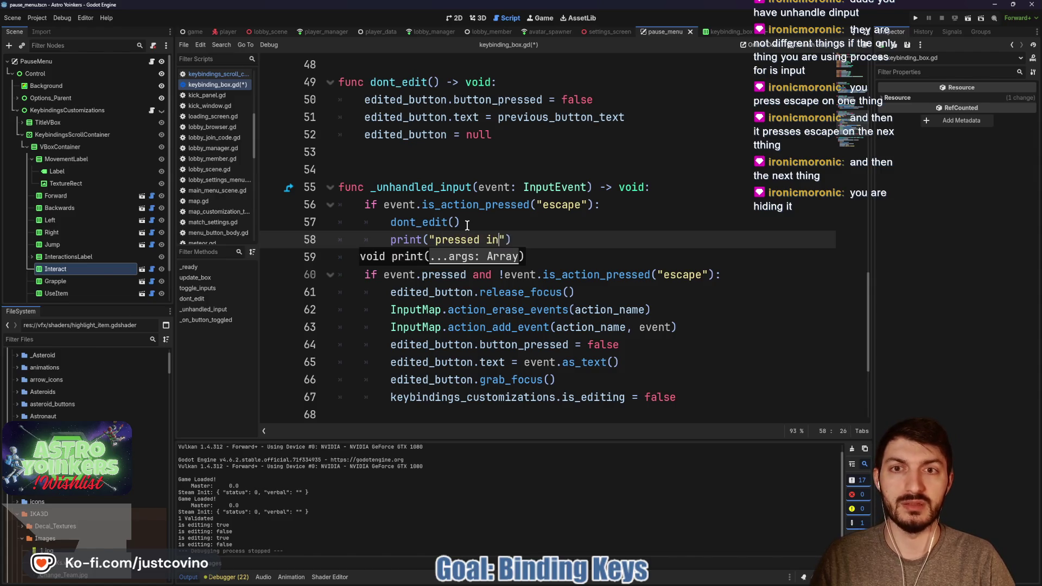
text(hbox"))
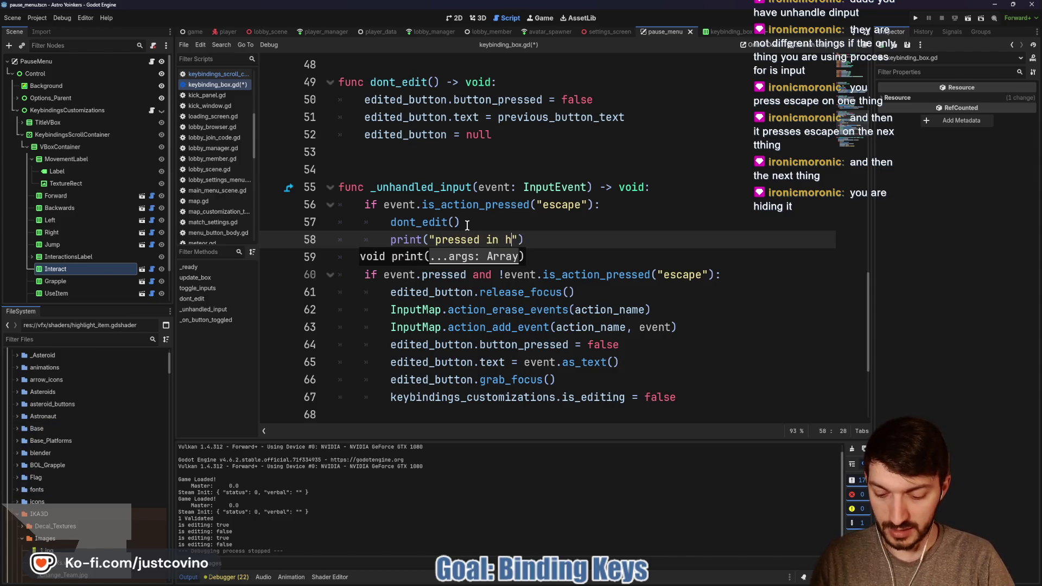
key(ctrl+s)
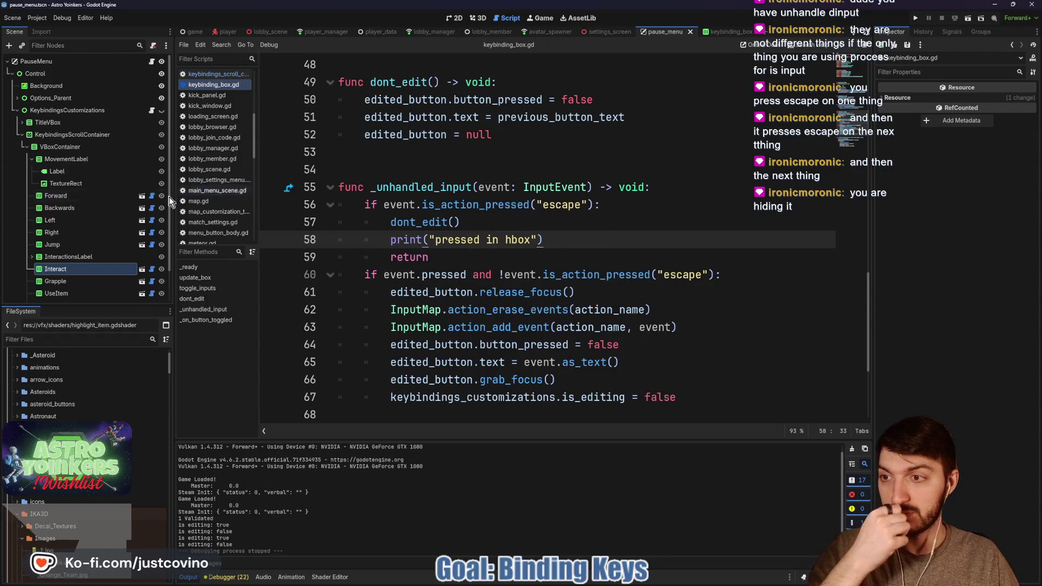
Add print("Pressed in keybindingscustomization") after hide() in keybindings_scroll_container.gd and save.
click(152, 112)
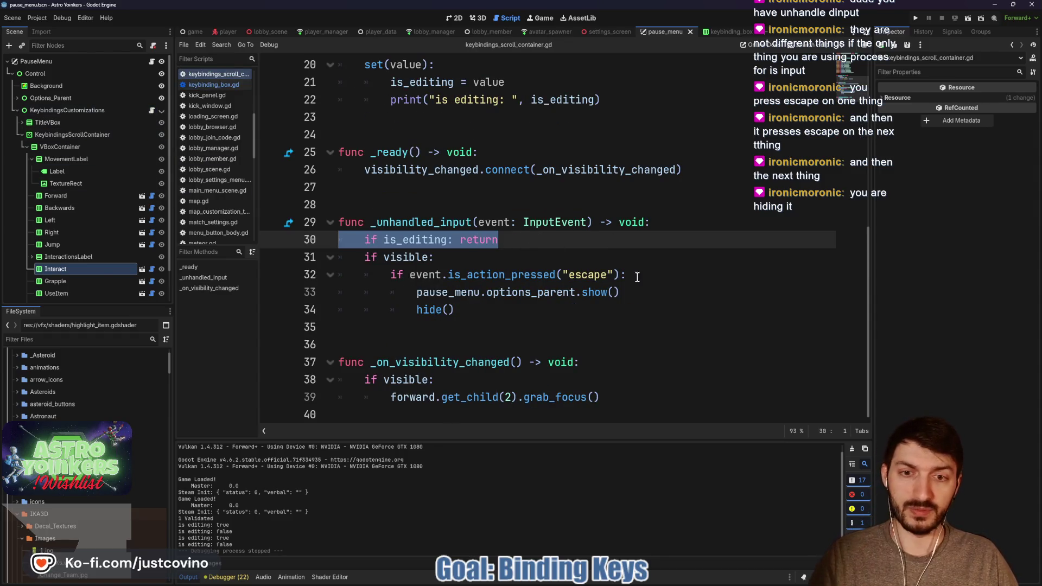
click(487, 310)
text(')
key(Return)
text(print)
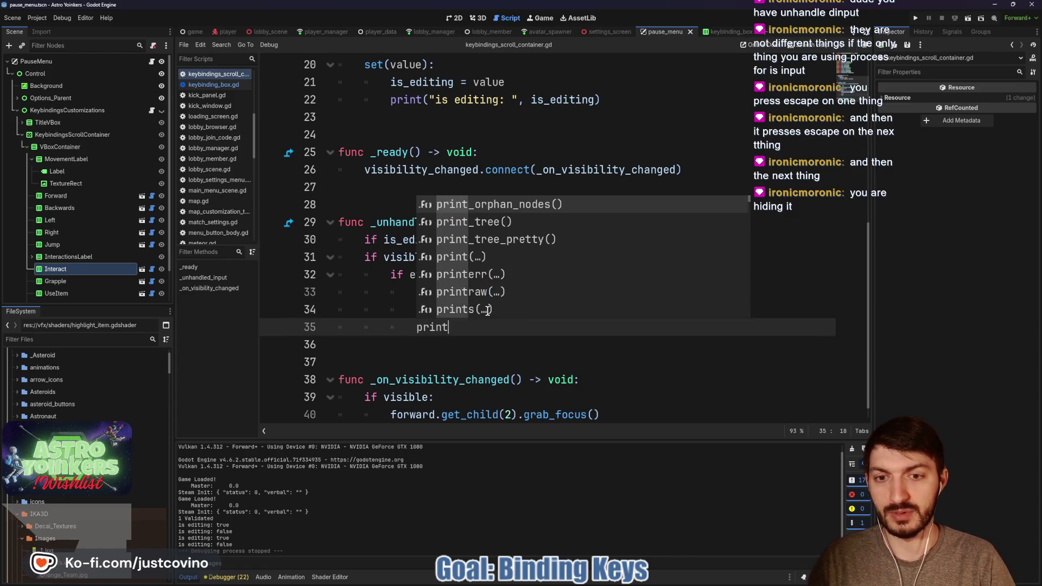
text(("Pressed in )
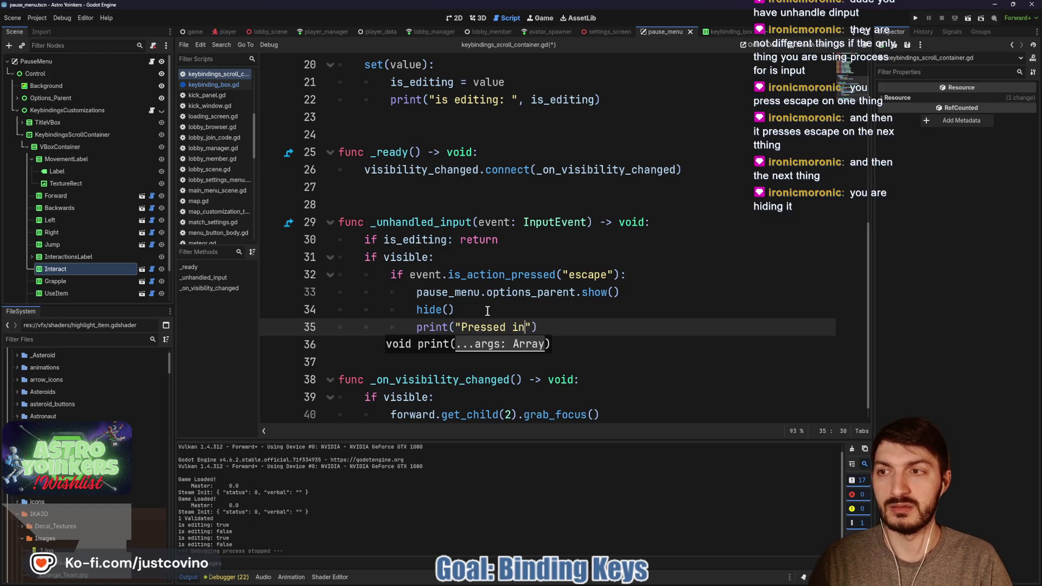
text(keybindings)
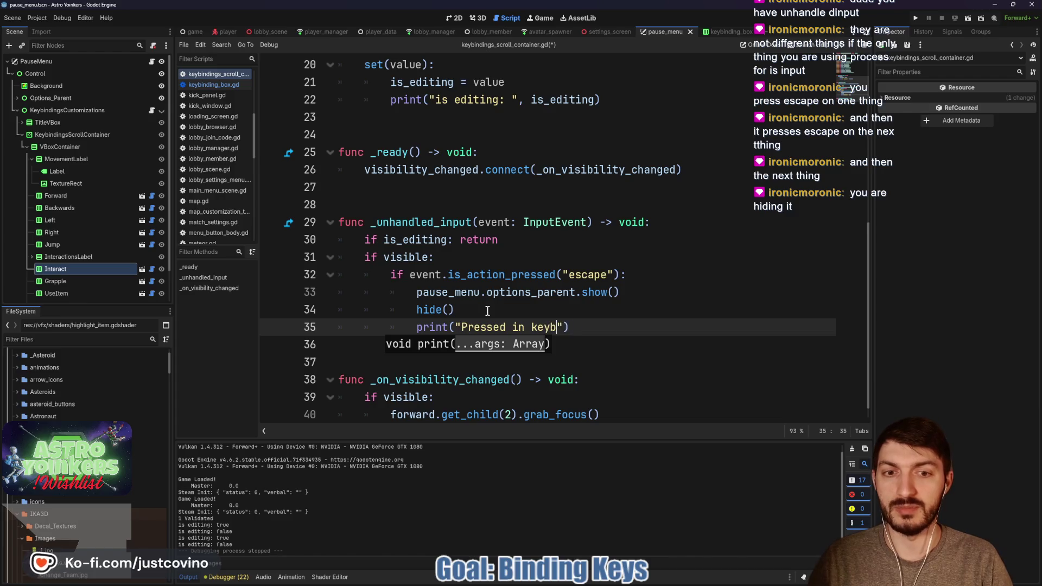
text(customization)
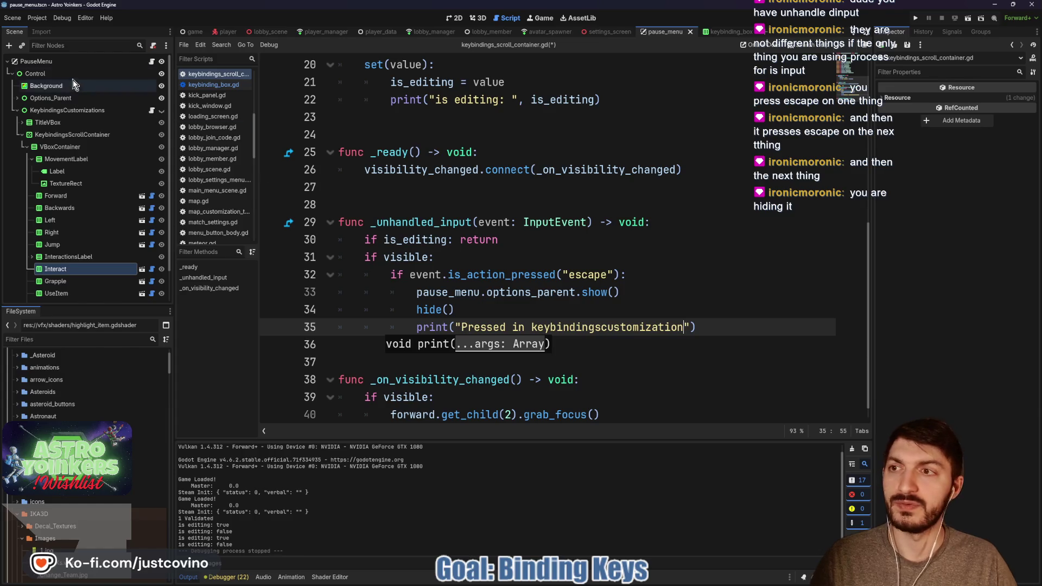
key(ctrl+s)
Add print("pressed in Pause") after toggle_pause in pause_menu.gd and run the game.
click(152, 61)
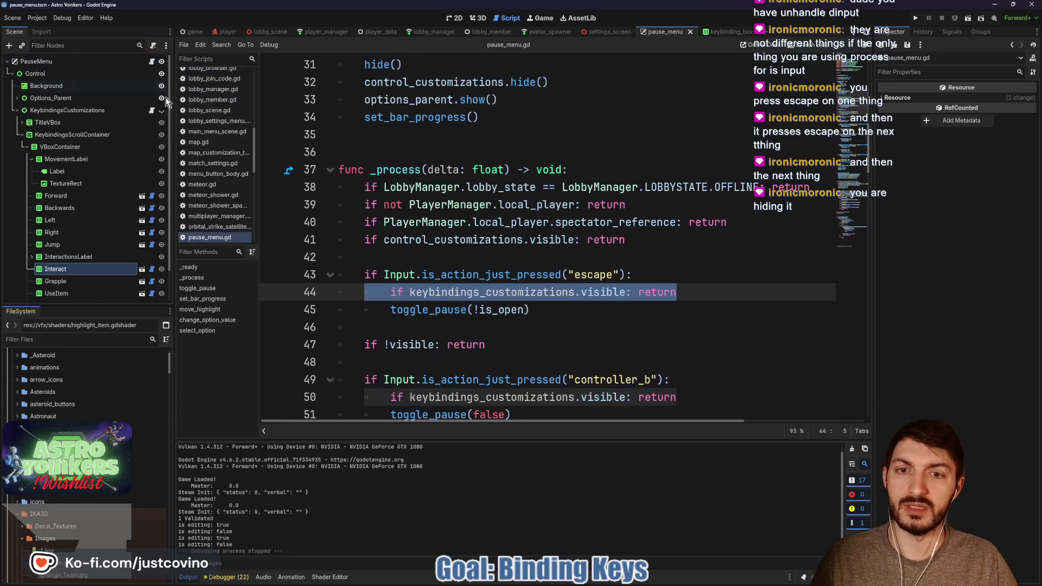
click(567, 310)
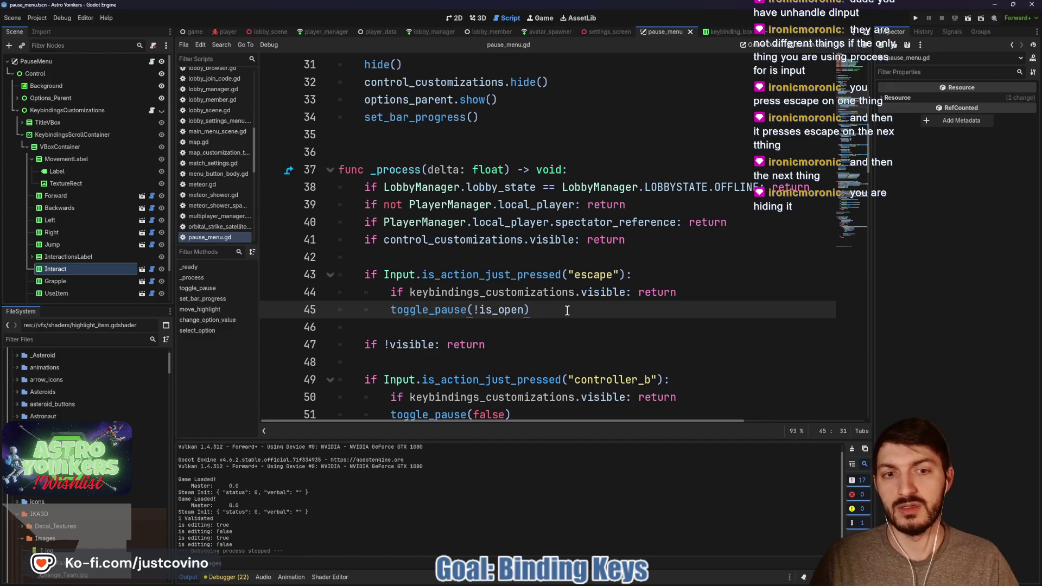
key(Return)
text(print("pressed in Pause)
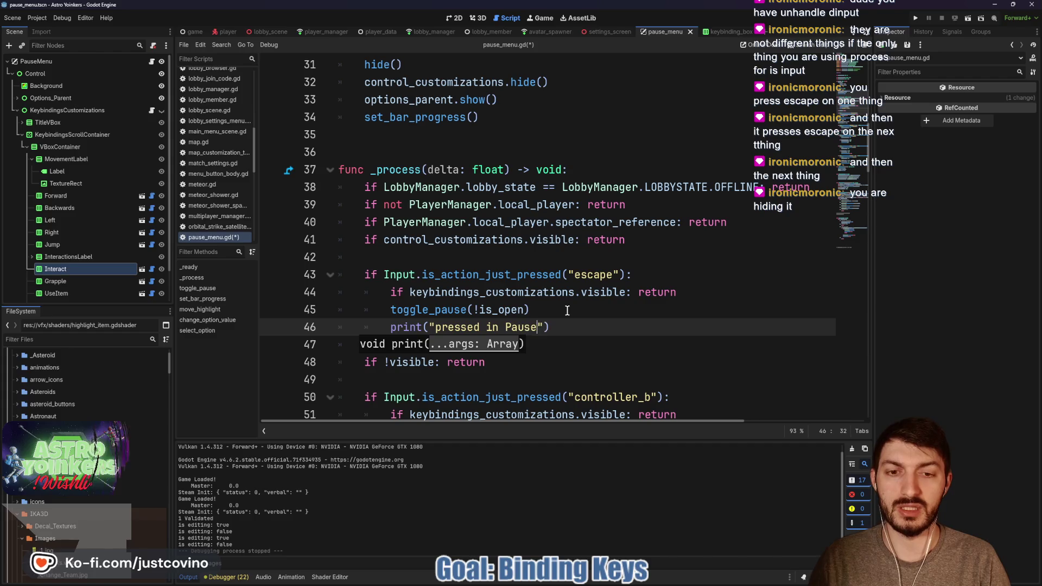
click(915, 20)
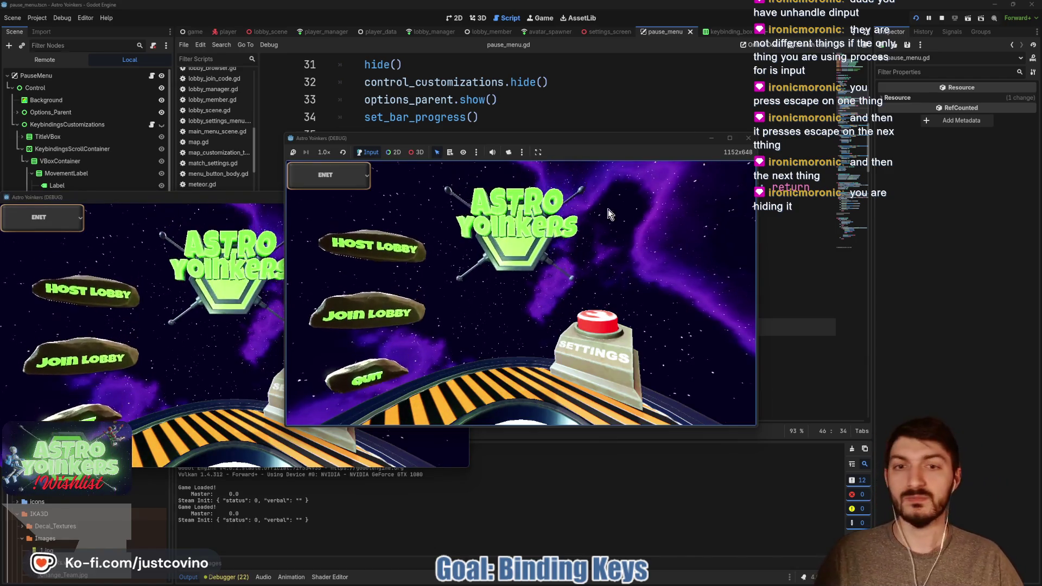
Enter a level, open Keybindings from the pause menu, press Escape there, then stop the game with F8.
click(443, 258)
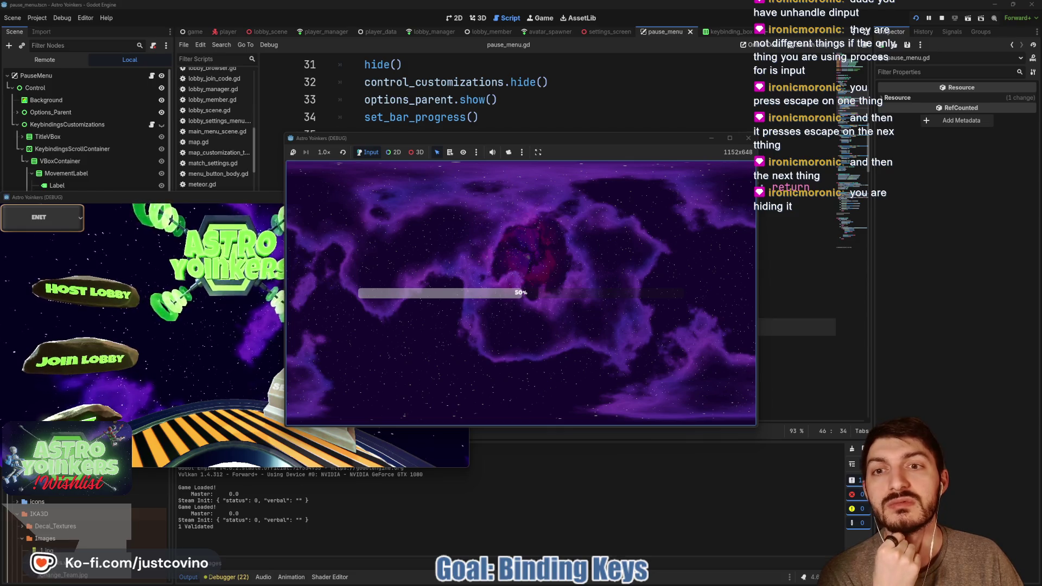
key(Escape)
key(Down)
key(Down)
key(Down)
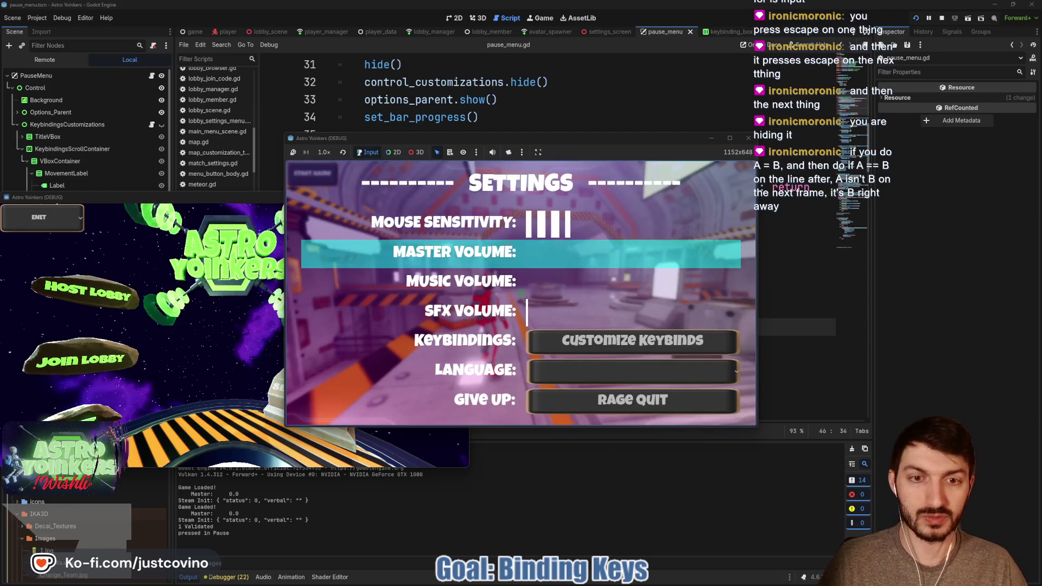
key(Return)
key(Return)
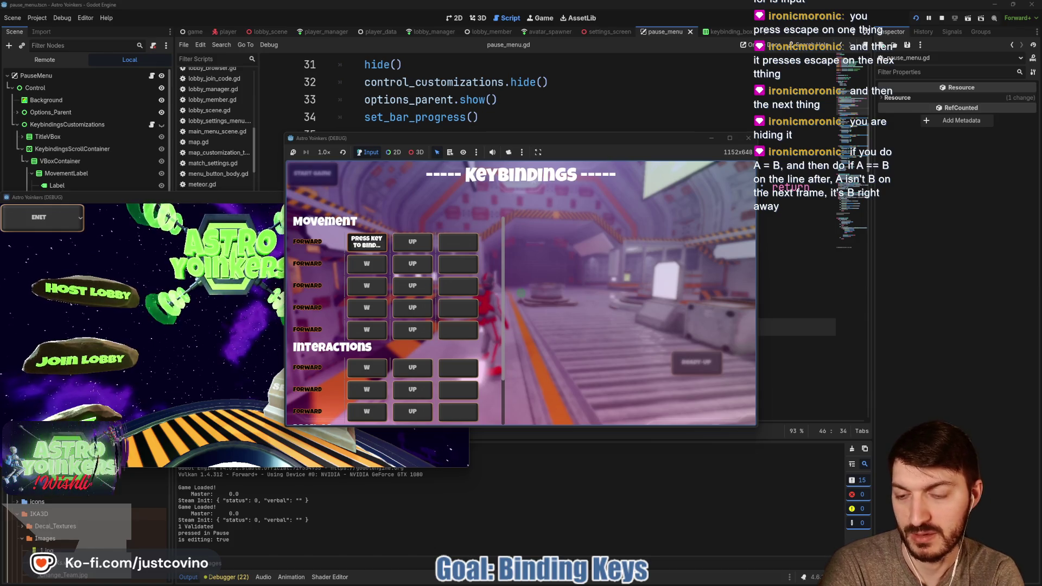
key(Escape)
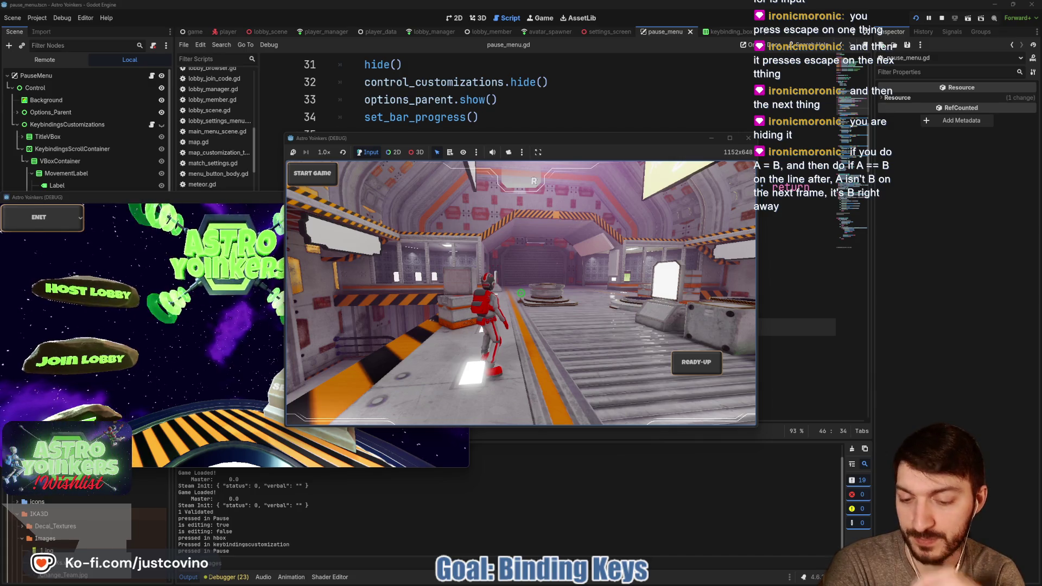
key(F8)
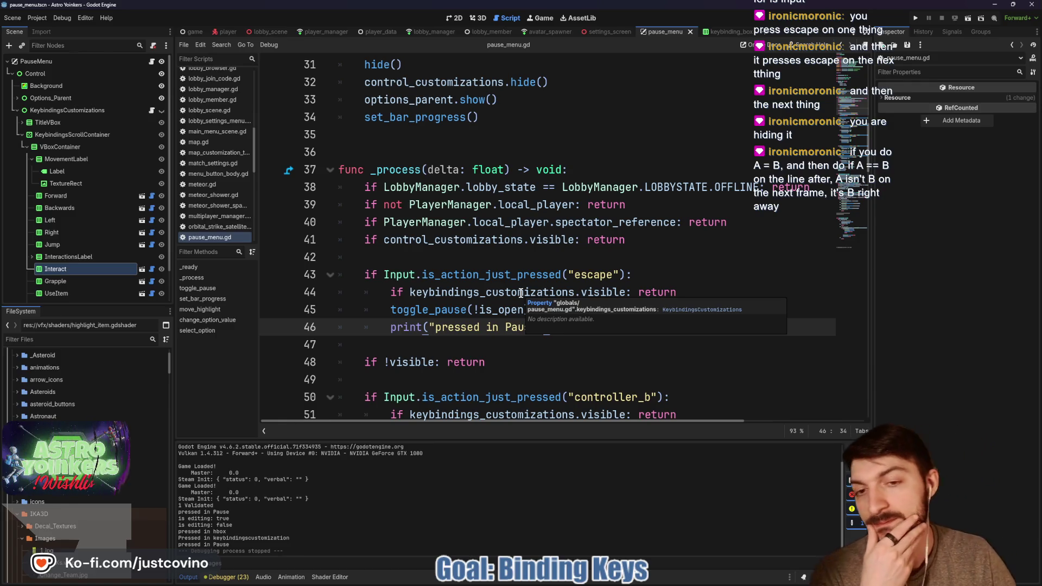
Select the 'pressed in Pause' print on line 46 of pause_menu.gd, then open keybinding_box.gd.
click(471, 271)
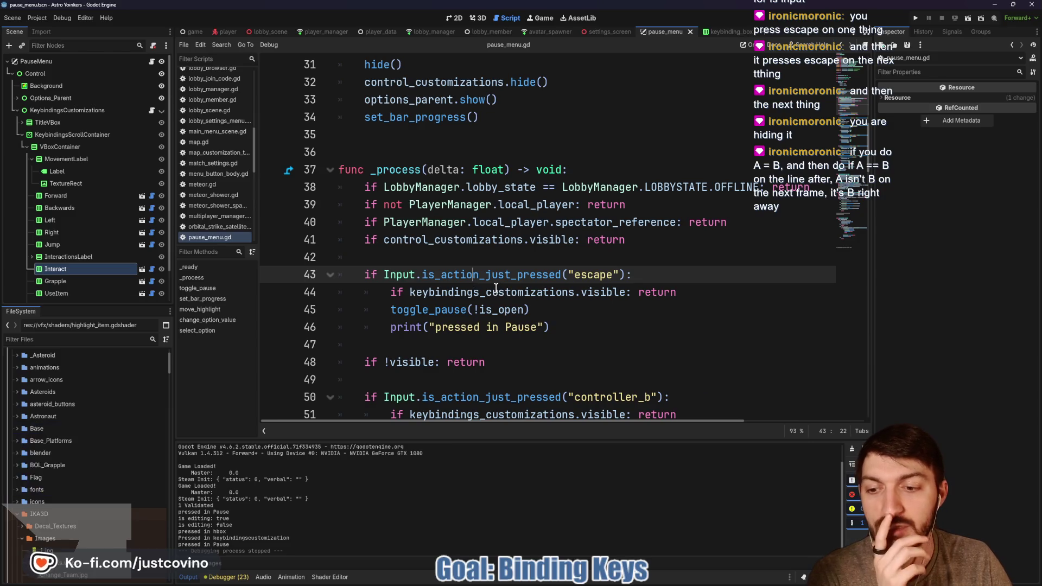
mouse_move(485, 281)
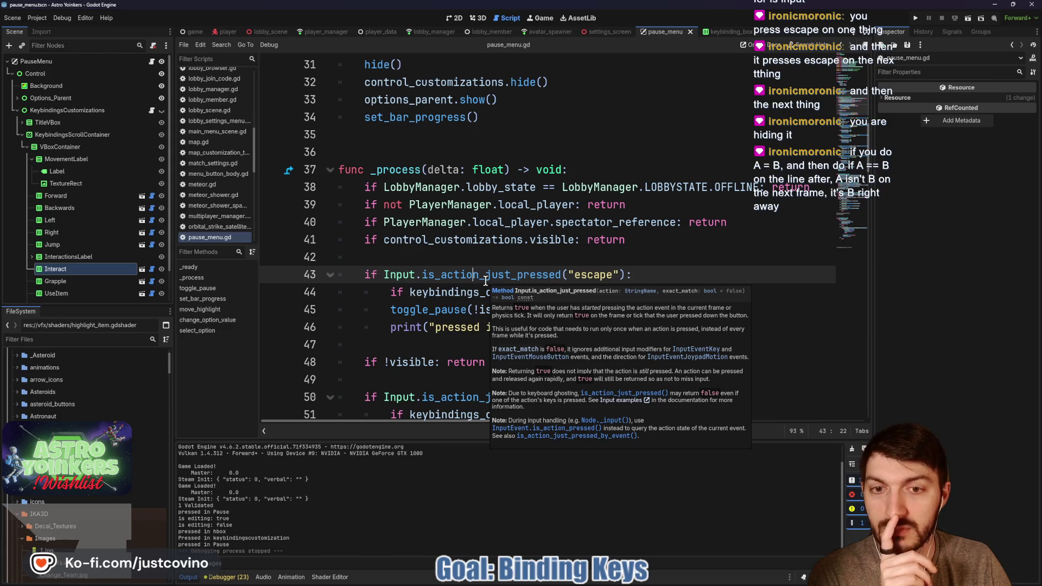
click(567, 329)
drag(567, 328, 374, 323)
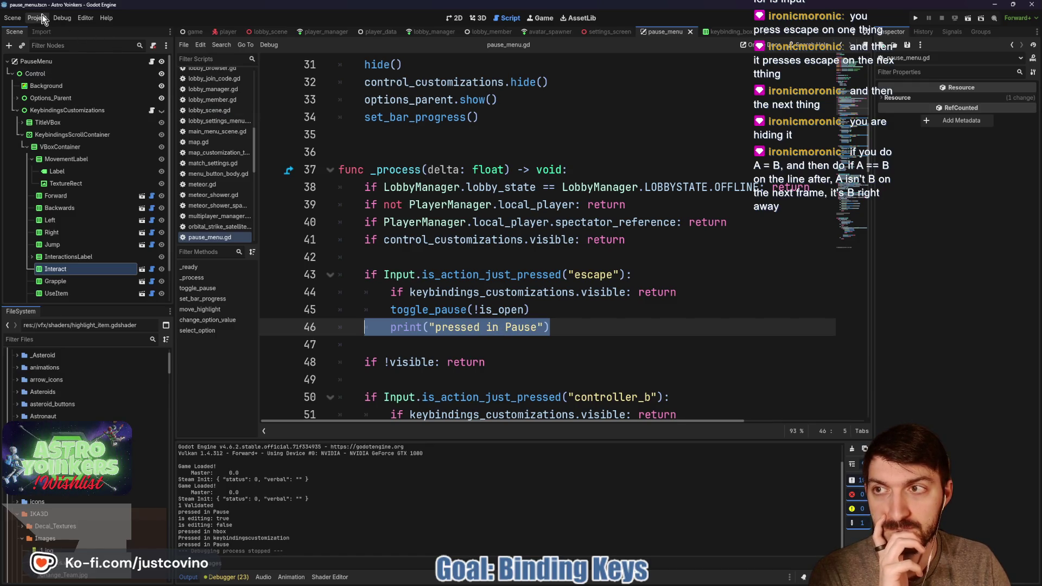
click(151, 196)
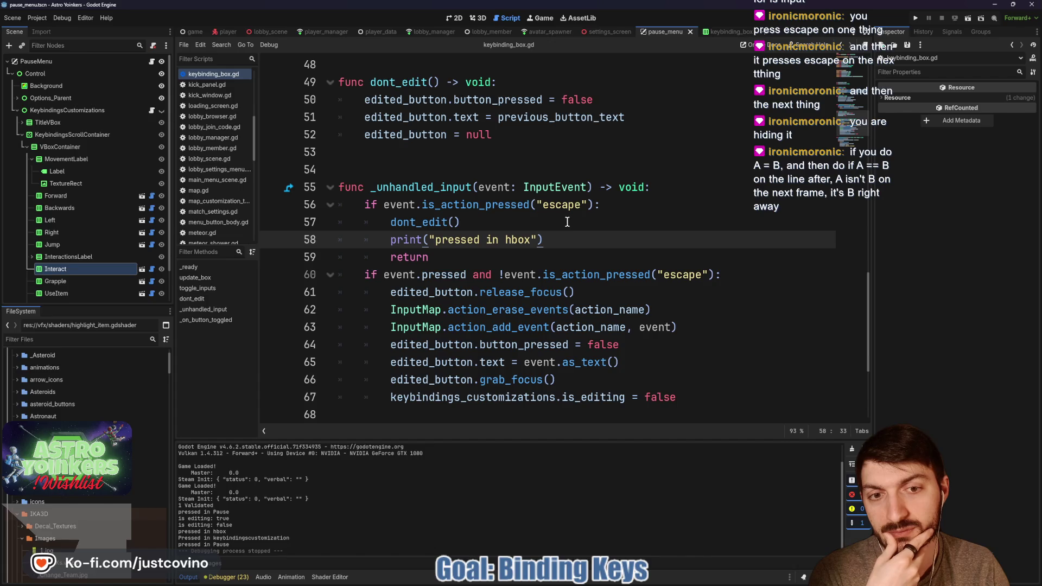
scroll(570, 223, down, 3)
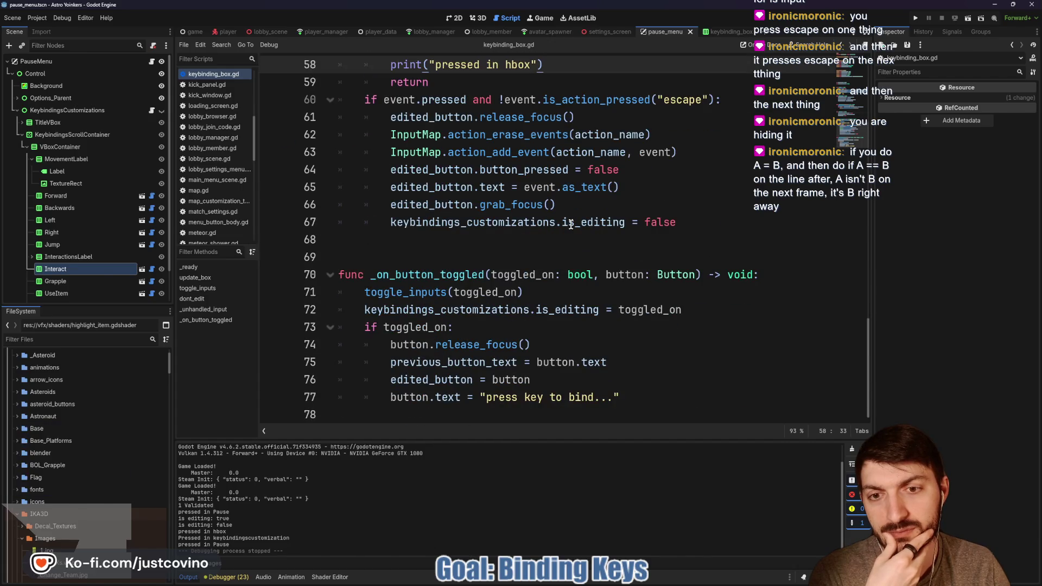
drag(714, 310, 338, 310)
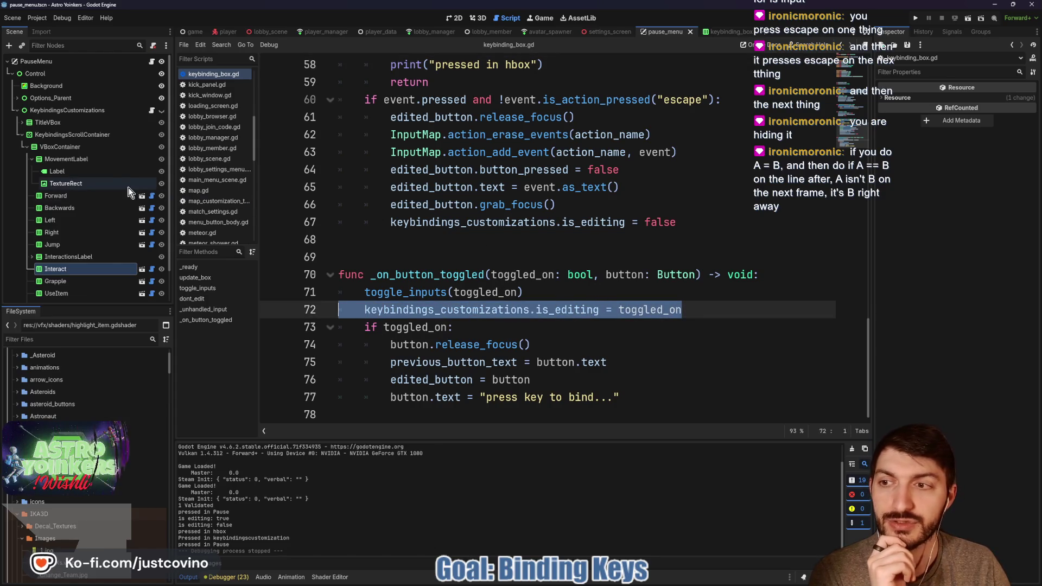
click(151, 112)
click(512, 260)
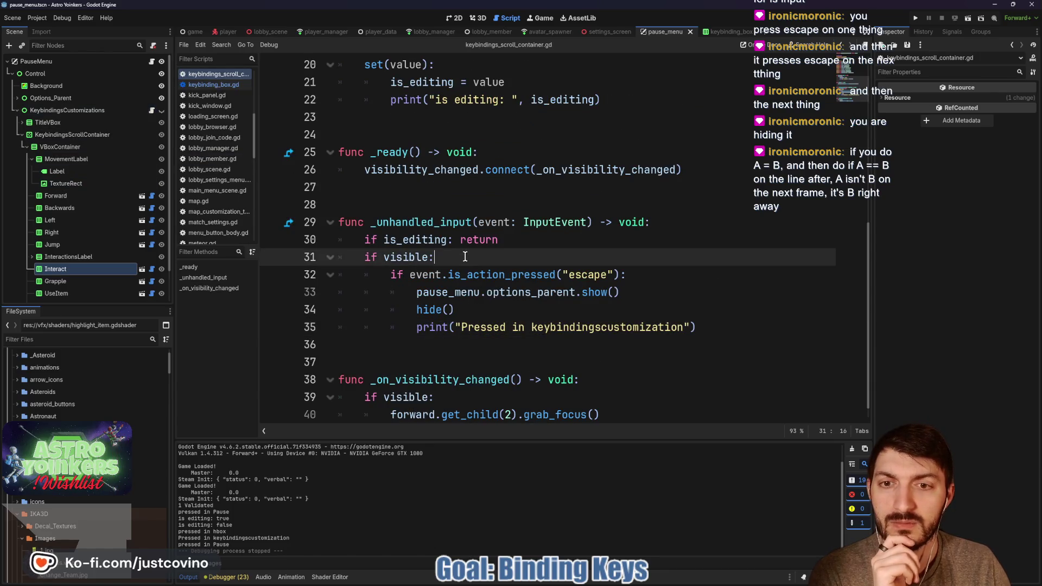
drag(529, 241, 324, 244)
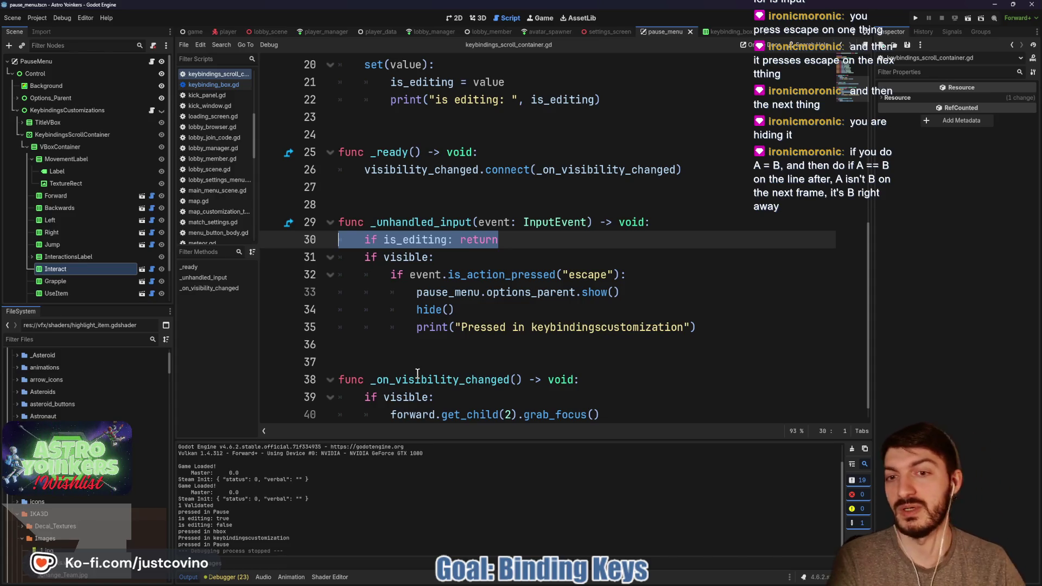
click(151, 245)
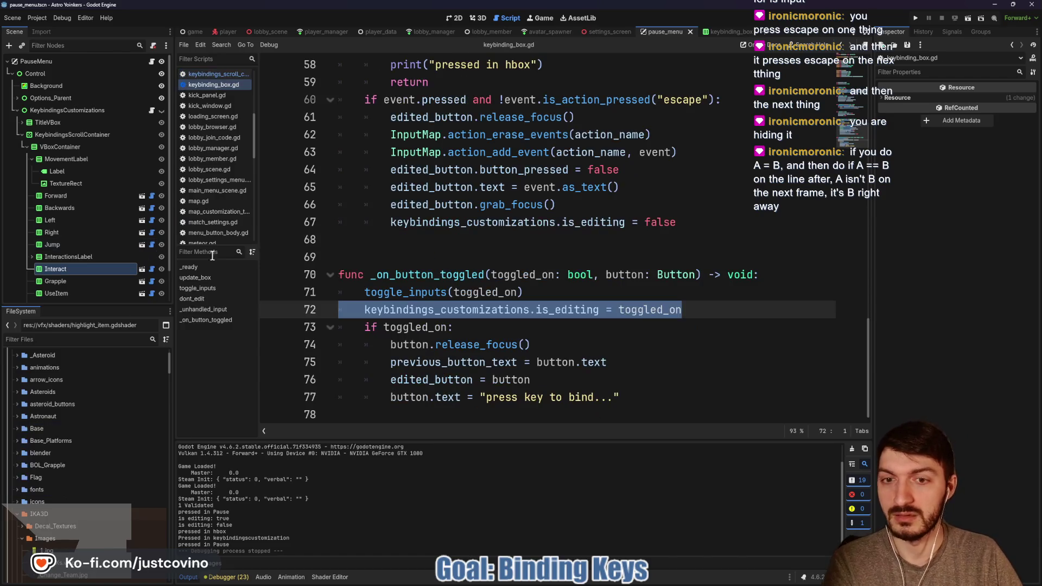
click(699, 313)
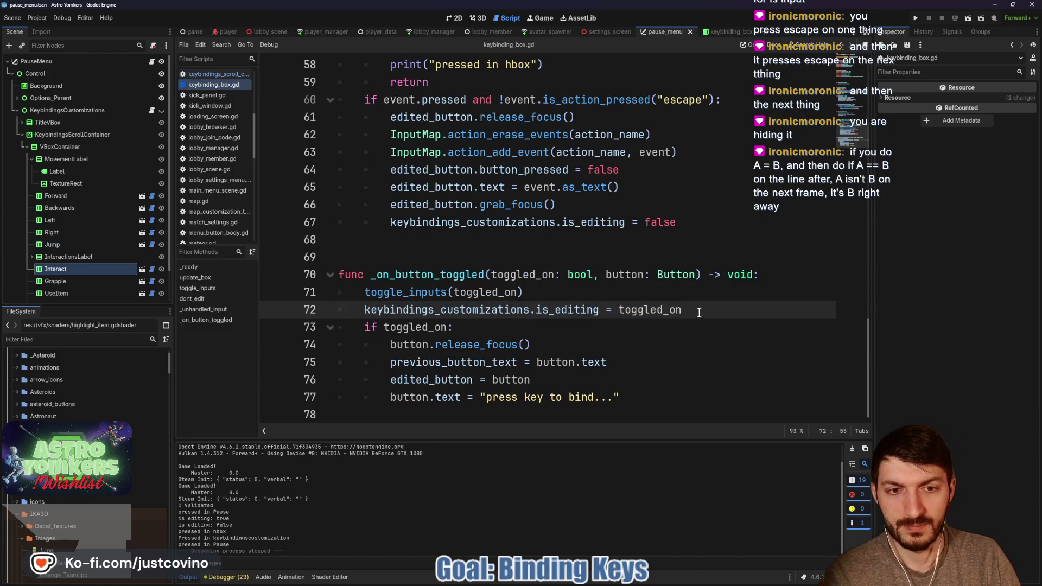
drag(699, 313, 313, 312)
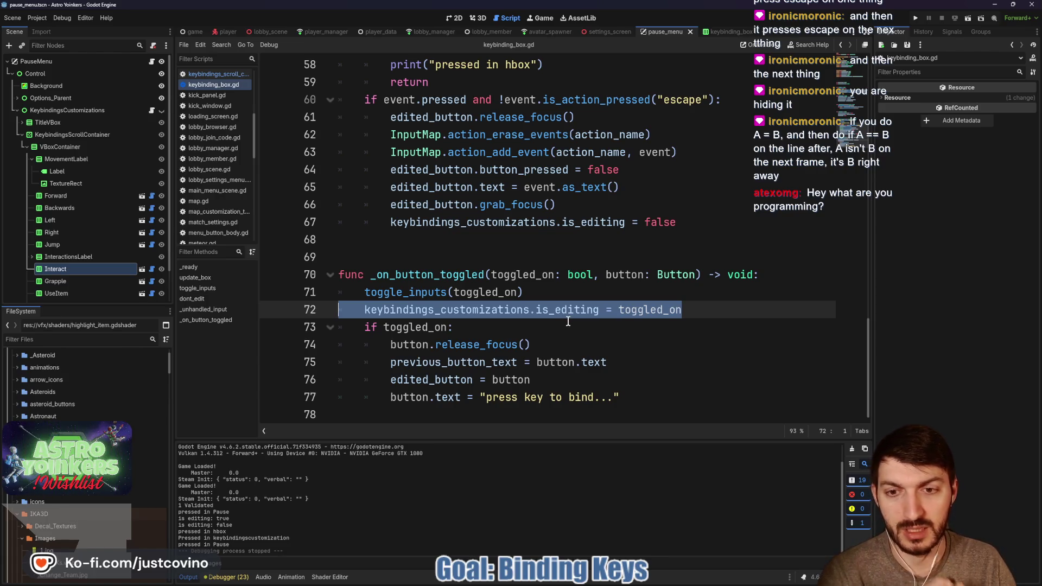
key(alt+Down)
Indent the is_editing line into the toggled_on check in keybinding_box.gd.
key(Tab)
click(568, 321)
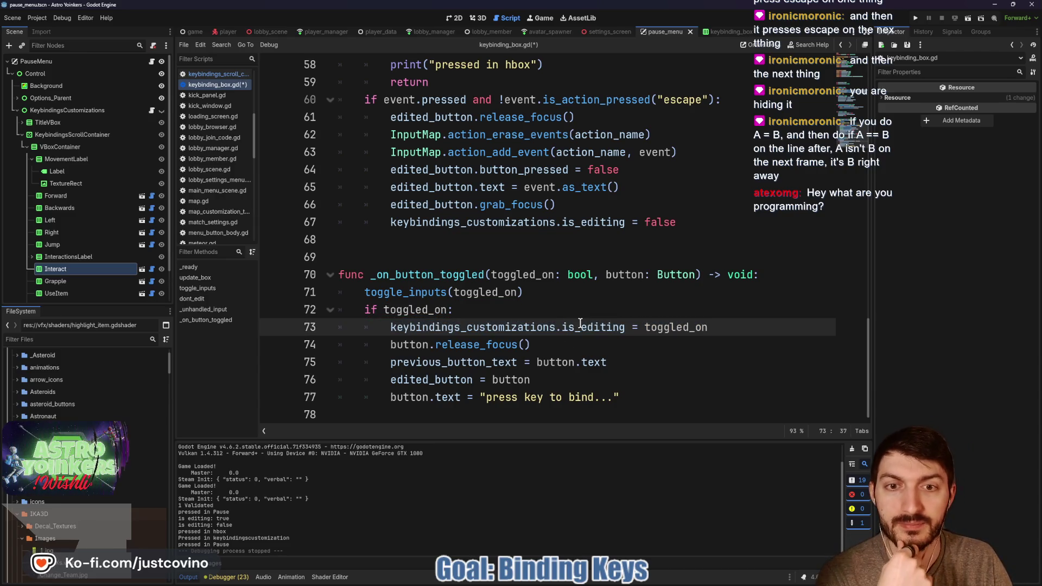
scroll(575, 318, up, 1)
drag(694, 274, 334, 274)
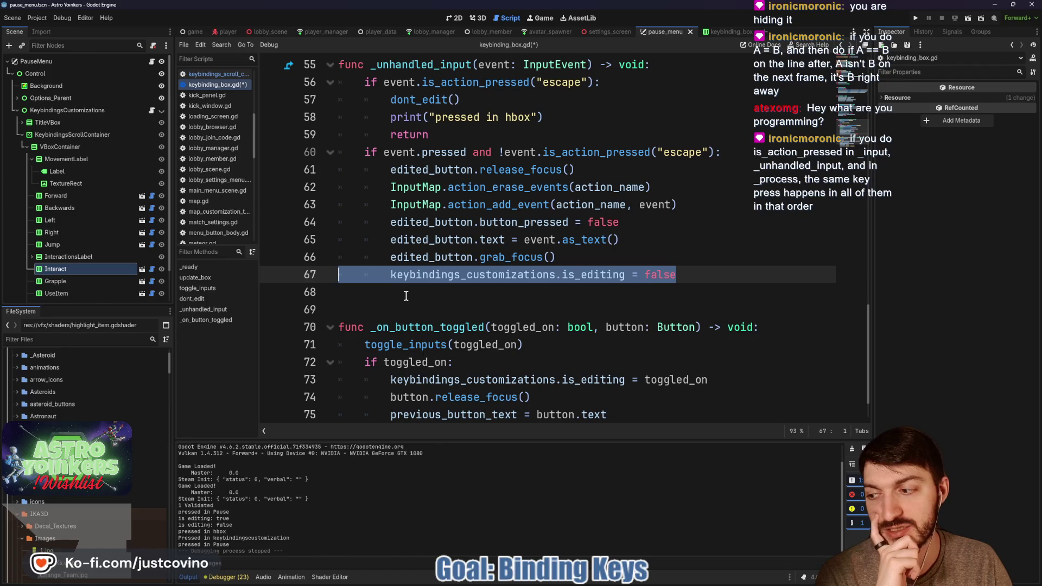
click(448, 296)
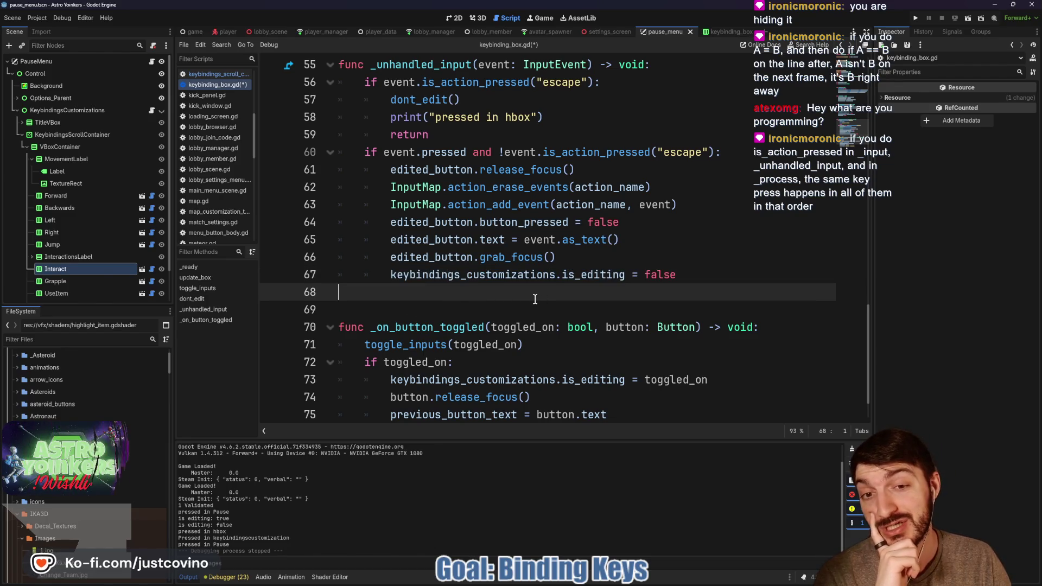
Save keybinding_box.gd and launch the project with Run Project.
key(ctrl+s)
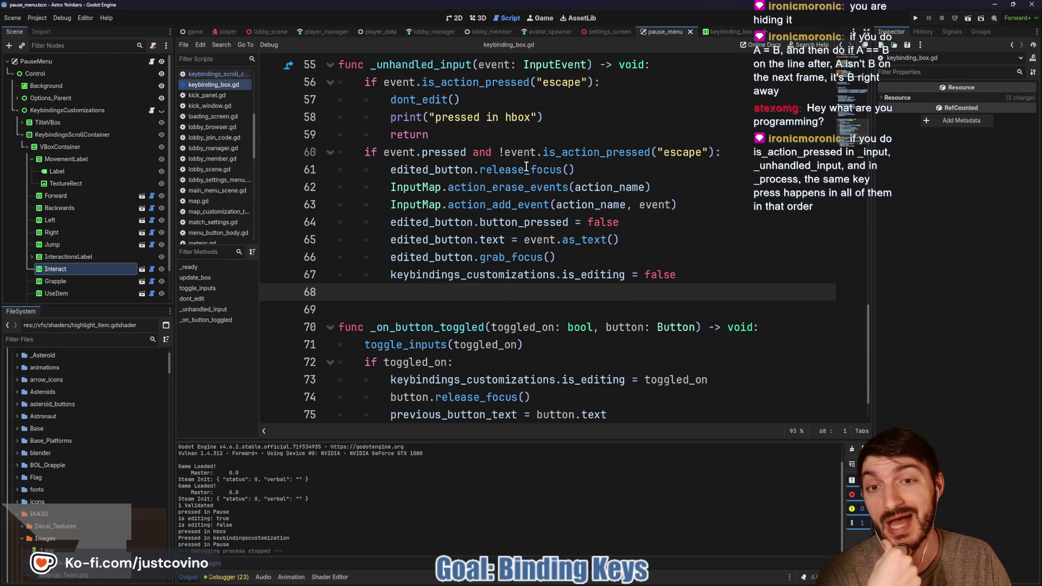
mouse_move(540, 153)
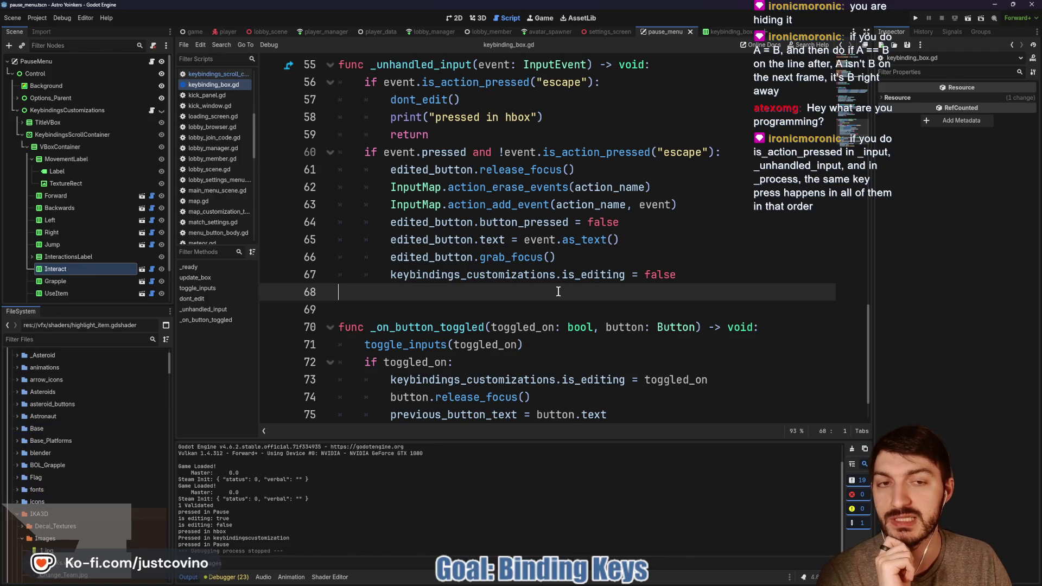
click(915, 18)
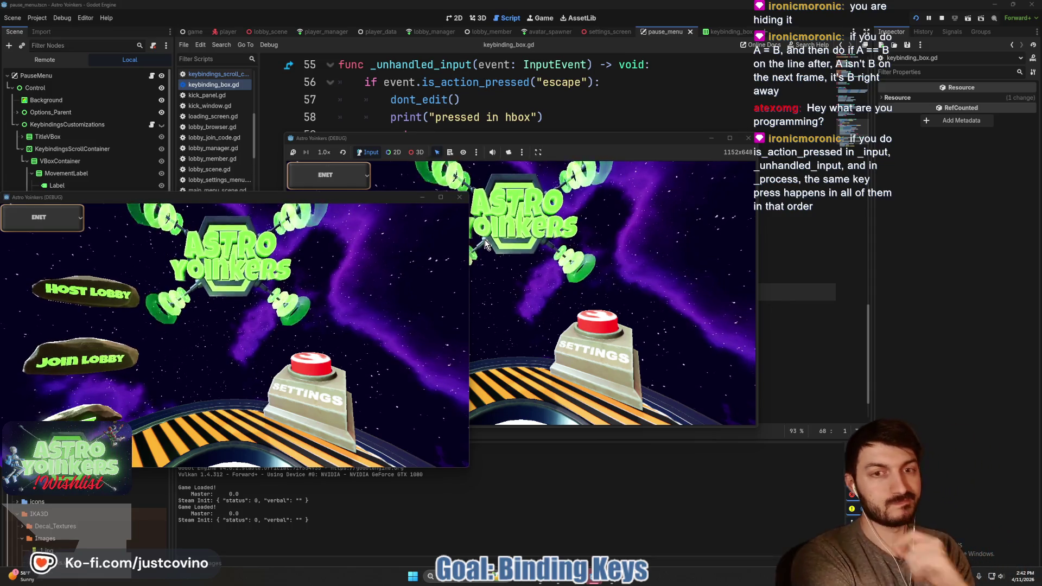
Host a lobby in the second game window and open the Keybindings screen from the pause menu.
click(509, 177)
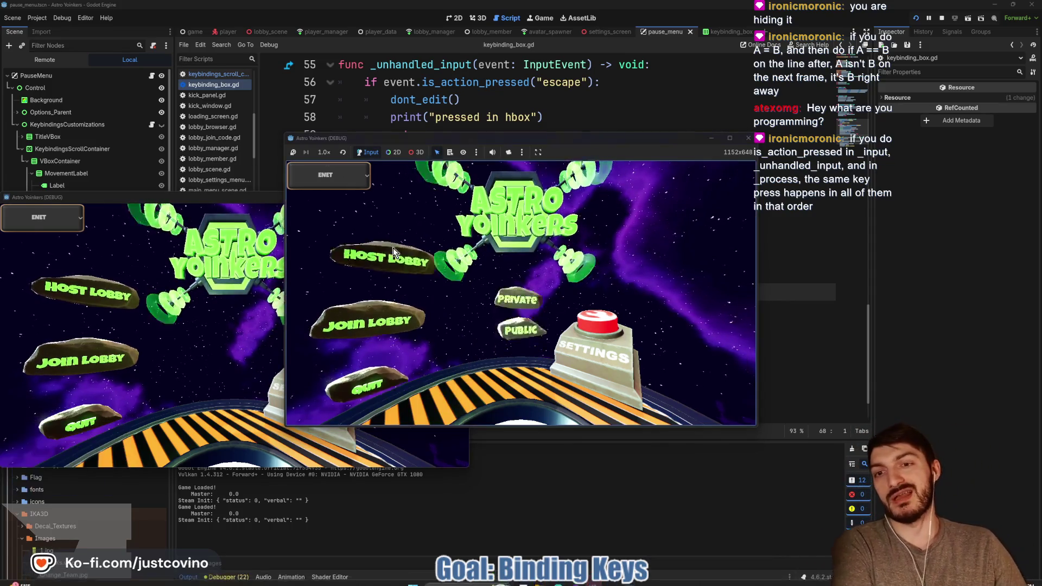
click(393, 248)
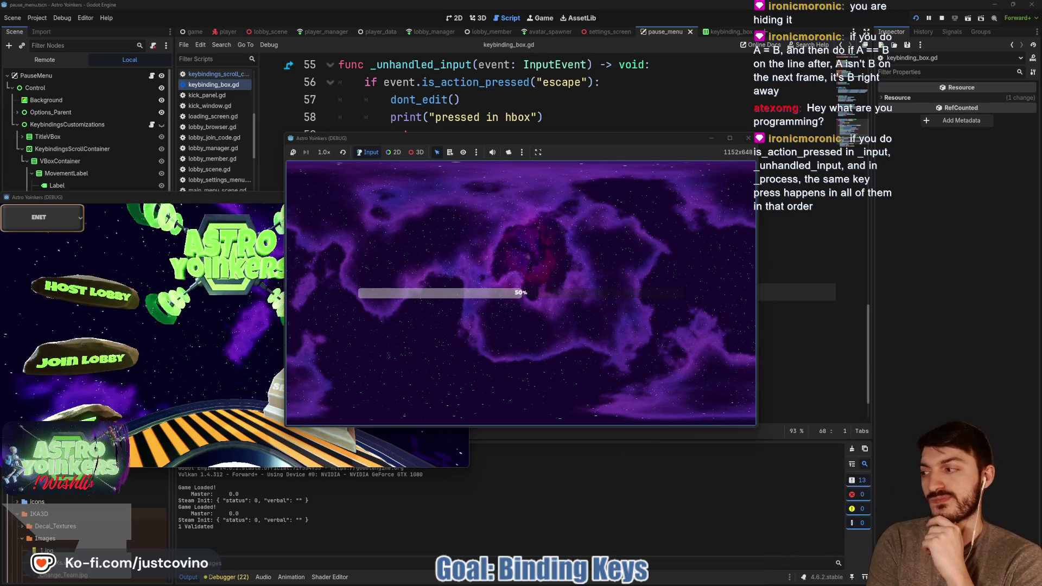
key(Escape)
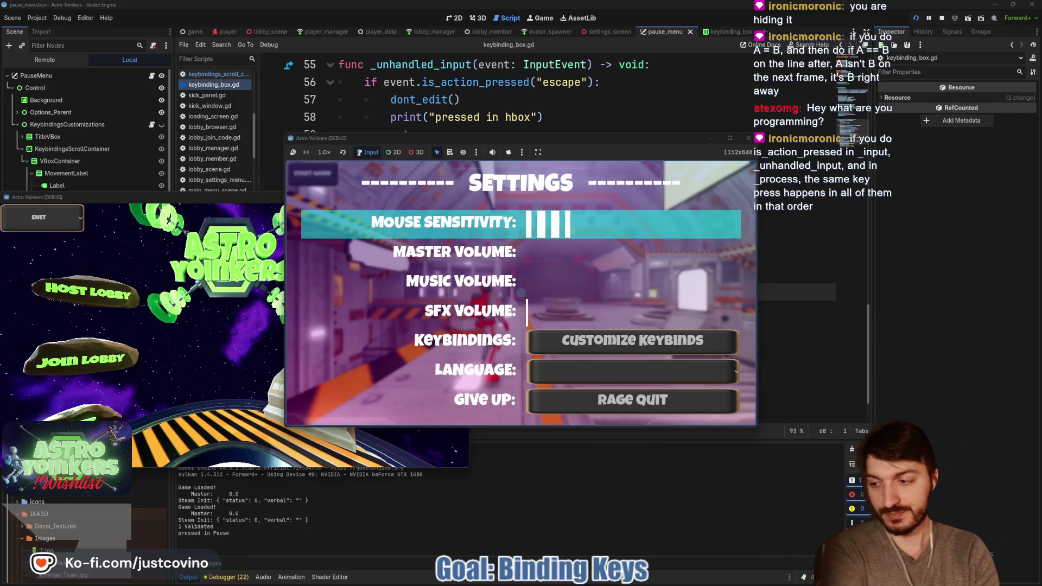
key(Down)
key(Down)
key(Down)
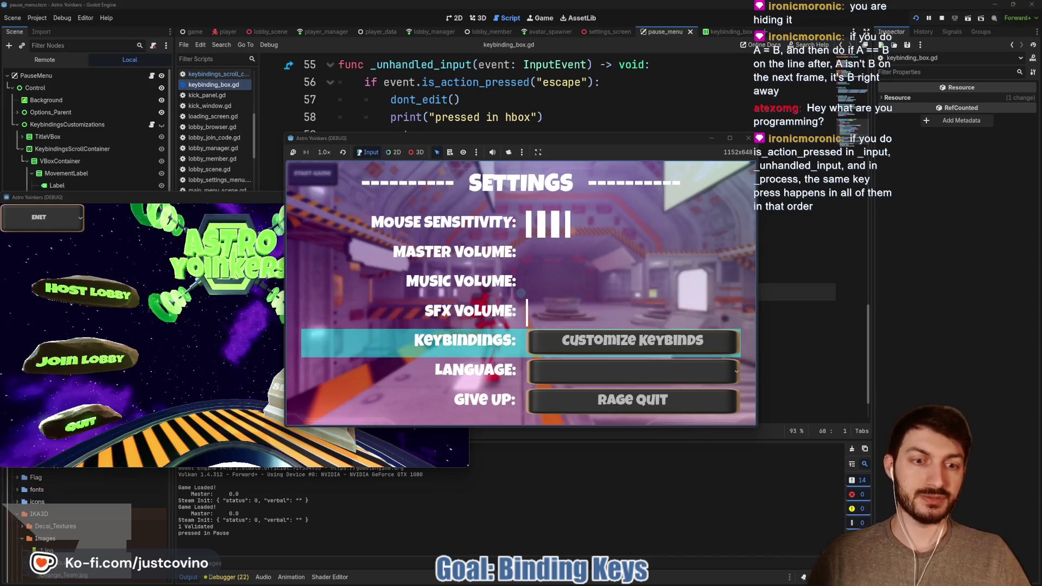
key(Return)
key(Return)
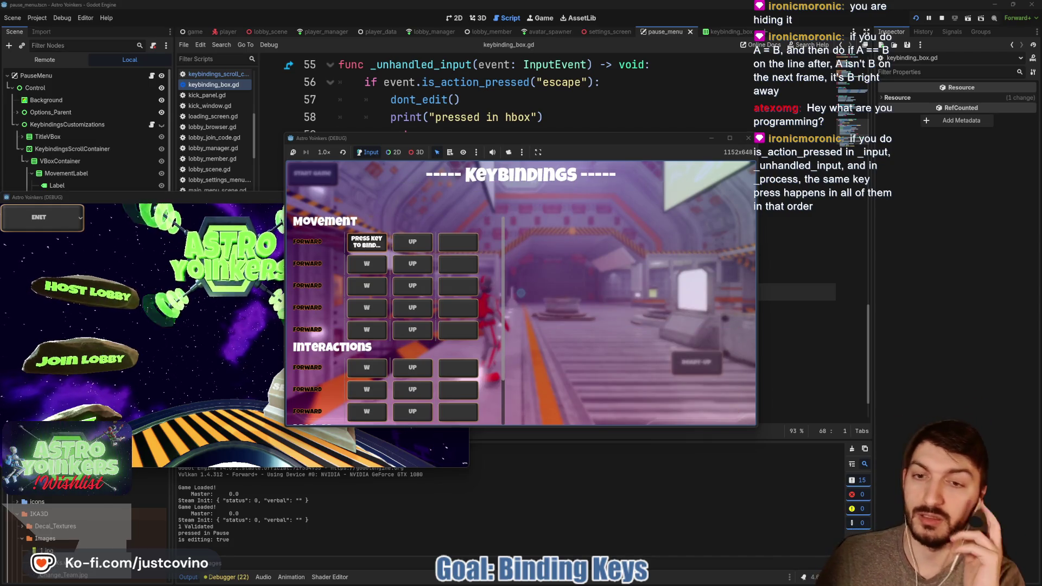
Start and cancel the first Forward rebind with Escape, then close the game with Alt+F4.
key(w)
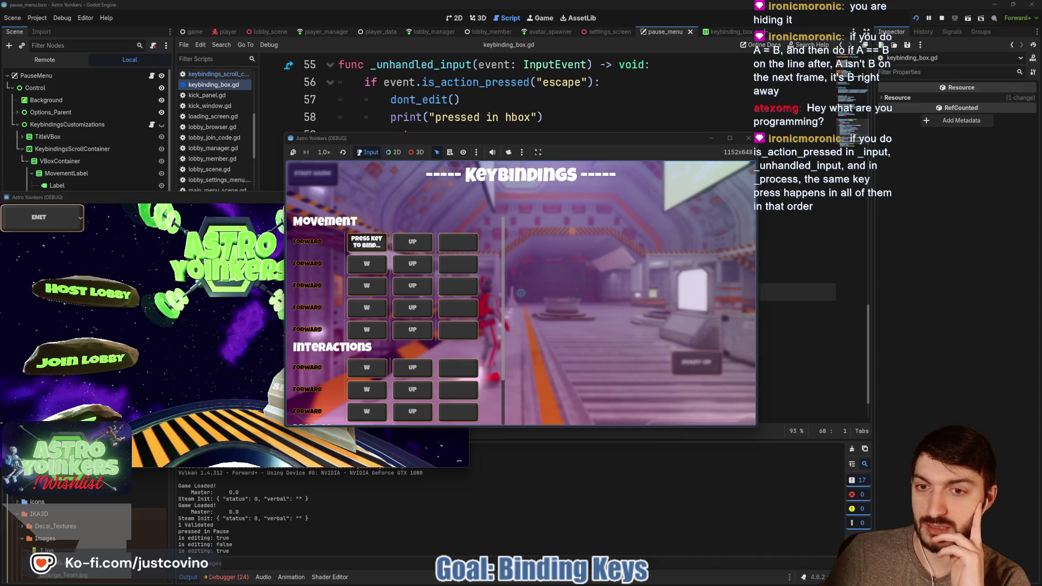
key(Escape)
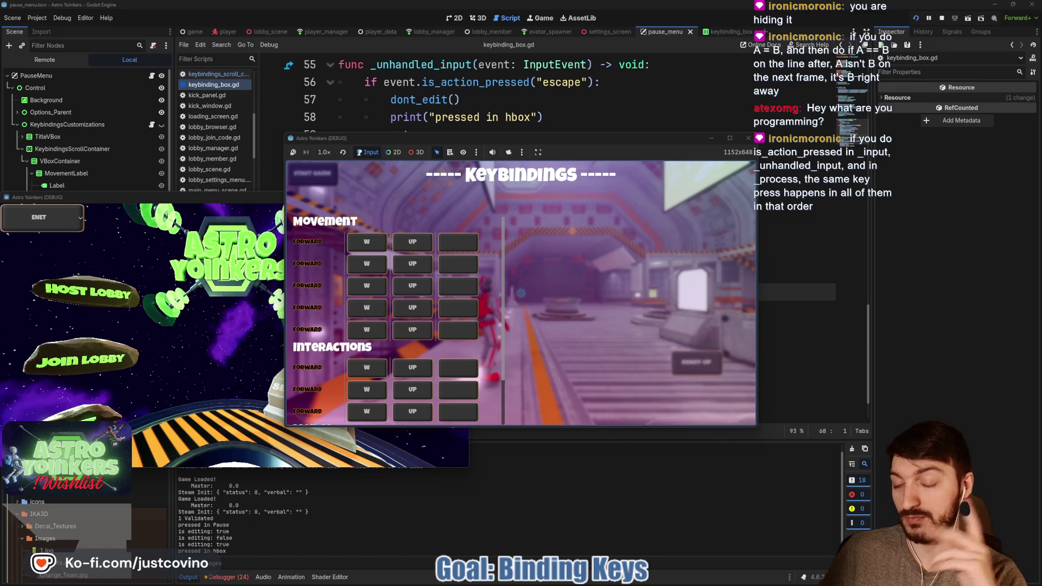
click(521, 298)
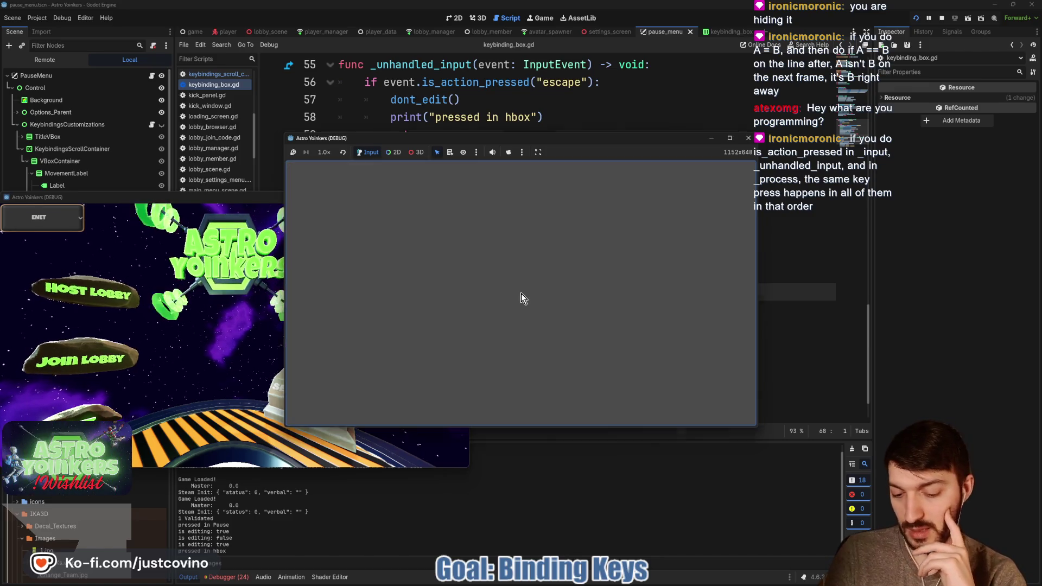
key(alt+F4)
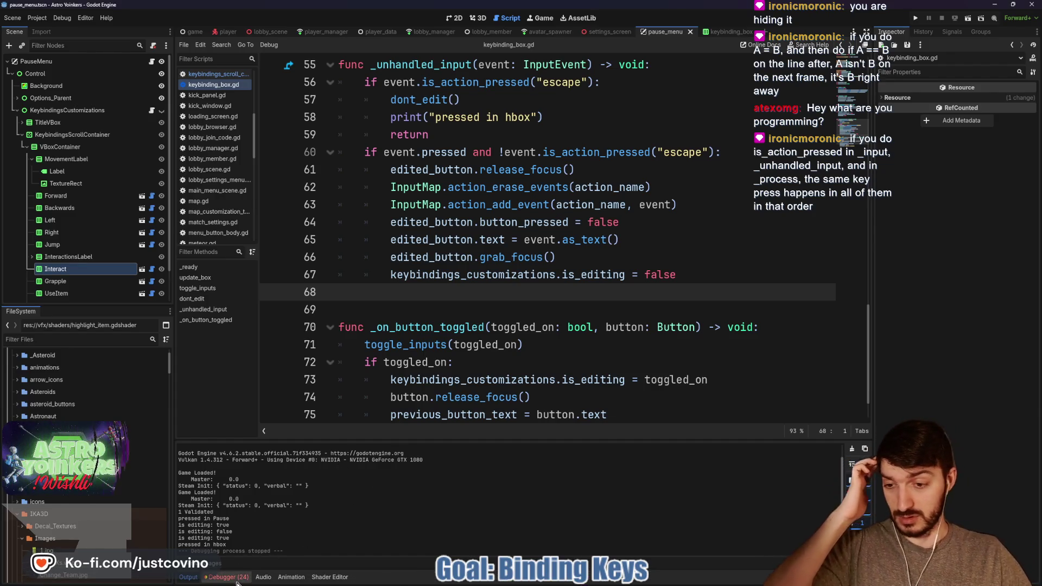
Review the Debugger errors, jump to the keybinding_box.gd line 62 error, and clear the list.
click(236, 580)
click(245, 418)
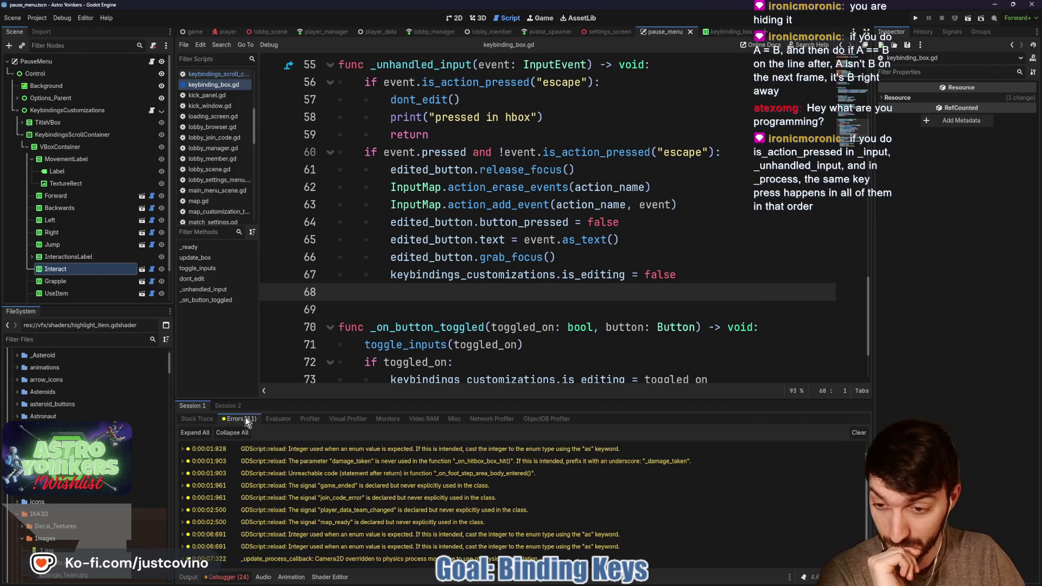
click(232, 406)
scroll(335, 501, down, 1)
click(326, 546)
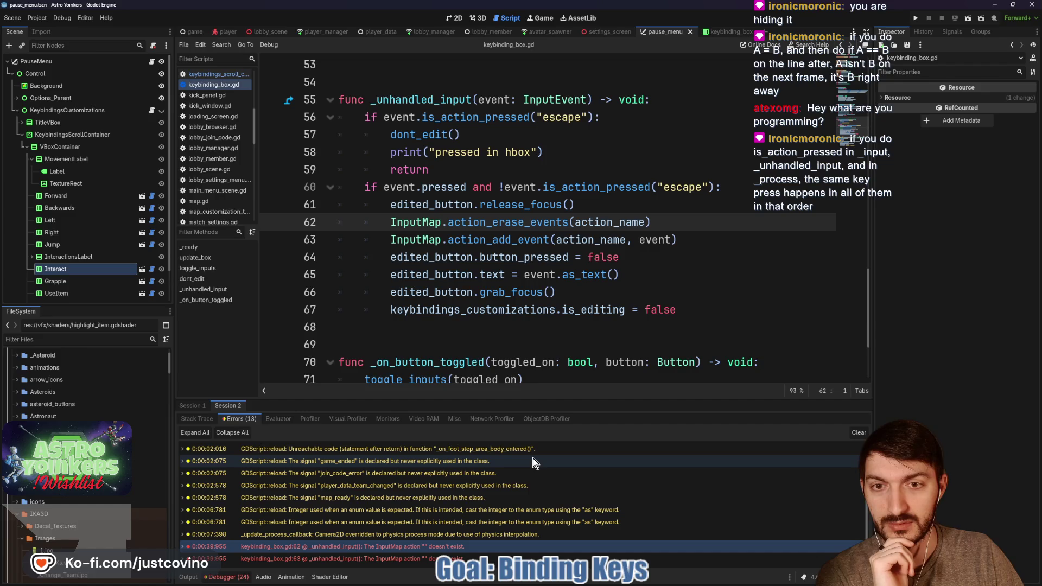
click(858, 433)
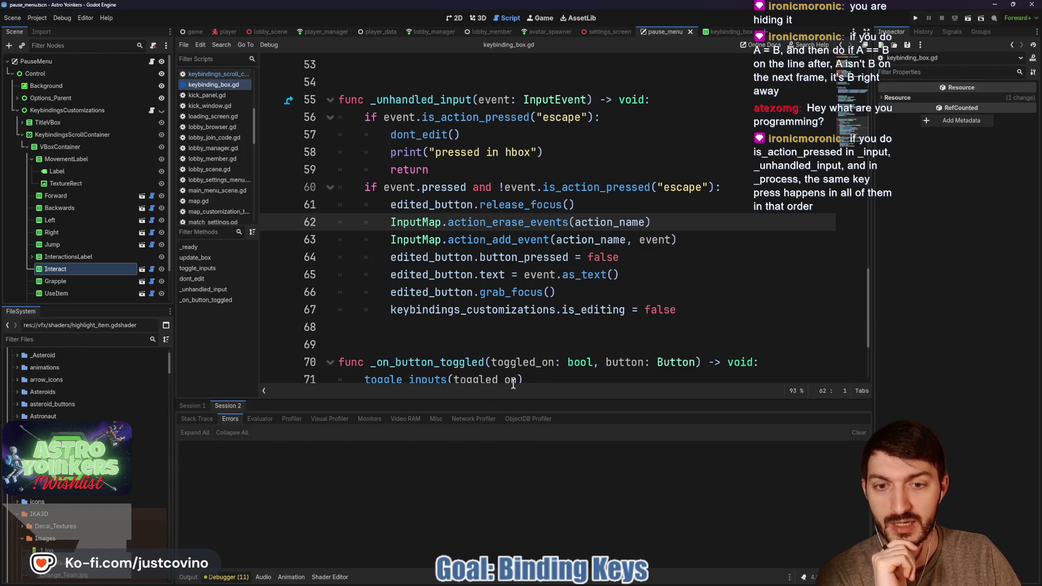
click(222, 577)
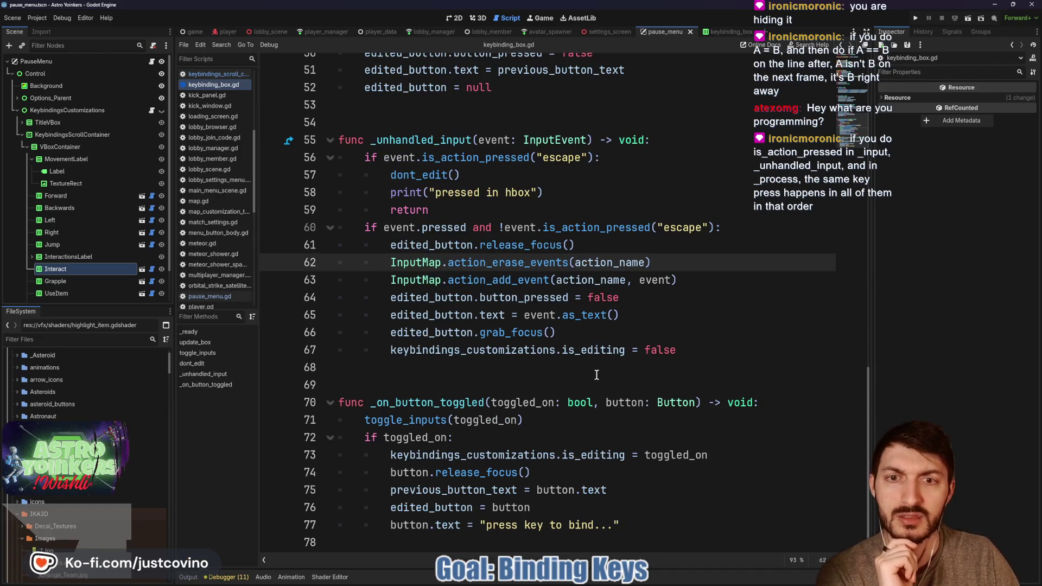
Go to the dont_edit function and place the caret after its text reset line.
scroll(596, 375, up, 1)
double_click(424, 228)
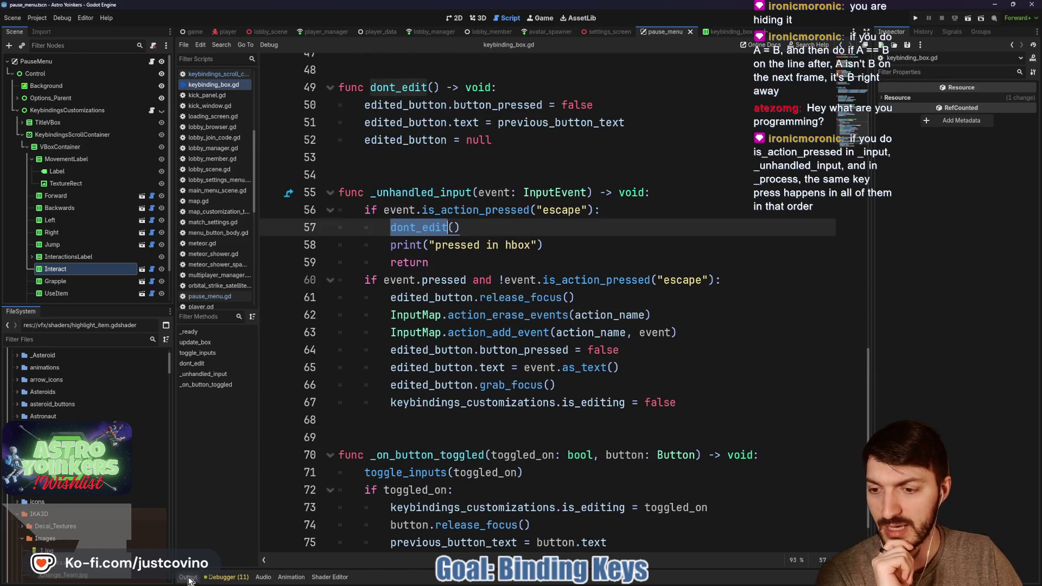
click(189, 578)
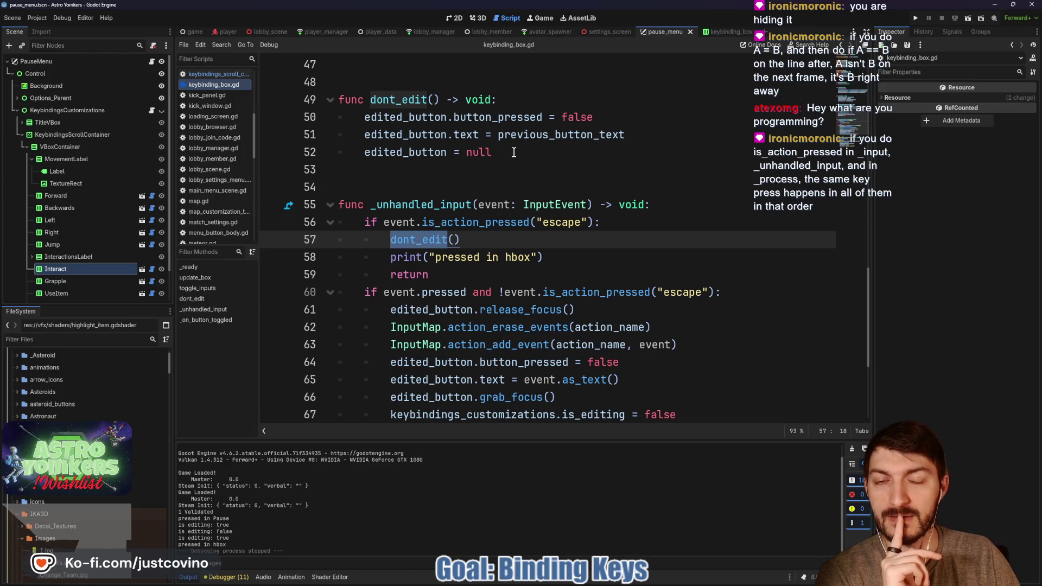
click(513, 153)
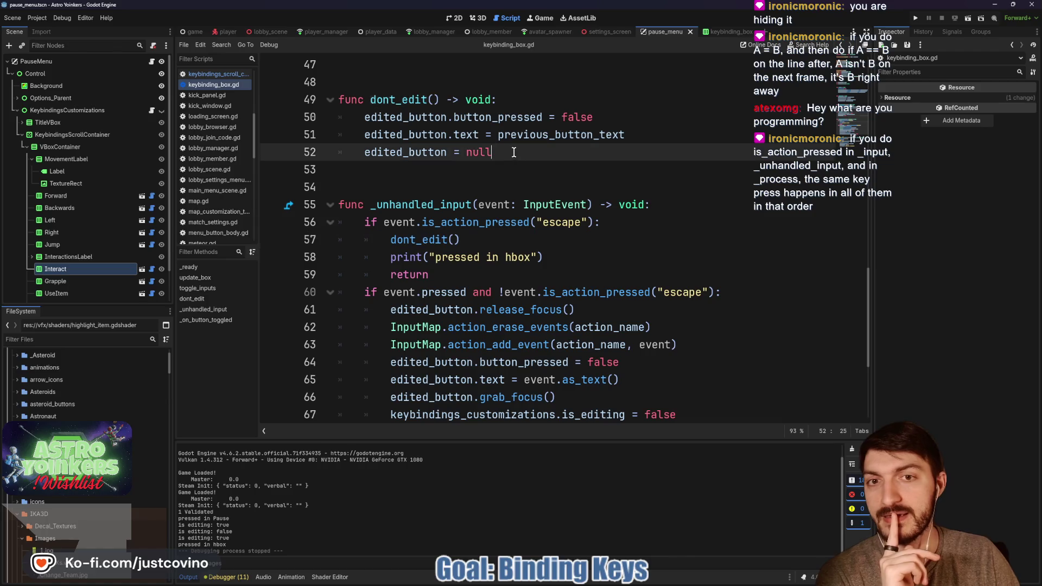
double_click(369, 150)
click(656, 139)
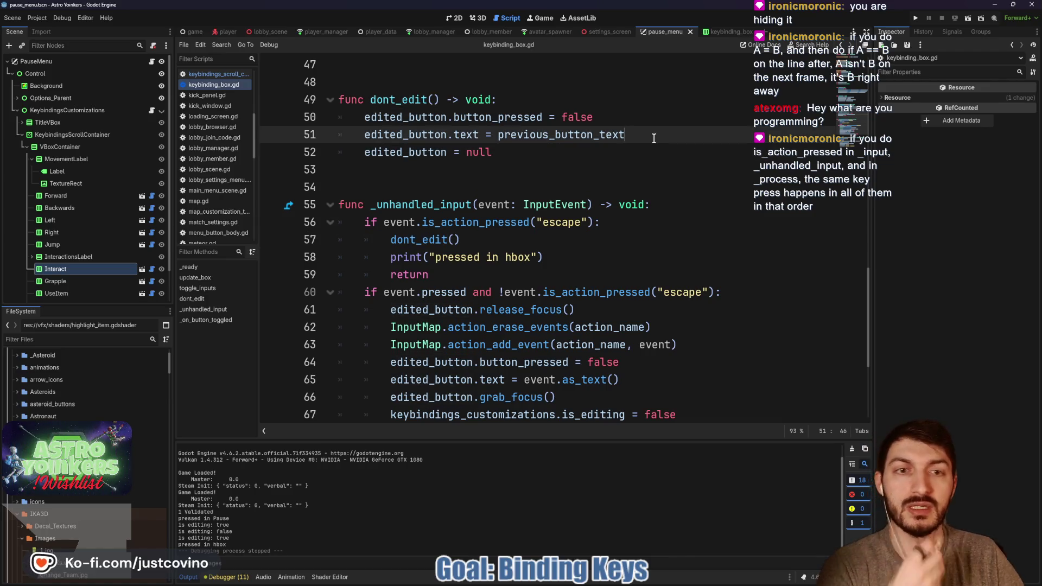
Add edited_button.grab_focus() to dont_edit, save the script, and relaunch the game.
key(Return)
text(edited_button.grab)
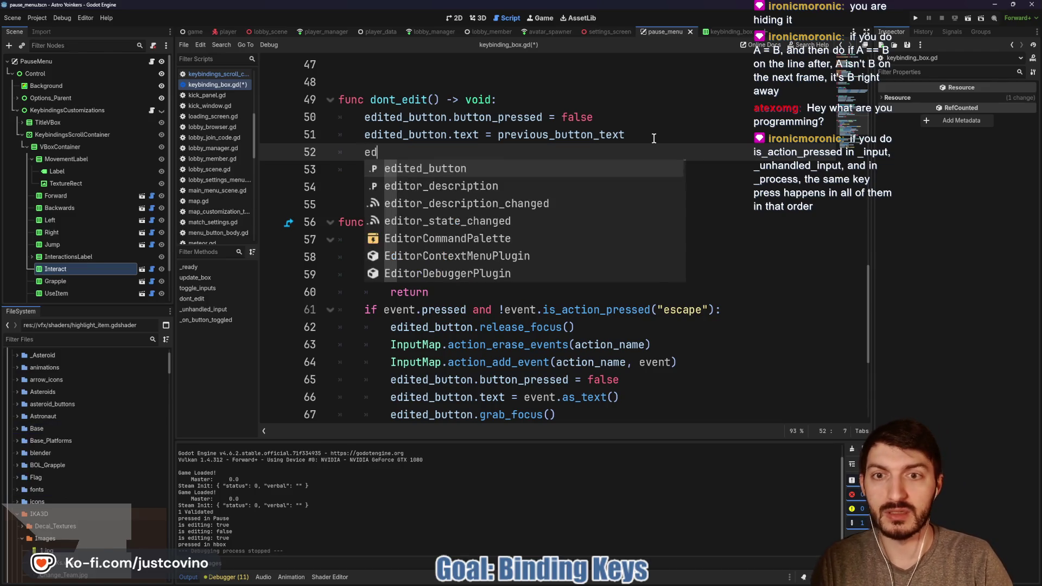
key(Down)
key(Return)
key(Right)
key(ctrl+s)
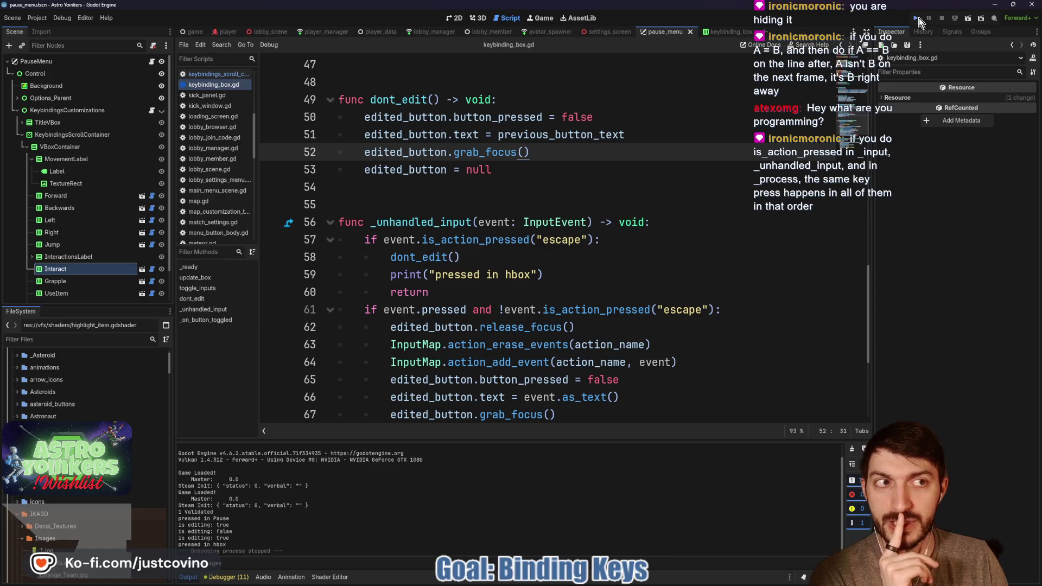
click(916, 19)
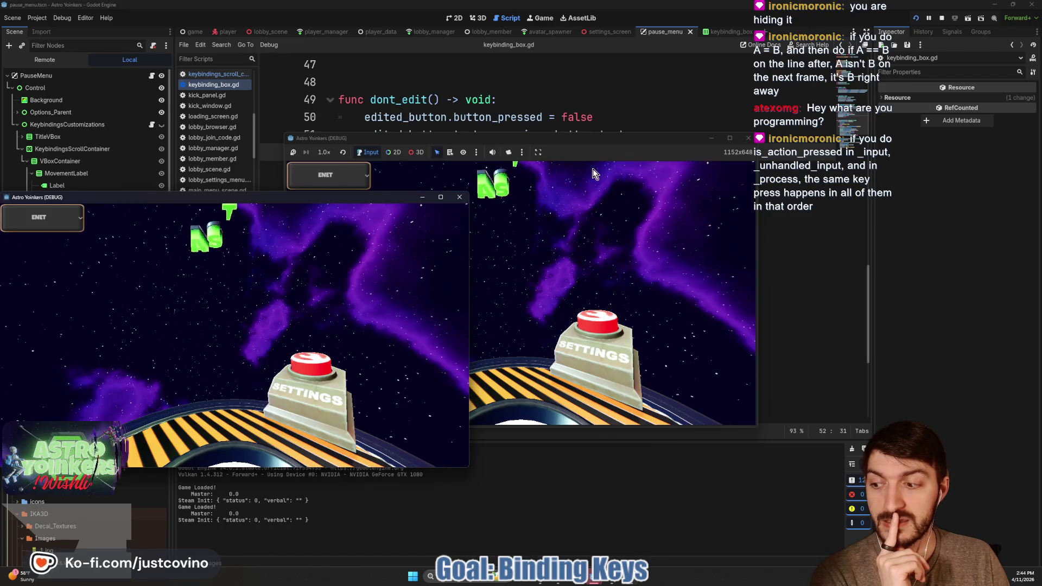
Host a lobby in the second game window and open the Keybindings screen.
drag(560, 133, 542, 90)
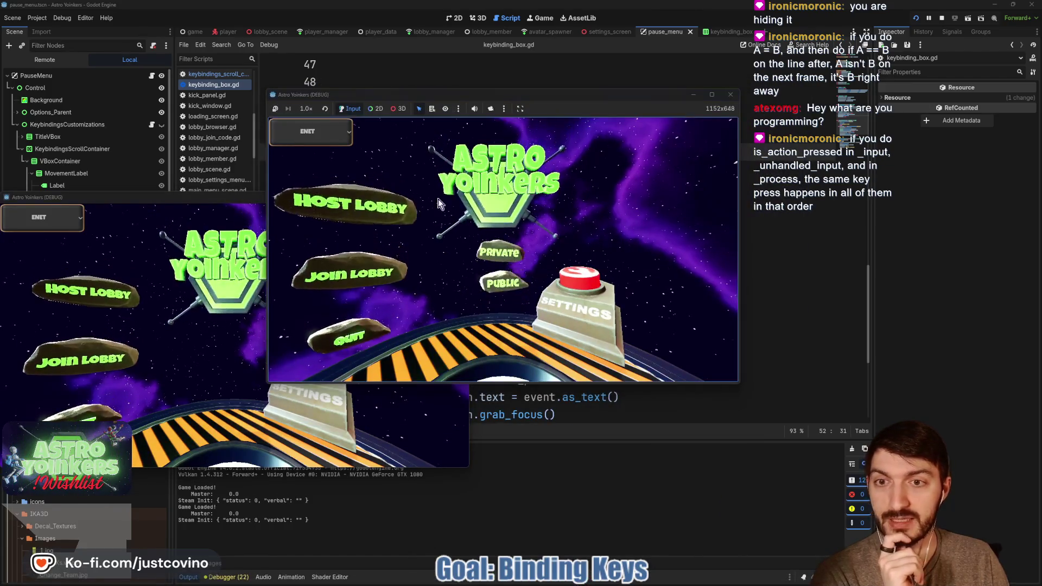
click(507, 222)
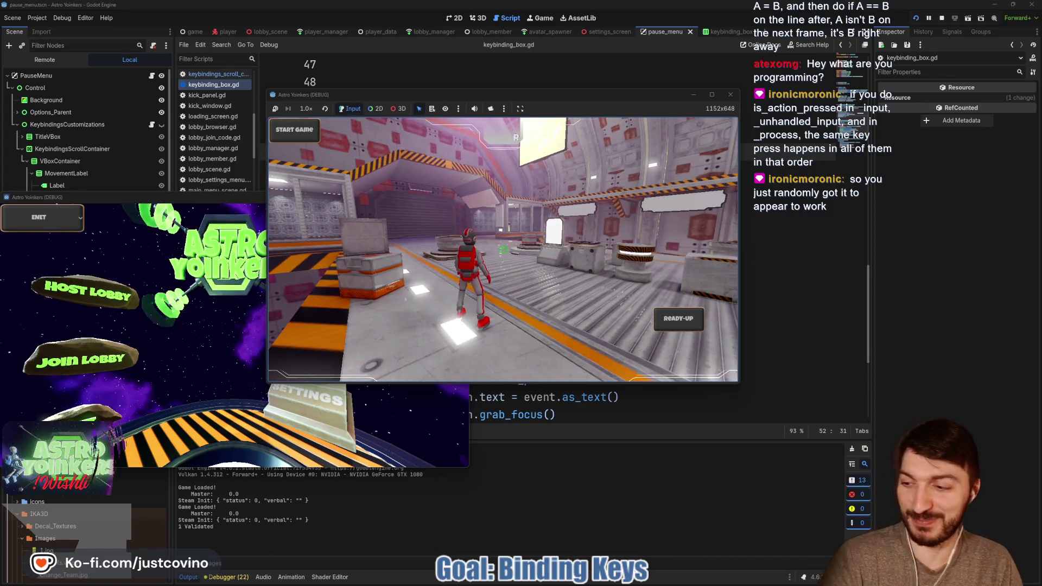
key(Escape)
key(Down)
key(Down)
key(Down)
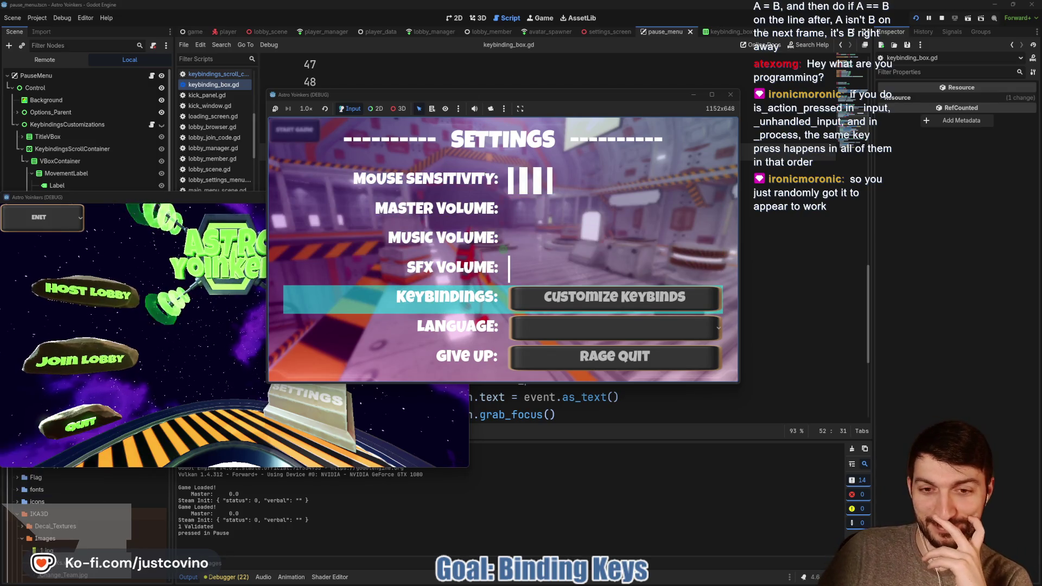
key(Return)
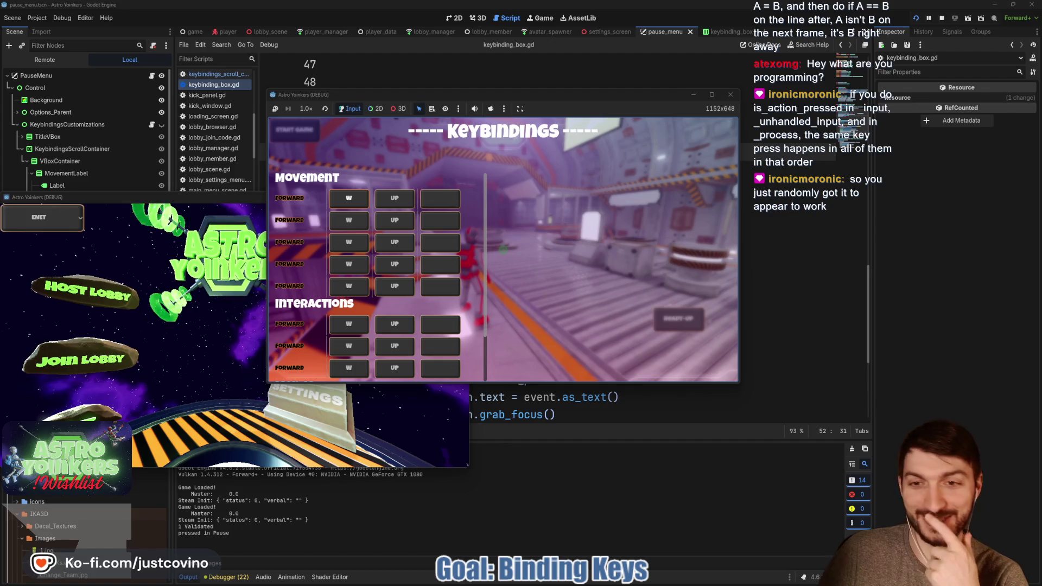
Rebind the first Forward key to D, then press Escape to leave the keybindings menu.
key(Return)
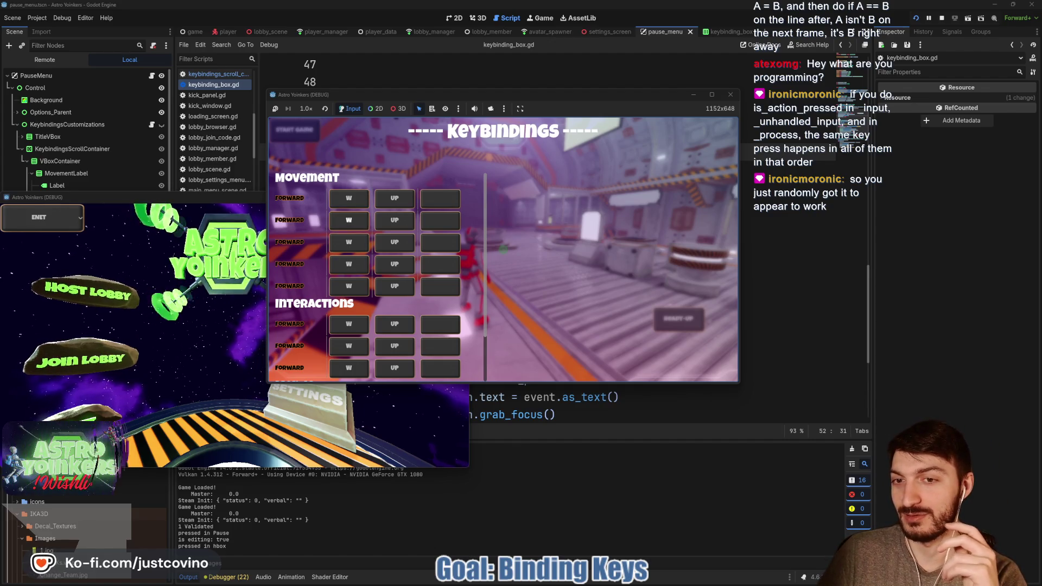
key(Return)
key(d)
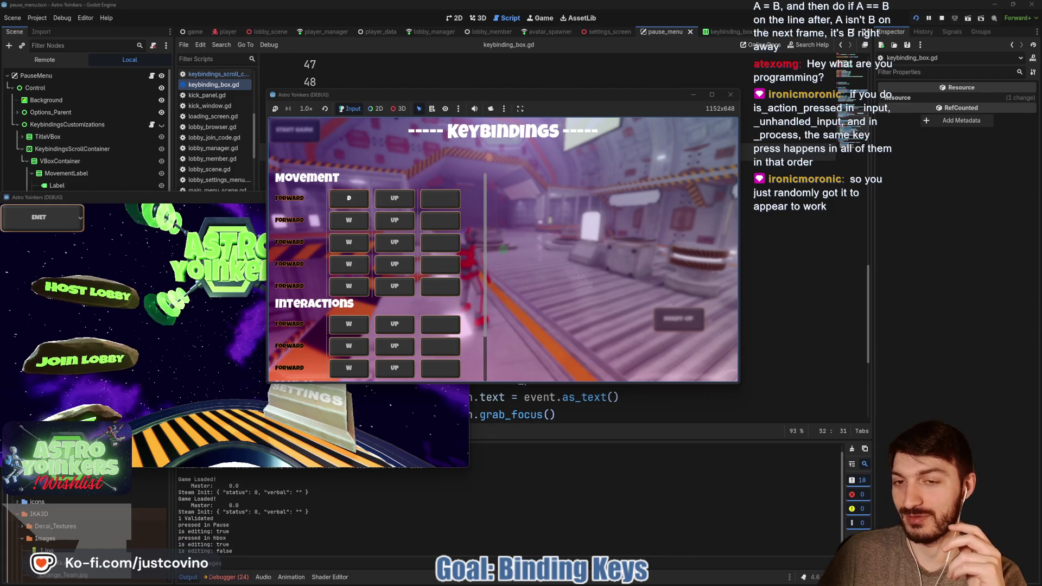
key(Escape)
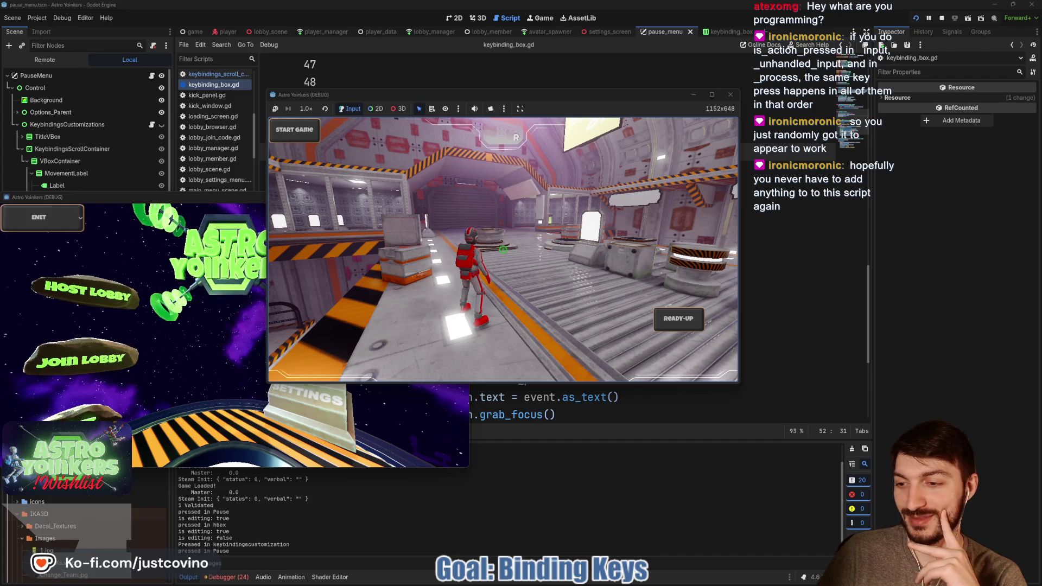
Reopen Keybindings from the pause menu and rebind the first Forward key back to W.
key(Escape)
key(Return)
key(Return)
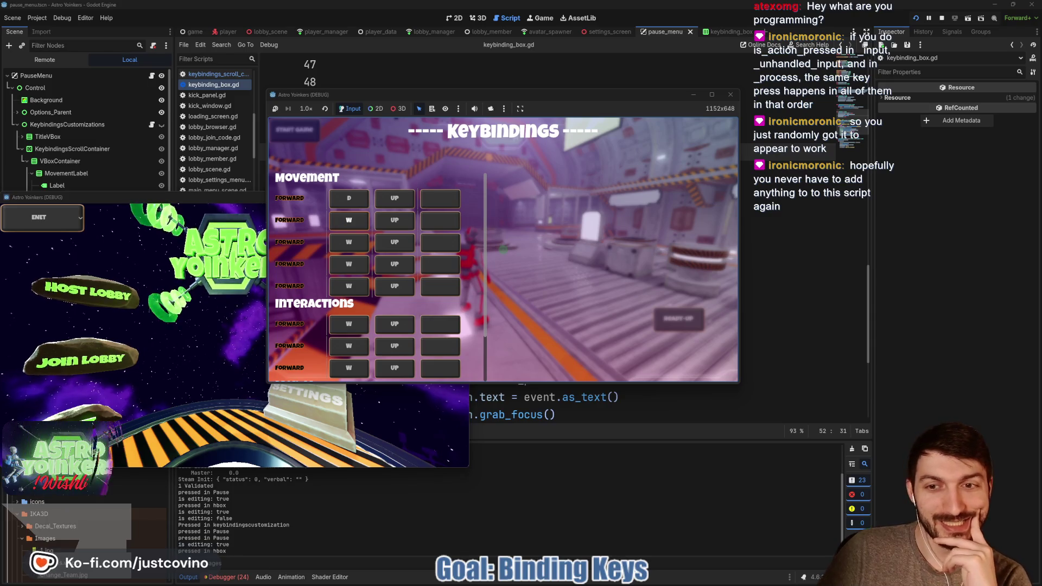
key(w)
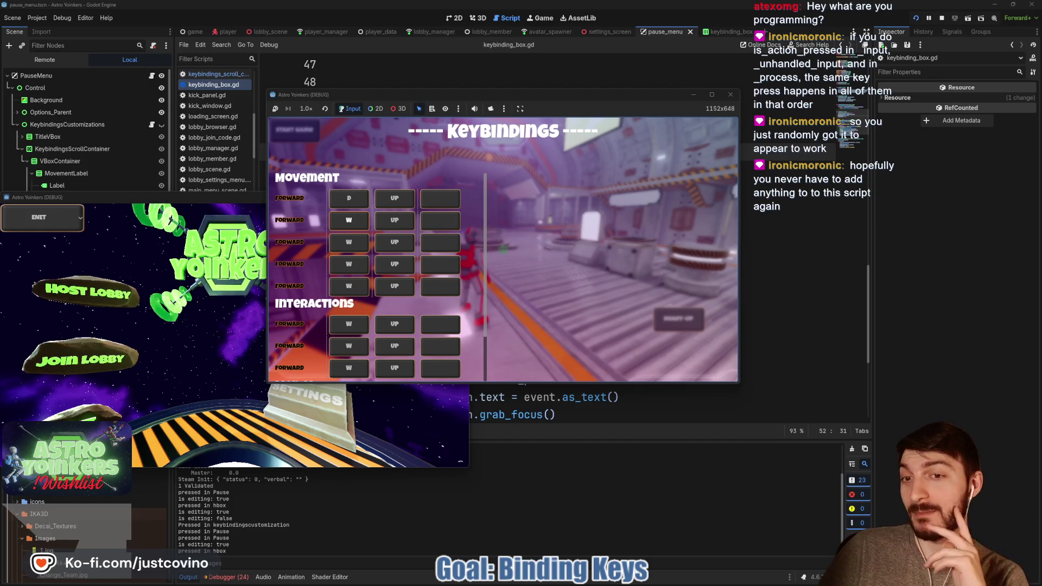
key(Return)
key(w)
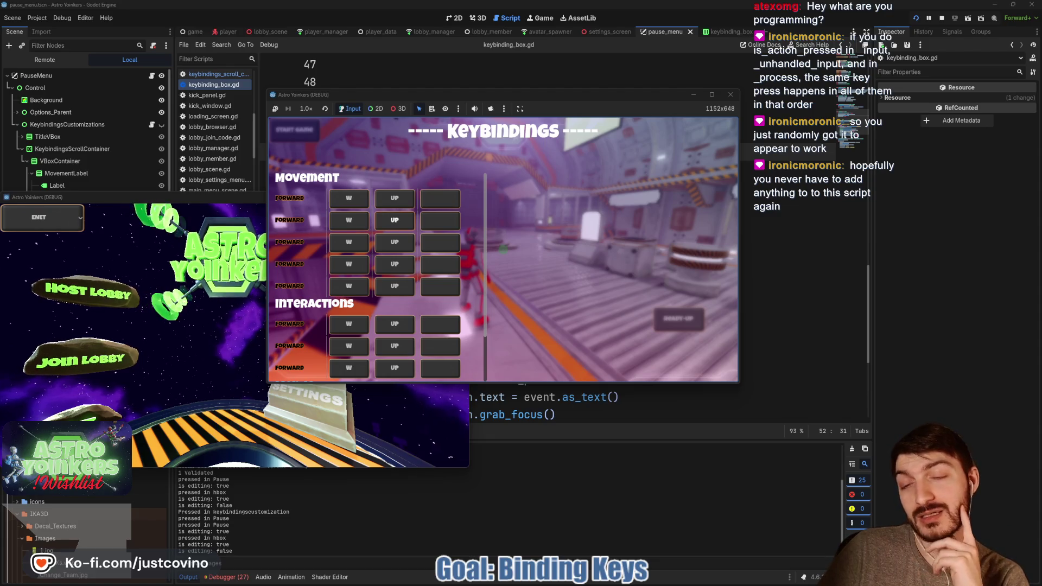
Start and cancel rebinds on the second Forward row so it stays UP, then stop the game.
key(Return)
key(Up)
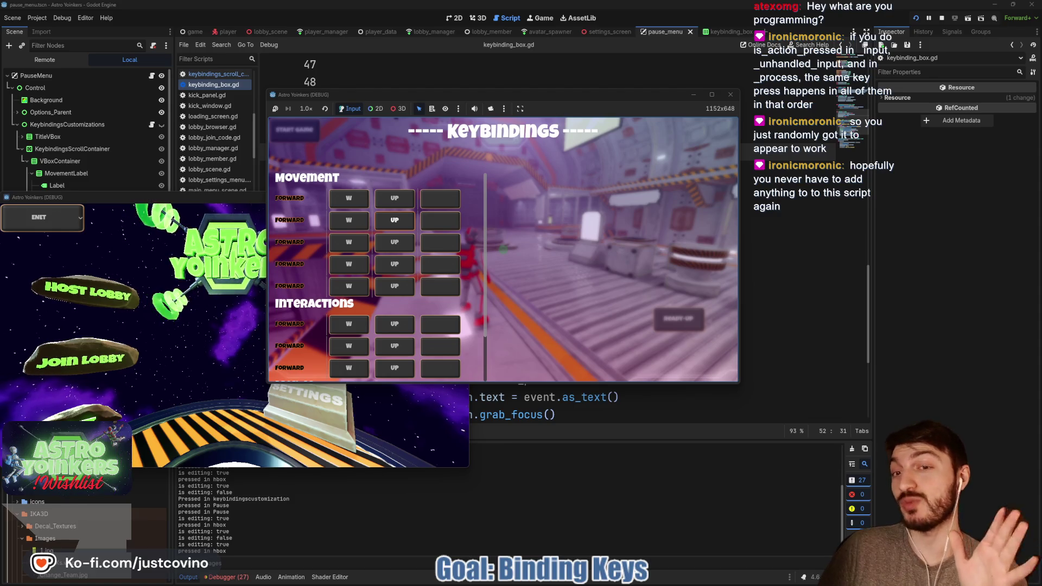
key(Return)
key(Up)
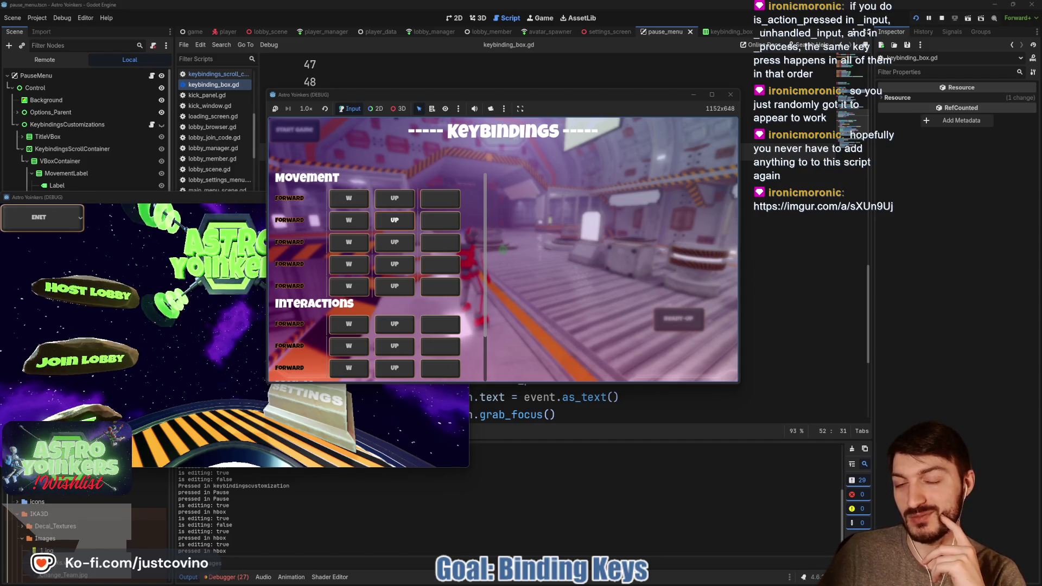
key(F8)
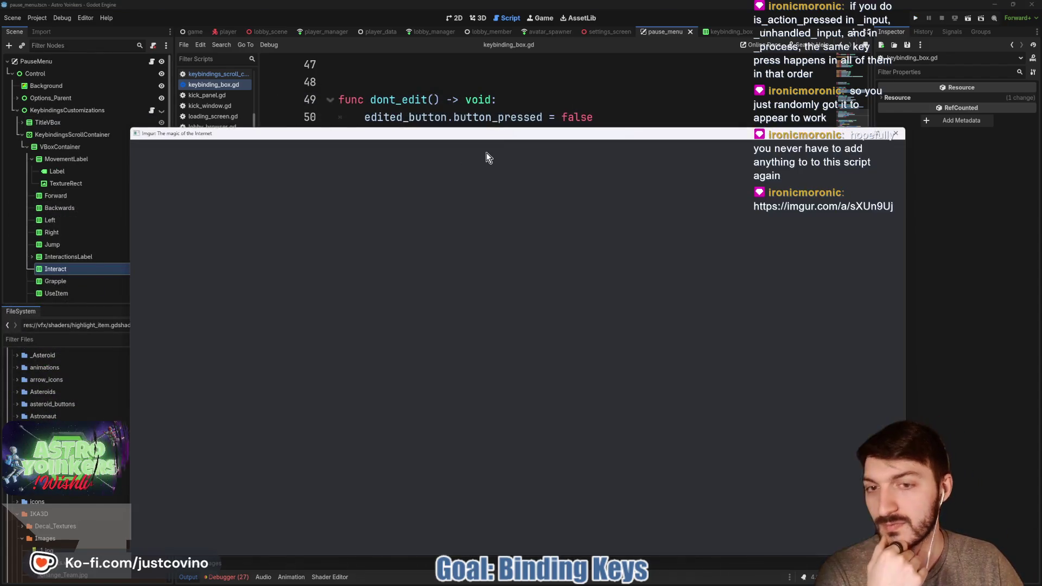
Move the Imgur window up, zoom the page in, and draw a red box around the code.
drag(496, 135, 484, 102)
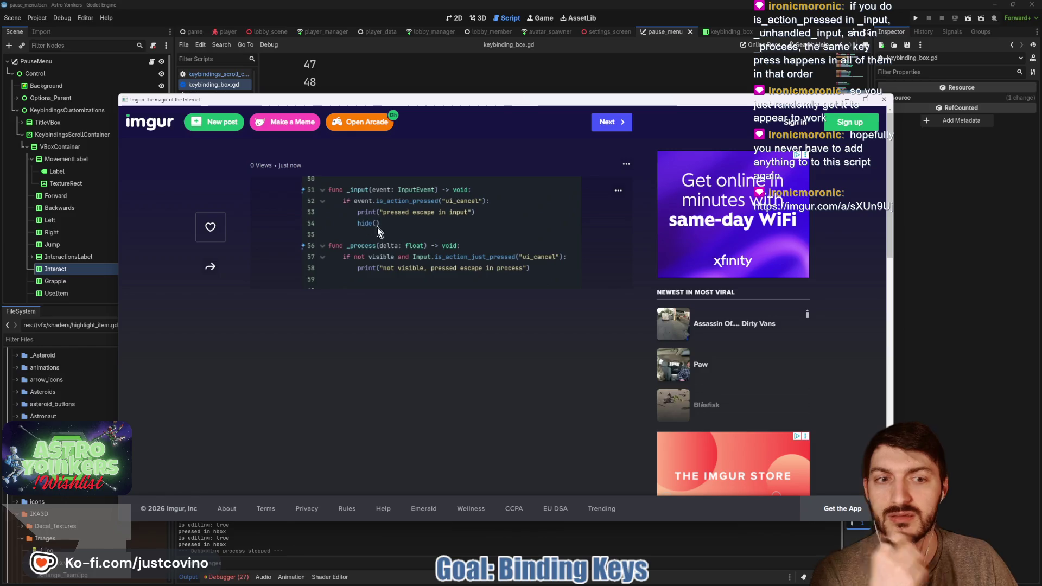
key(ctrl+plus)
key(ctrl+plus)
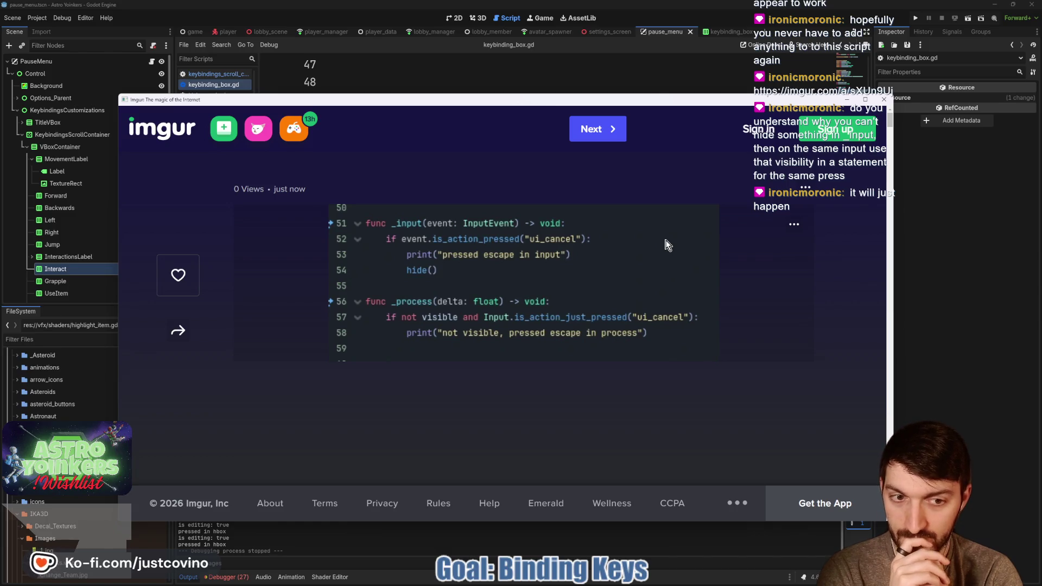
drag(296, 174, 582, 429)
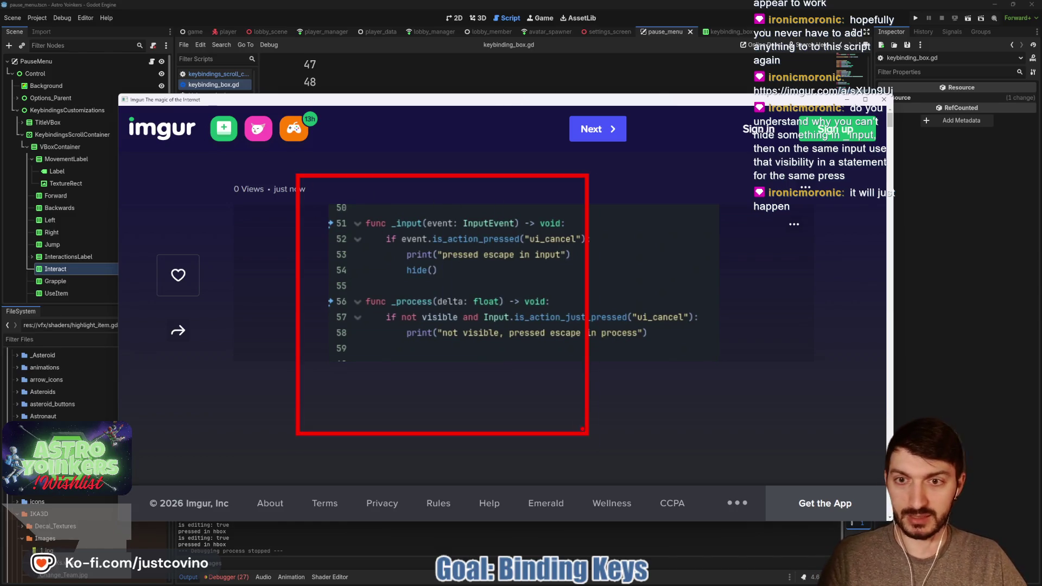
Mark a circled 1, arrows at _input and _process, and underline the 'if not visible' check.
mouse_move(342, 136)
mouse_down()
mouse_move(310, 172)
mouse_move(361, 154)
mouse_move(332, 172)
mouse_up()
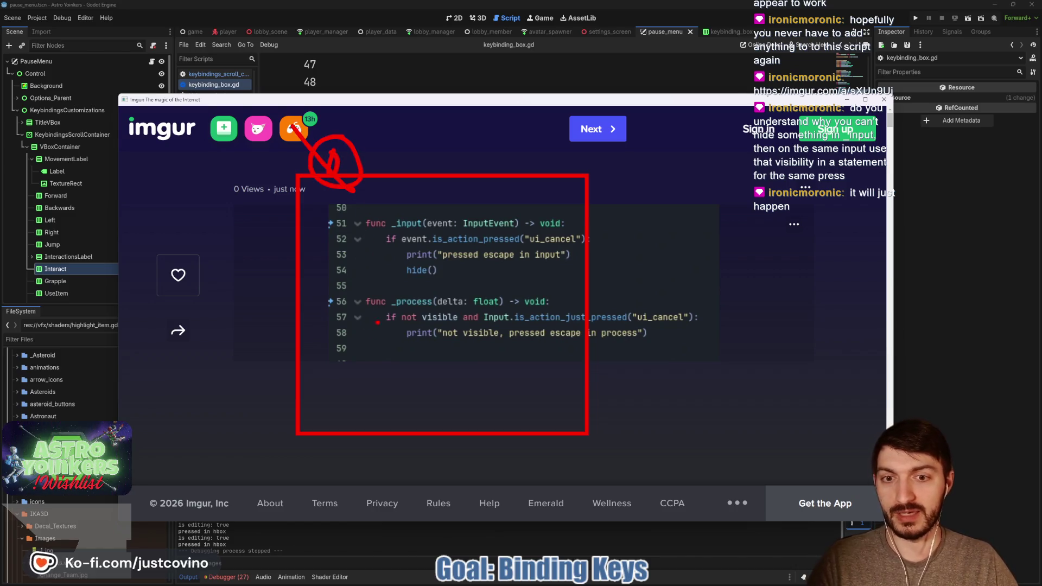
drag(209, 304, 284, 304)
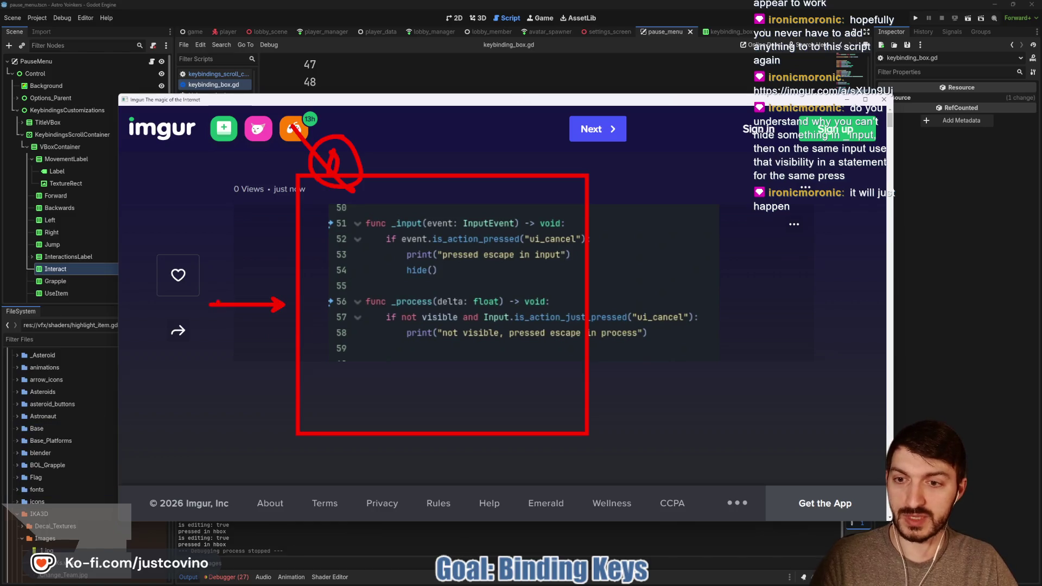
drag(192, 279, 283, 279)
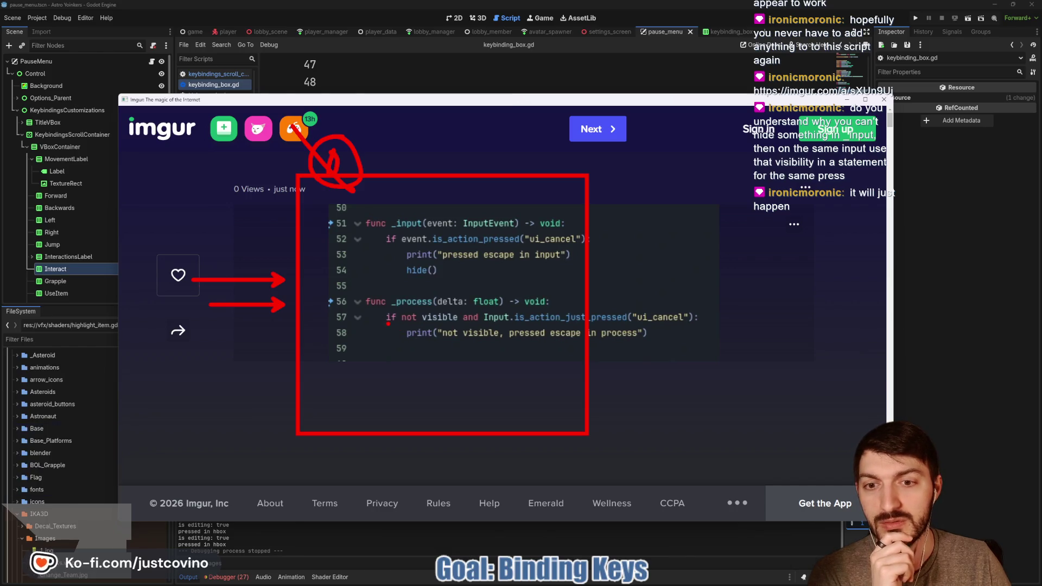
drag(388, 324, 471, 327)
drag(559, 327, 692, 326)
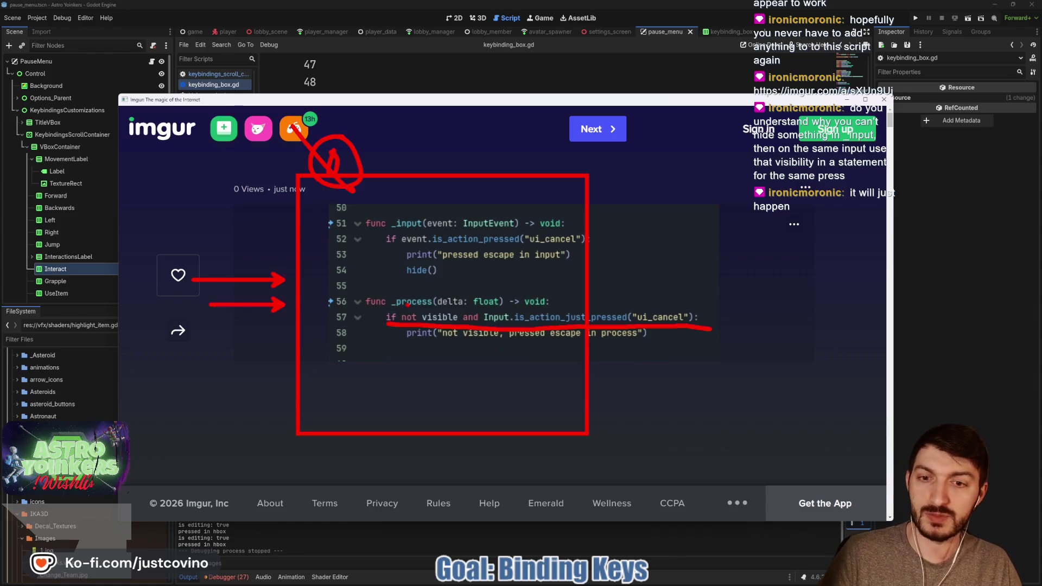
Underline the _process declaration and draw a vertical line, then clear the marks and close Imgur.
drag(398, 307, 459, 307)
drag(375, 272, 376, 288)
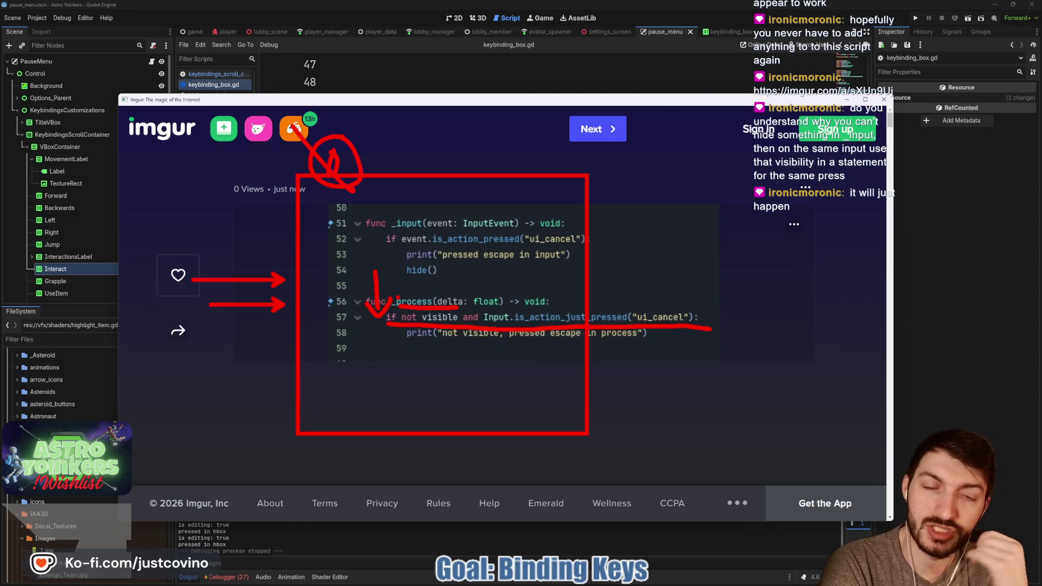
mouse_move(661, 204)
mouse_down()
mouse_move(669, 375)
mouse_move(792, 452)
mouse_move(651, 412)
mouse_up()
click(661, 368)
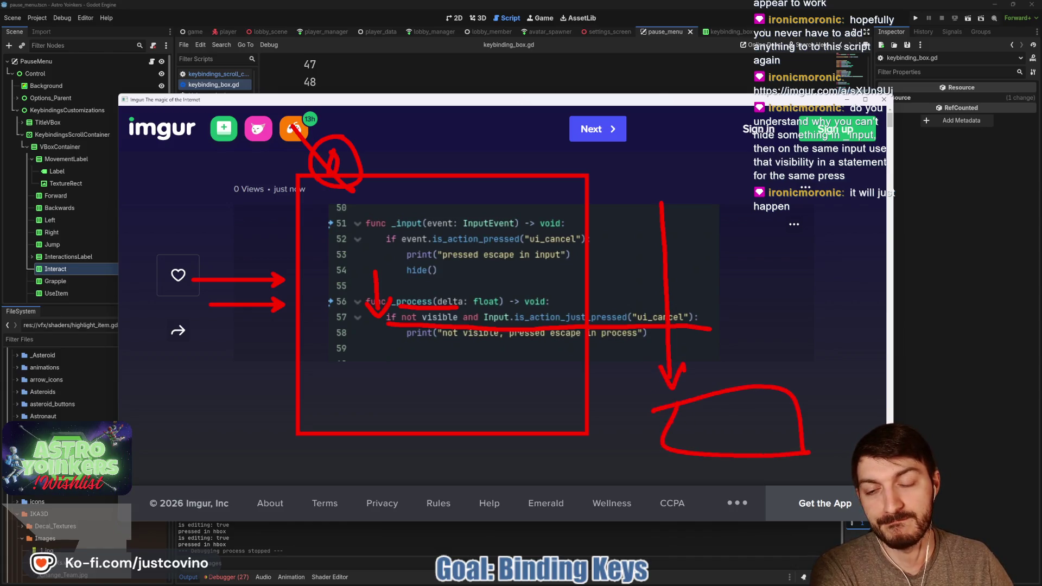
key(Escape)
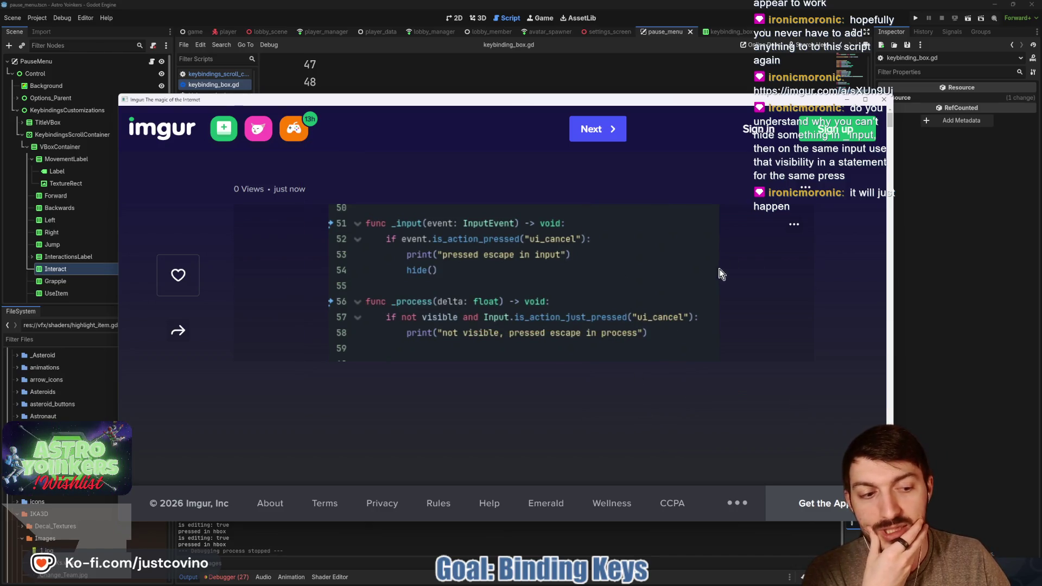
click(883, 100)
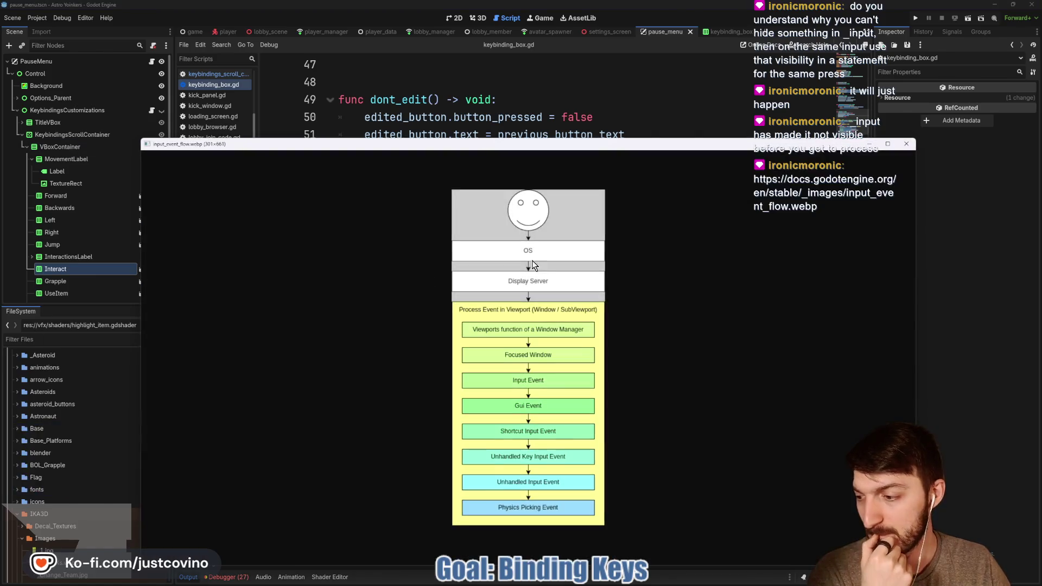
Mark Input Event, Unhandled Input Event and Physics Picking Event on the diagram, then clear and close it.
drag(560, 136, 536, 61)
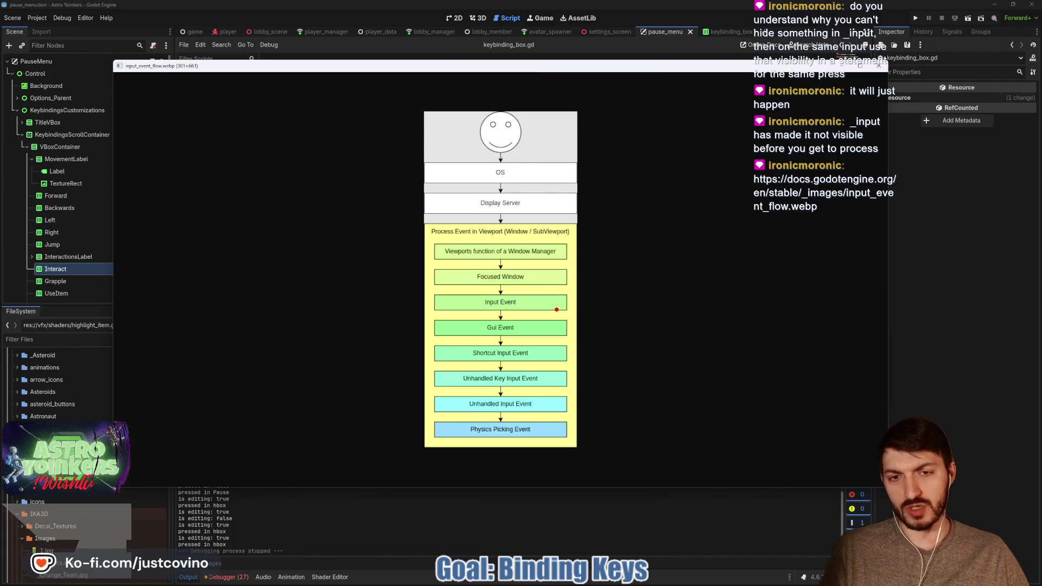
drag(555, 302, 781, 303)
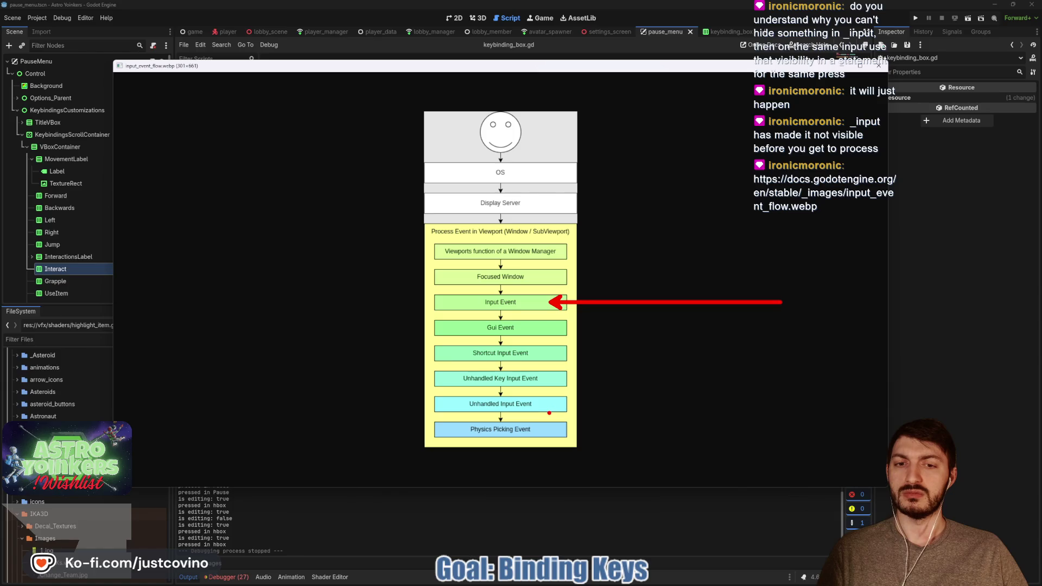
drag(554, 403, 717, 404)
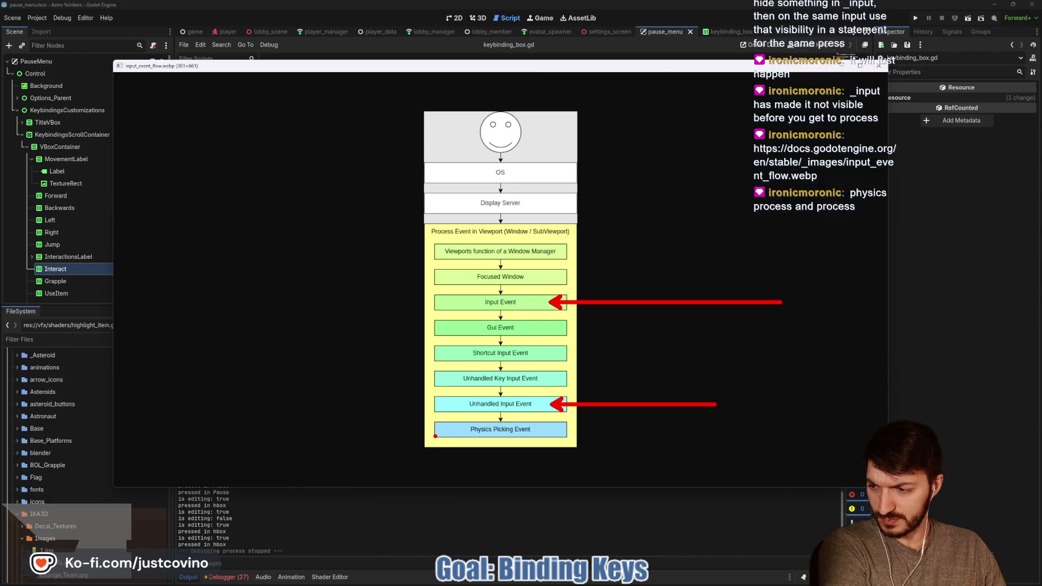
drag(468, 438, 540, 440)
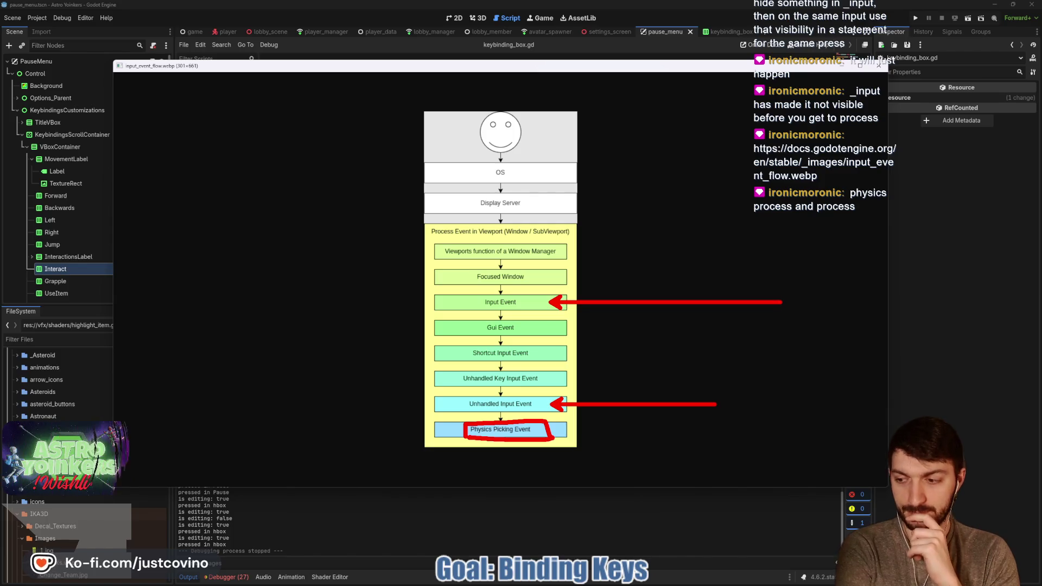
key(Escape)
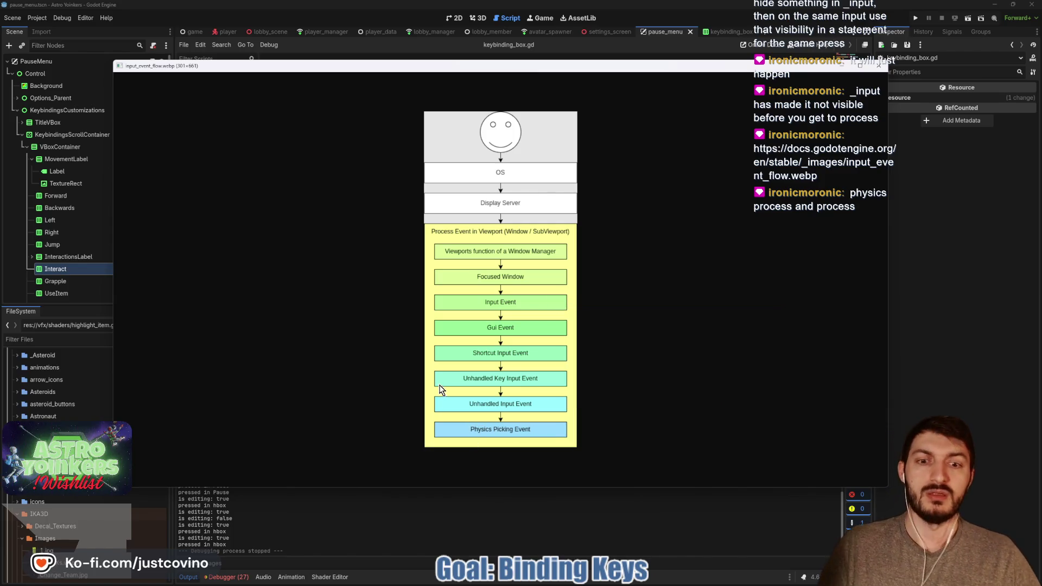
click(878, 65)
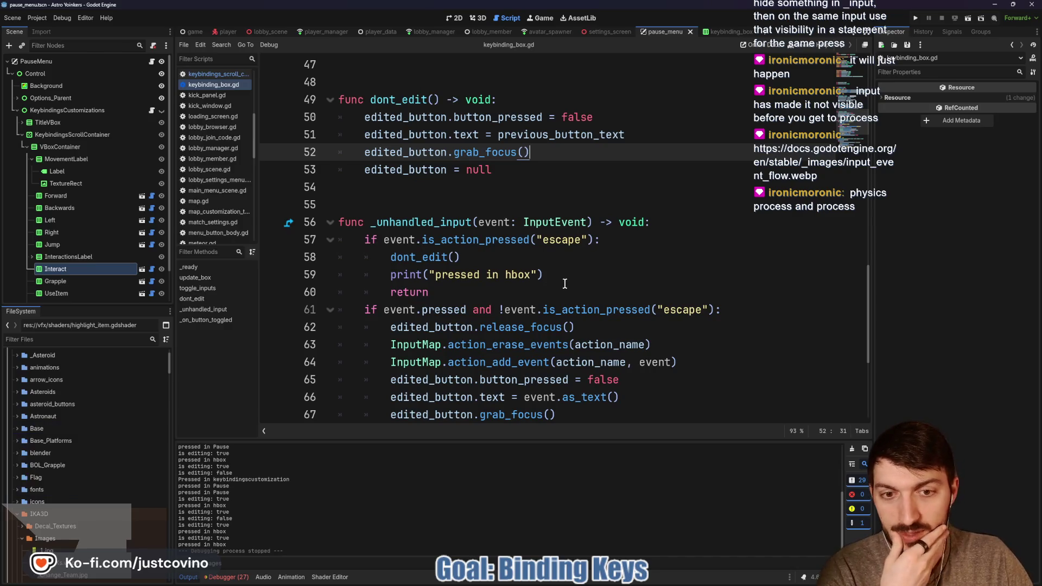
Scroll down keybinding_box.gd and read the action_erase_events tooltip in the _unhandled_input handler.
scroll(567, 289, down, 1)
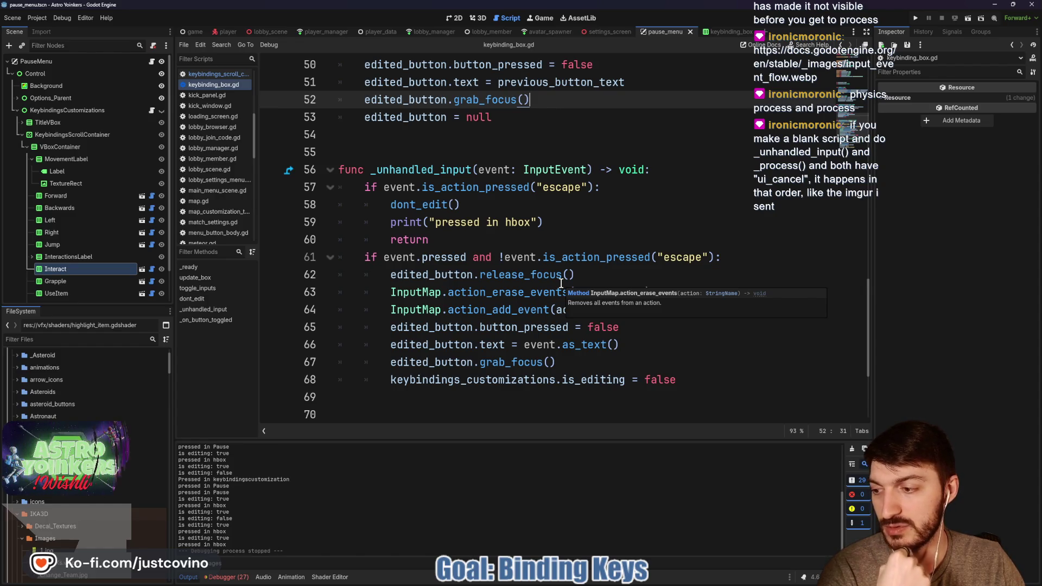
mouse_move(565, 284)
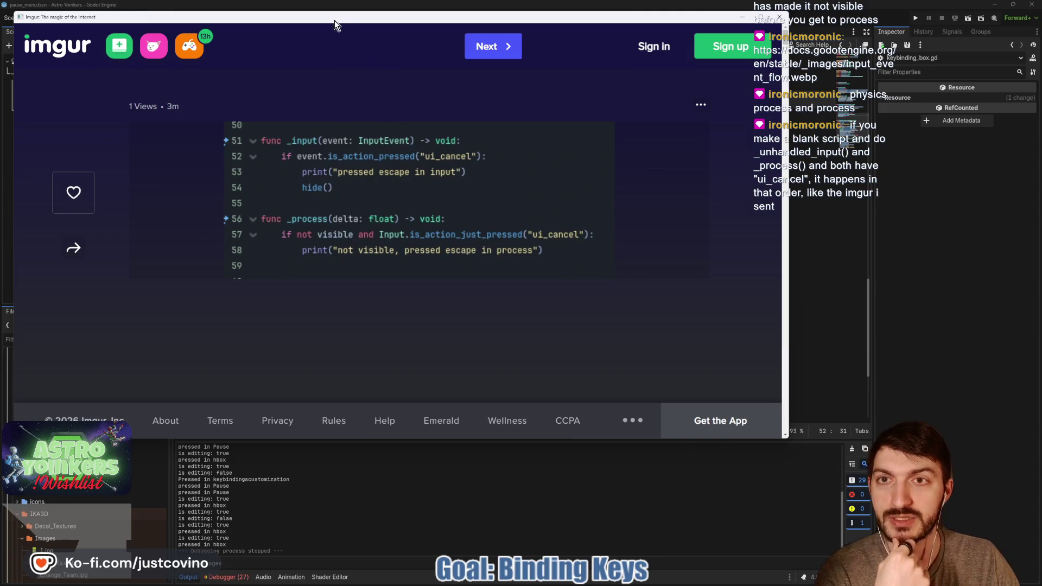
Move the Imgur code screenshot aside to review lines 53 and 58, then close it.
drag(333, 17, 428, 25)
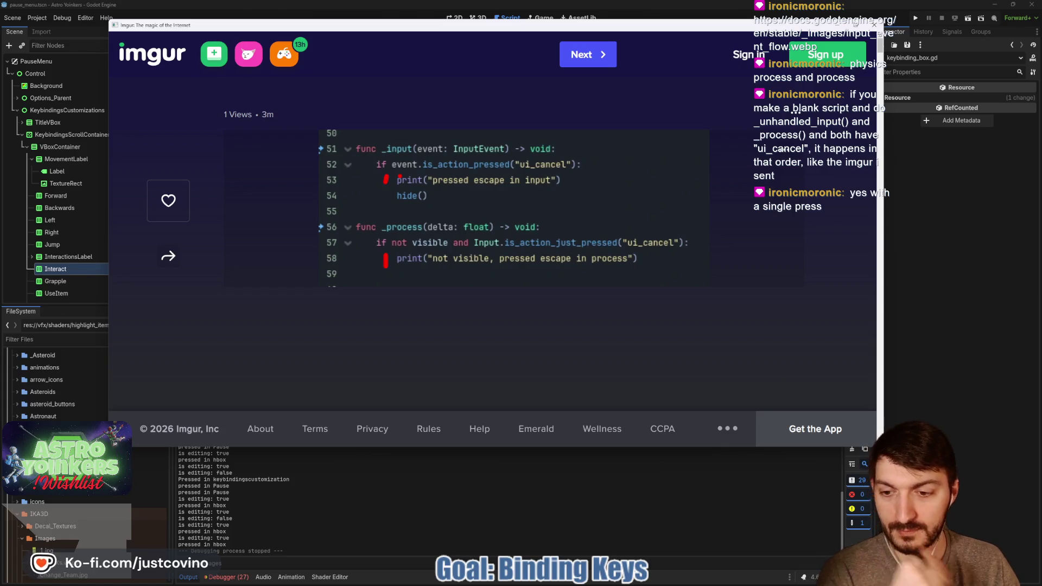
click(872, 27)
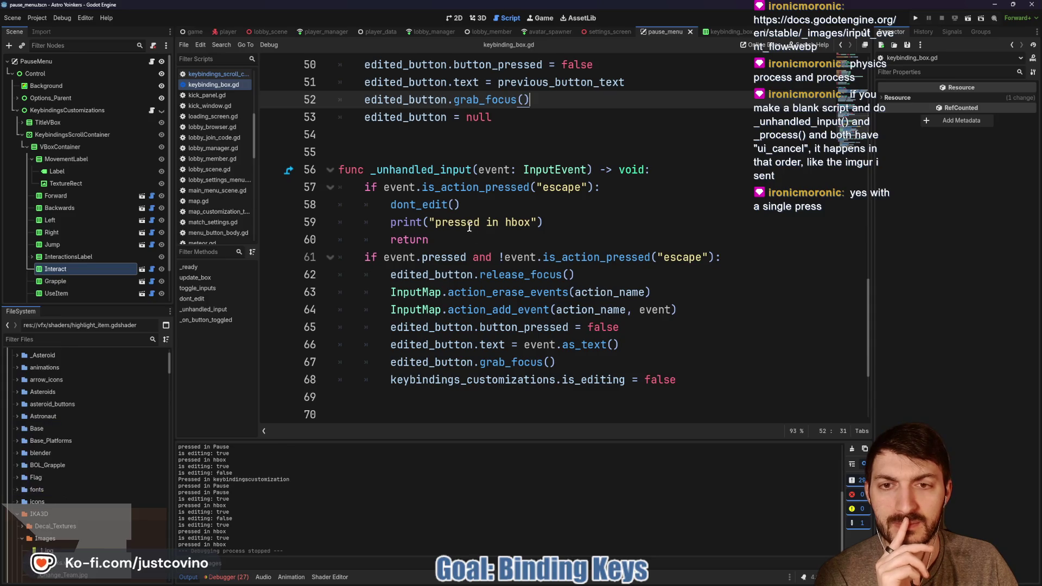
Inspect the is_editing return check and escape handling in keybindings_scroll_container.gd.
scroll(487, 233, up, 1)
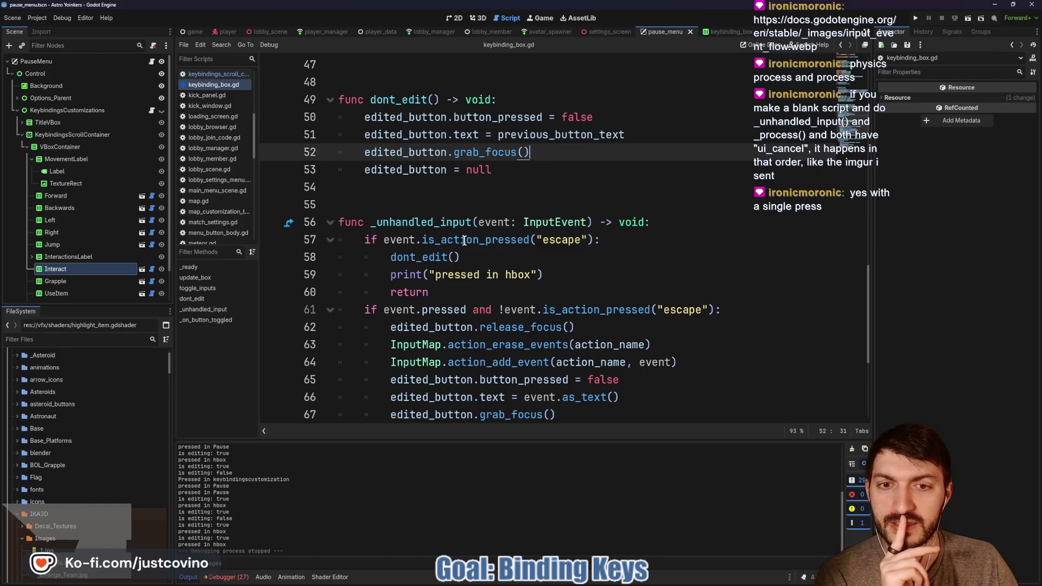
click(152, 110)
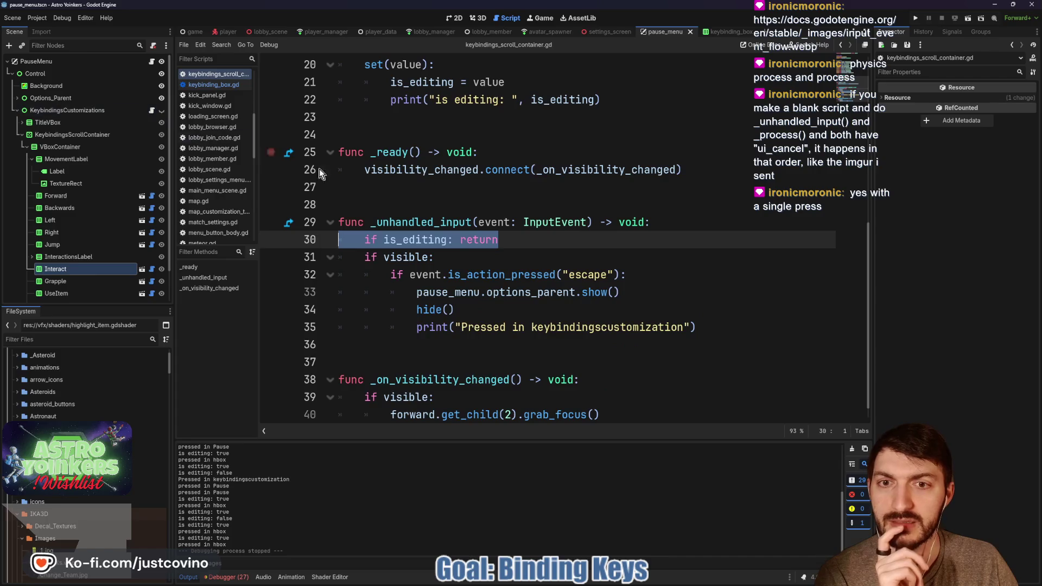
click(521, 243)
key(shift+Home)
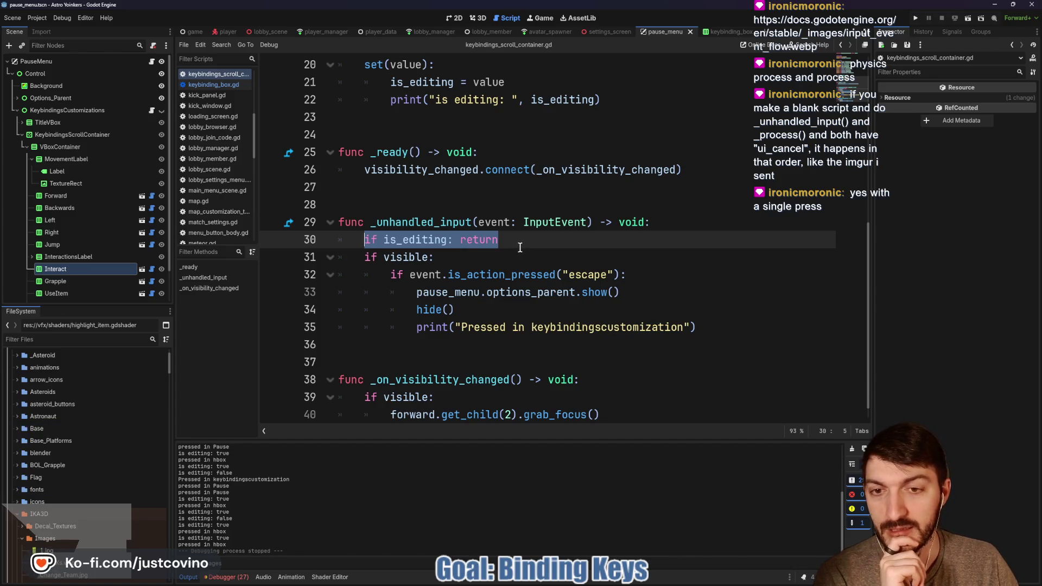
key(Down)
key(Down)
key(Down)
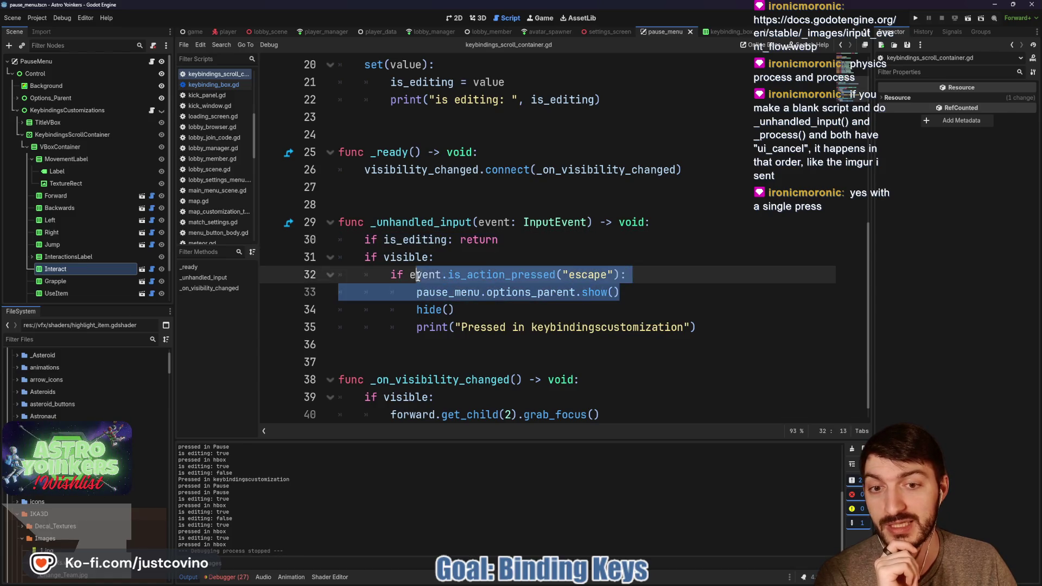
key(End)
key(shift+Home)
click(656, 278)
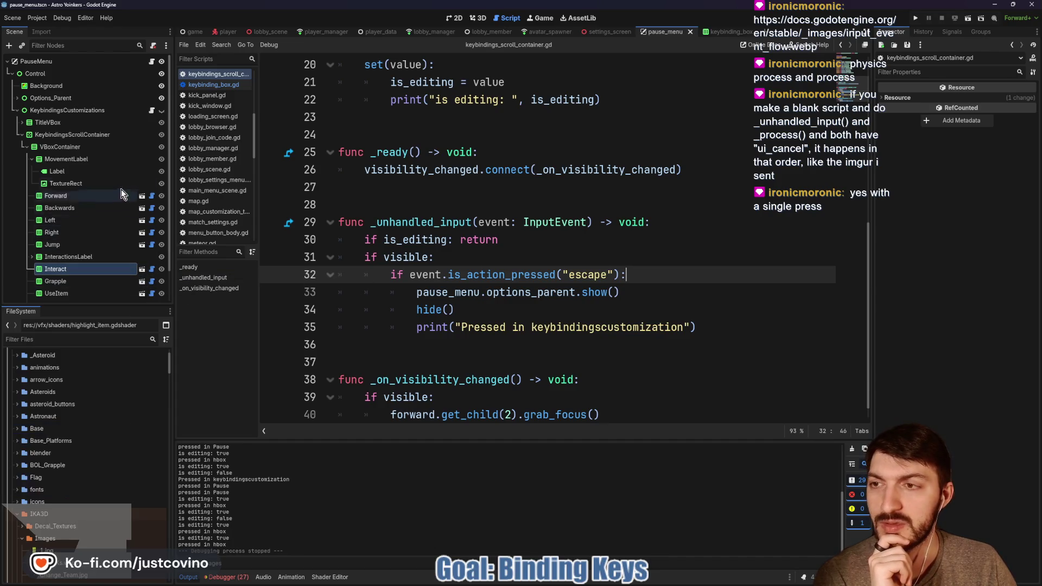
In keybinding_box.gd, locate dont_edit() and select the is_editing = false line 68.
click(152, 199)
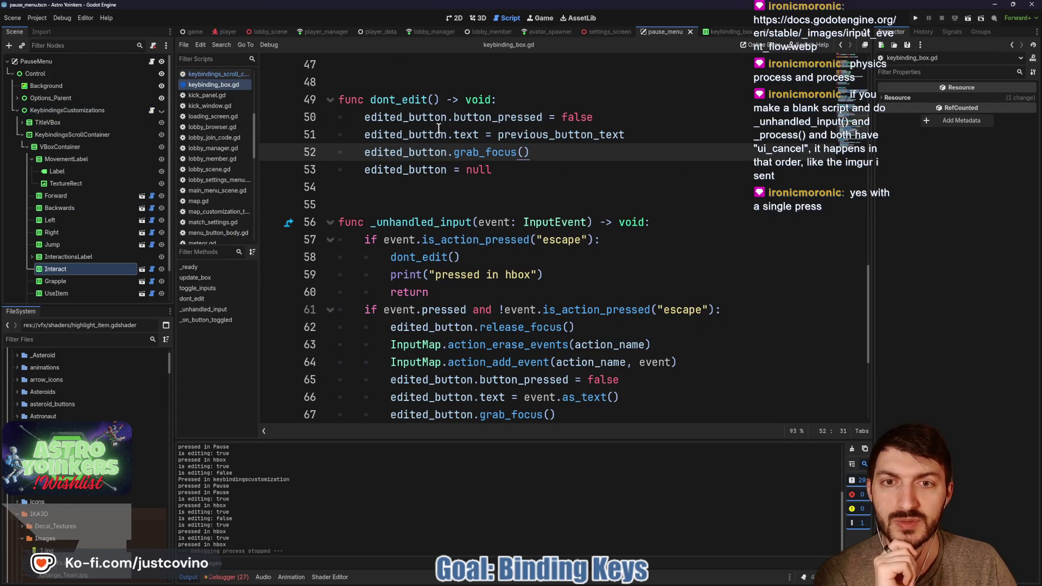
double_click(424, 99)
scroll(615, 211, down, 1)
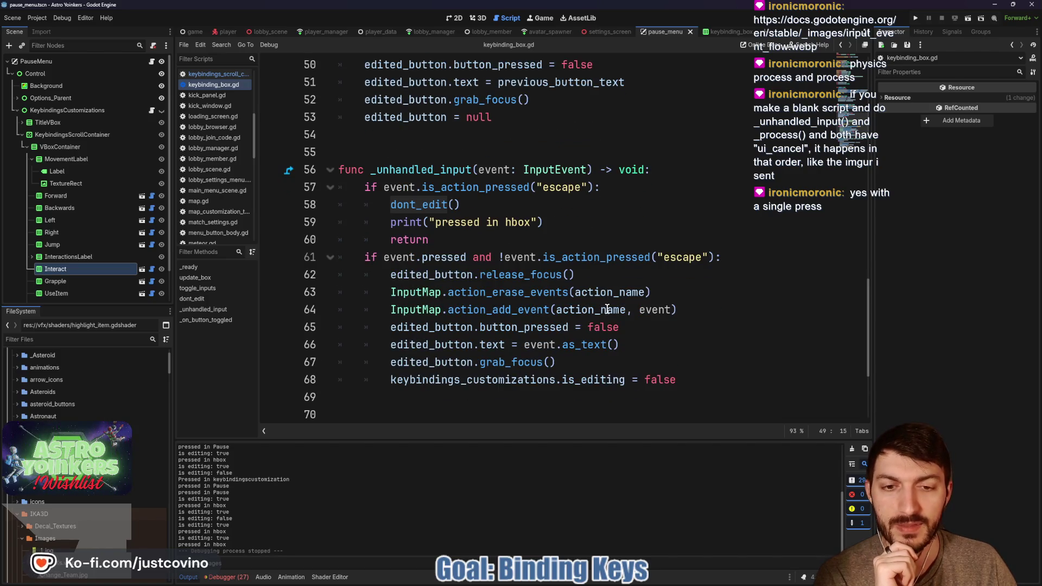
drag(705, 378, 358, 376)
key(ctrl+c)
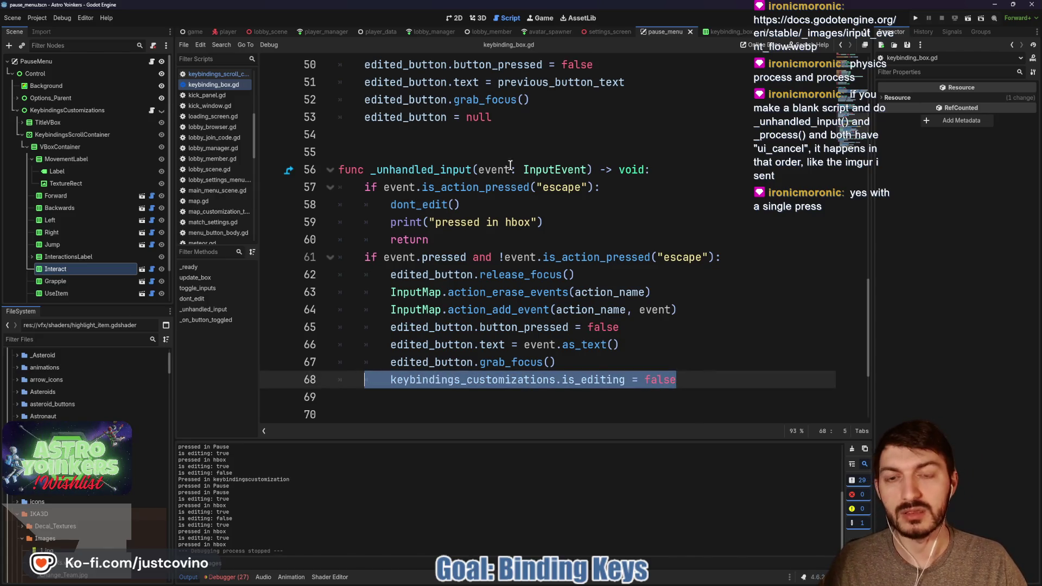
Paste the is_editing reset after edited_button = null in dont_edit(), save, and run the project.
click(504, 119)
key(Return)
key(ctrl+v)
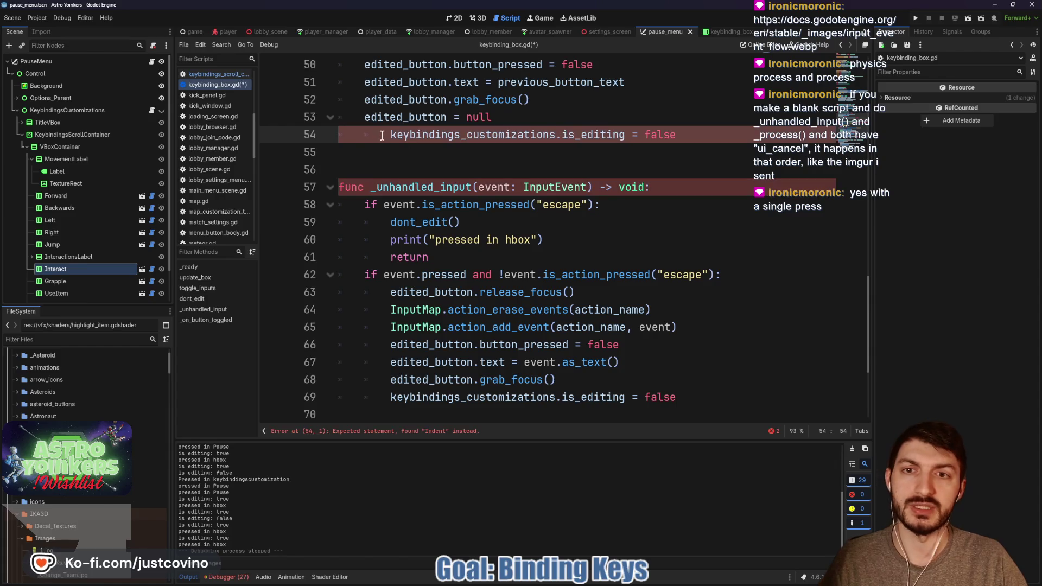
key(BackSpace)
click(359, 169)
key(ctrl+s)
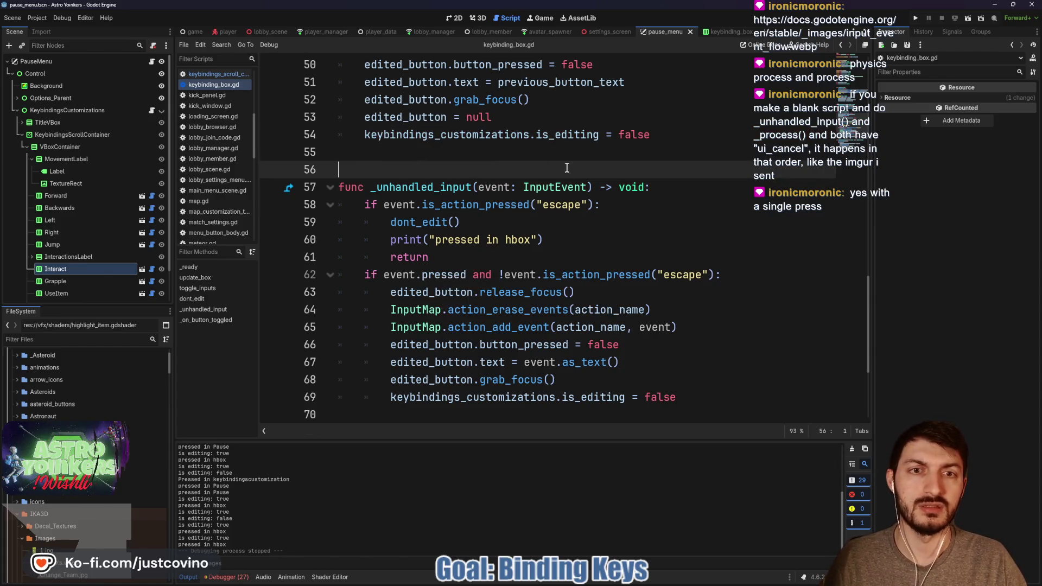
click(917, 20)
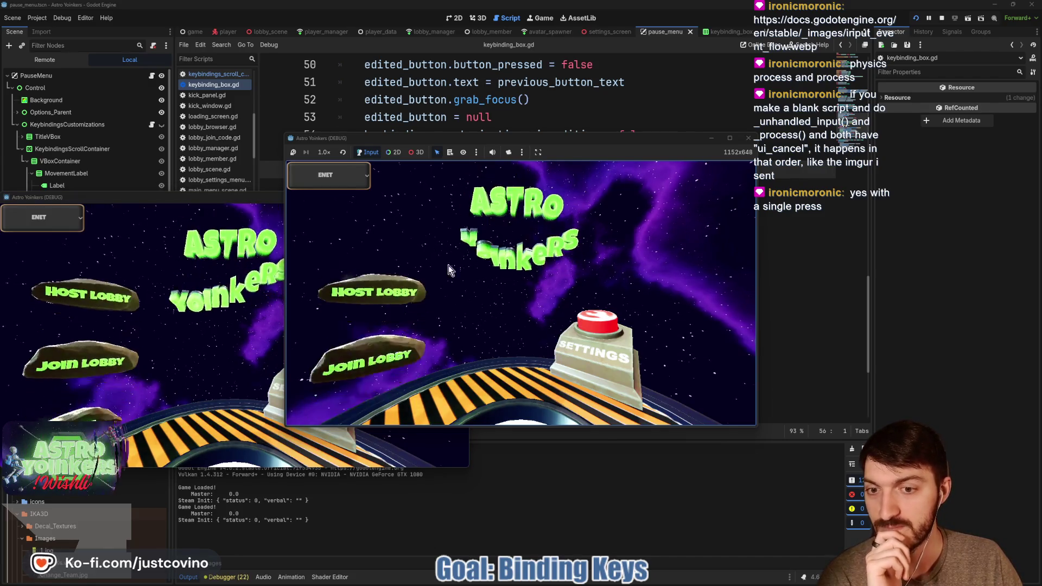
Host a lobby, open Keybindings from the pause menu, start a Forward rebind, Escape out, then stop the game.
click(397, 243)
click(526, 256)
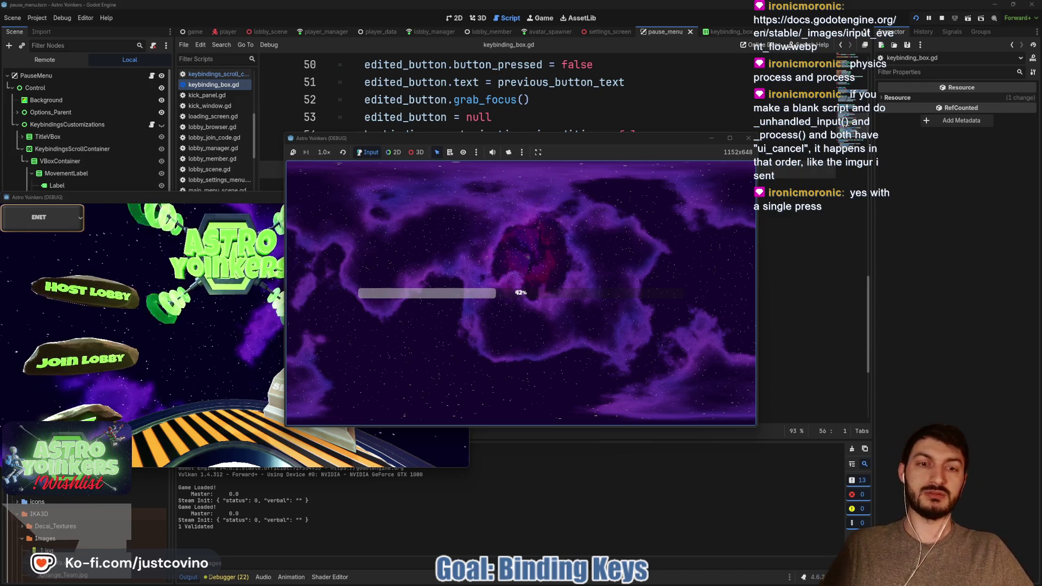
key(Escape)
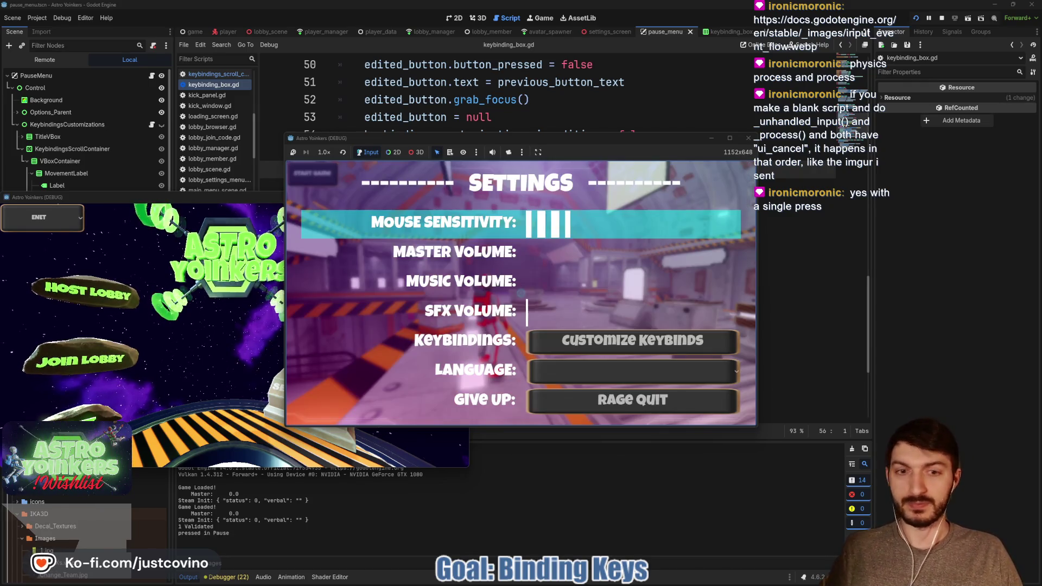
key(Down)
key(Down)
key(Return)
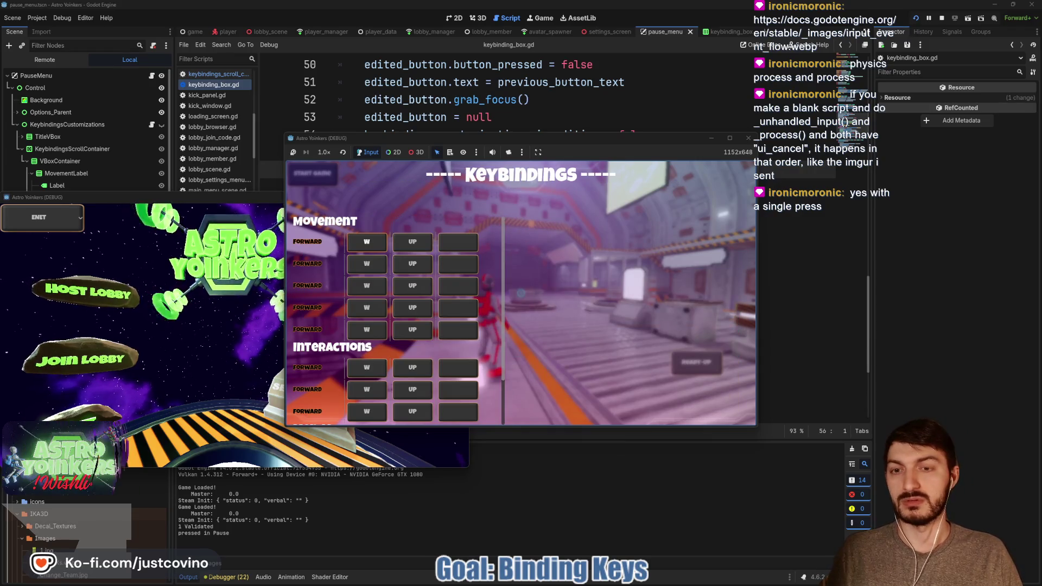
key(Return)
key(Escape)
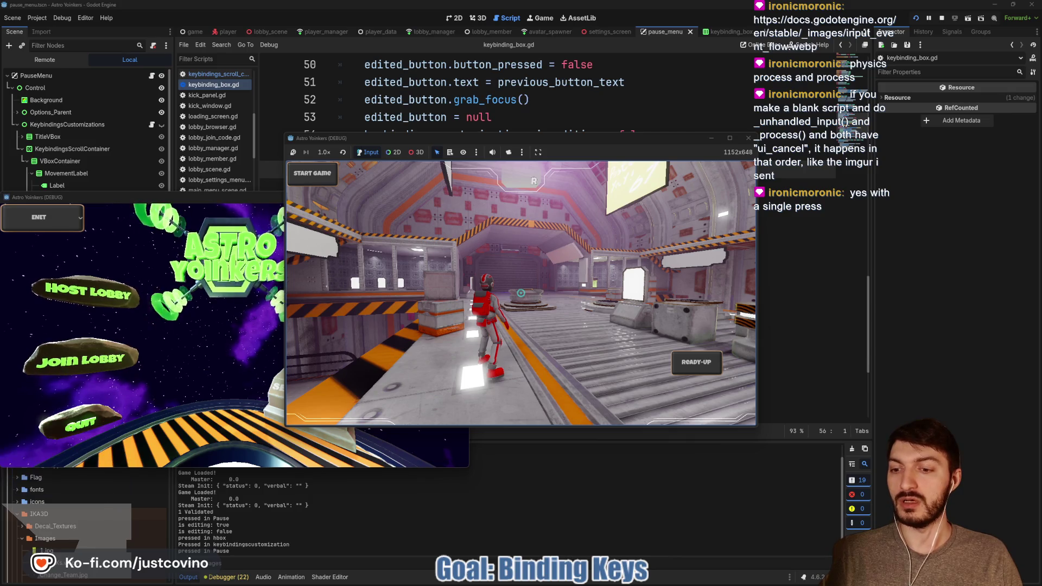
key(F8)
drag(650, 135, 364, 135)
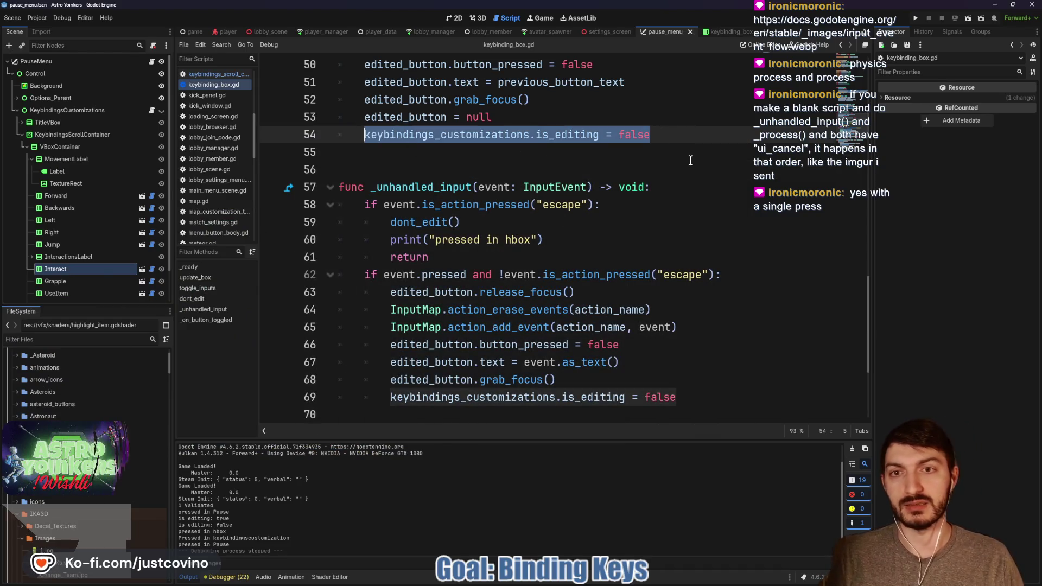
Comment out line 54's is_editing reset with # and run the project again.
scroll(488, 209, up, 2)
click(362, 248)
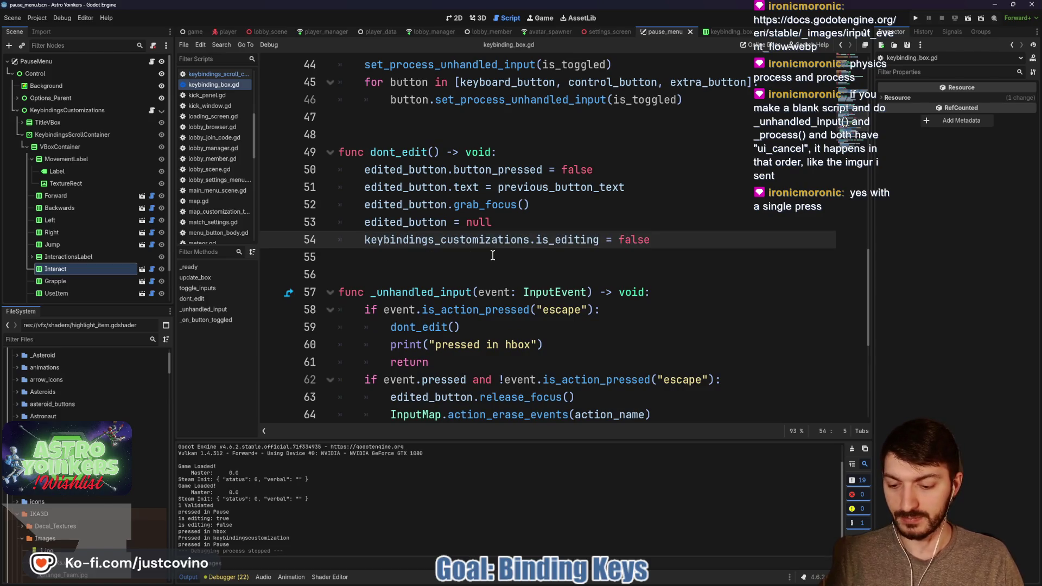
text(#)
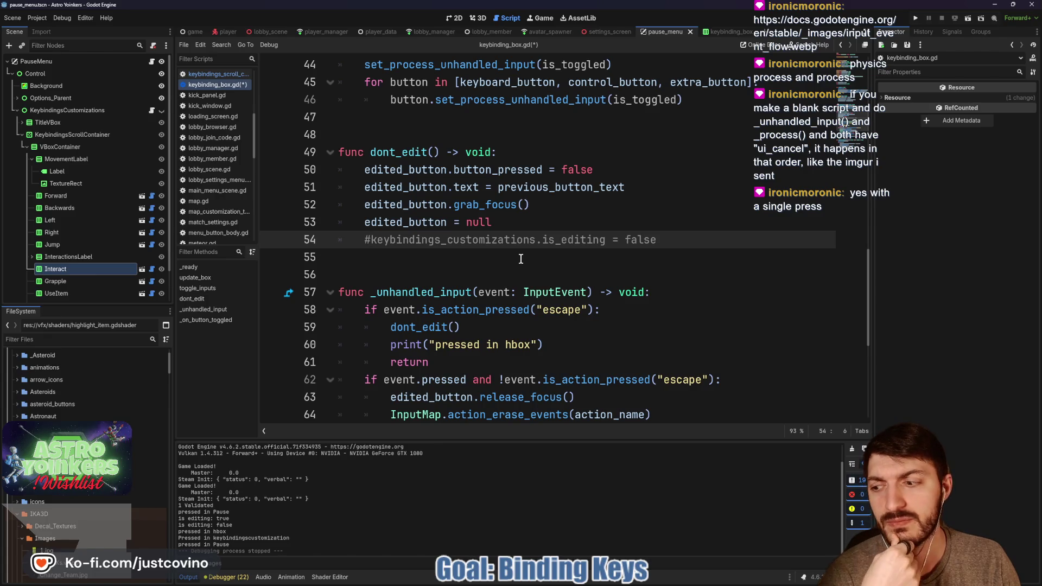
click(917, 21)
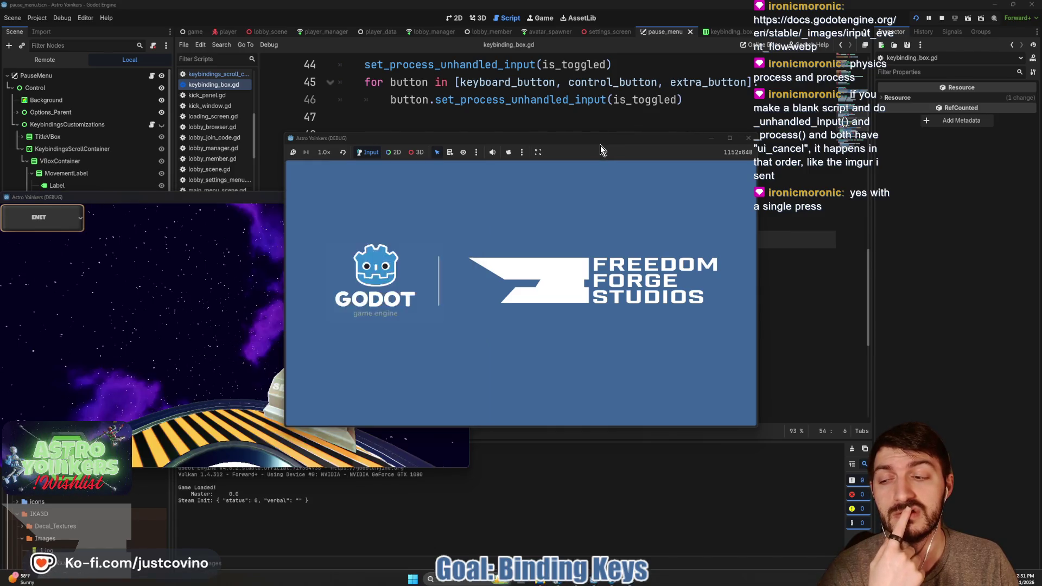
Host a lobby and open the Keybindings screen from the pause menu.
click(365, 249)
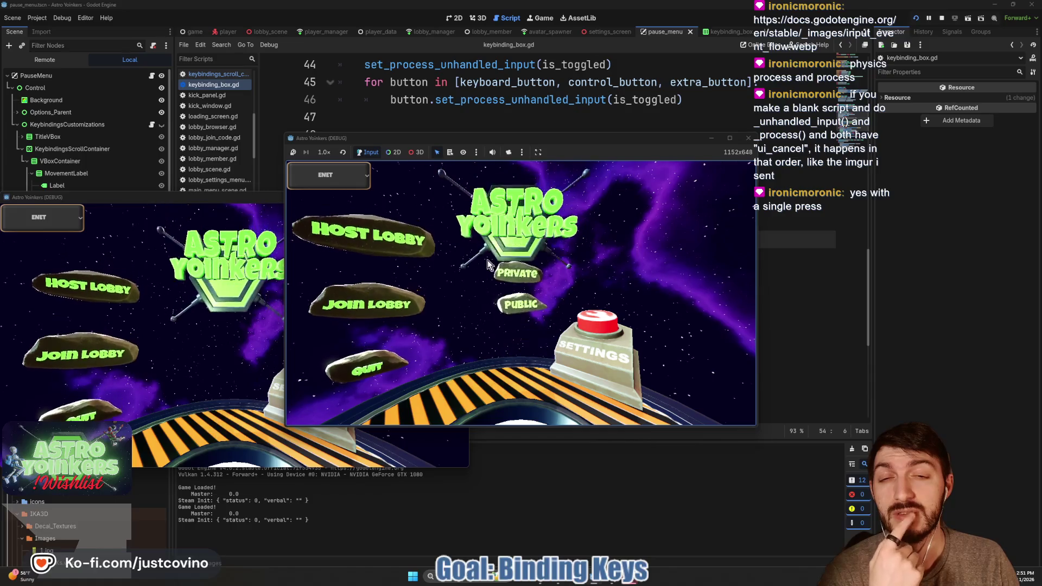
click(496, 262)
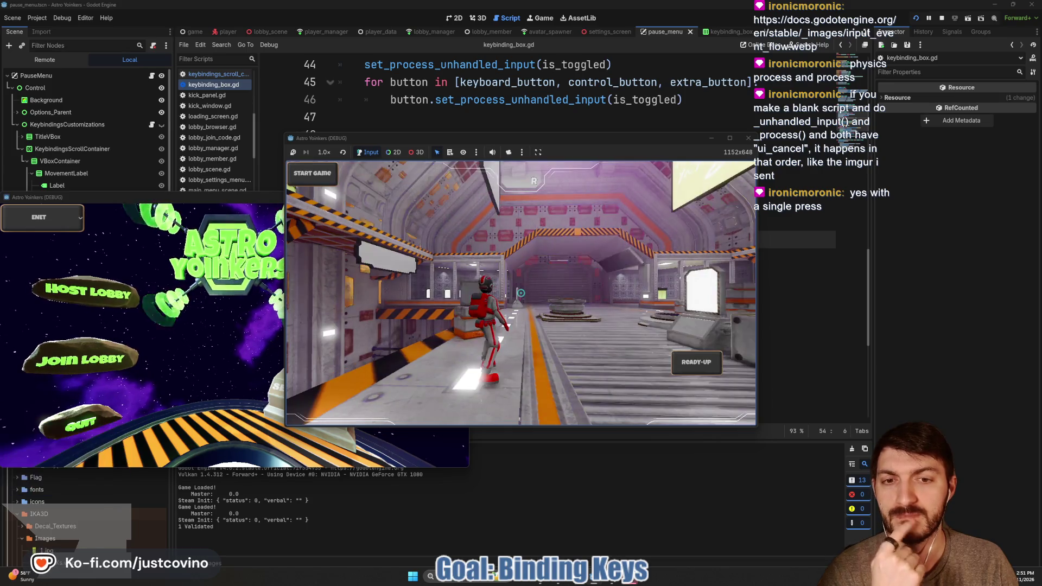
key(Escape)
key(Down)
key(Down)
key(Down)
key(Return)
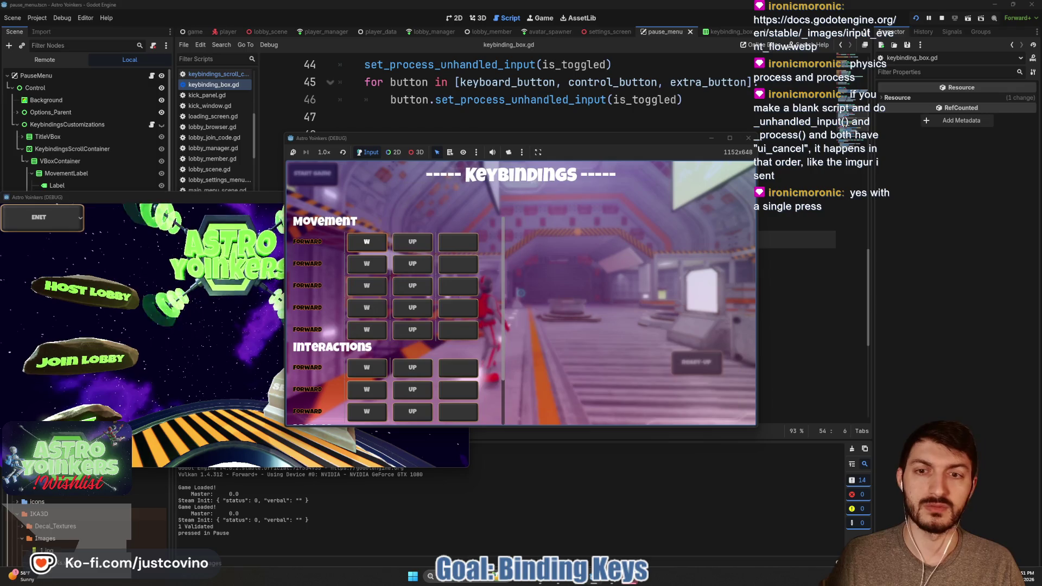
Rebind the first Forward key to S, back to W, then close the menu with Escape.
key(Down)
key(Right)
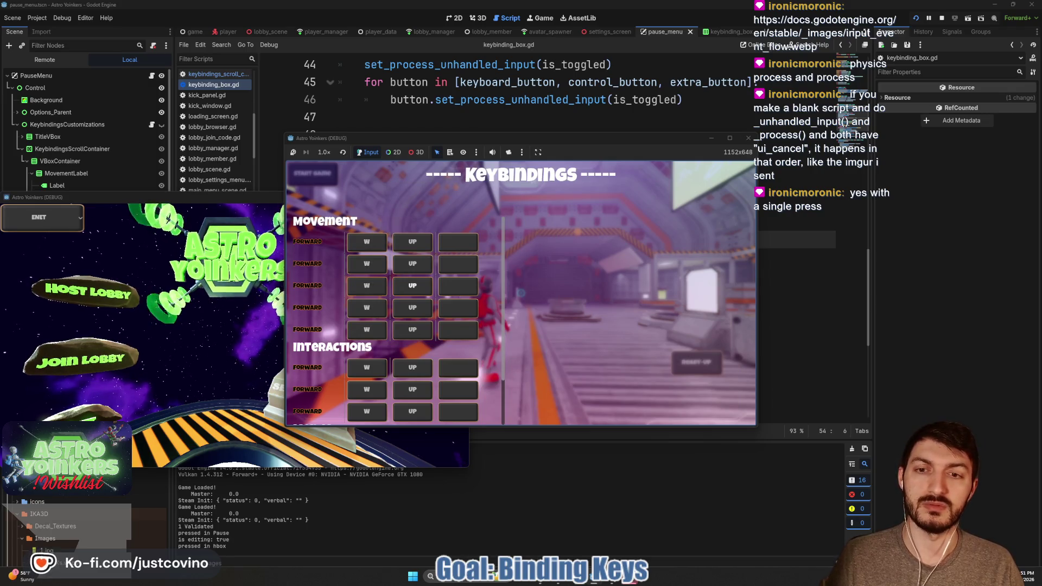
key(Up)
key(Left)
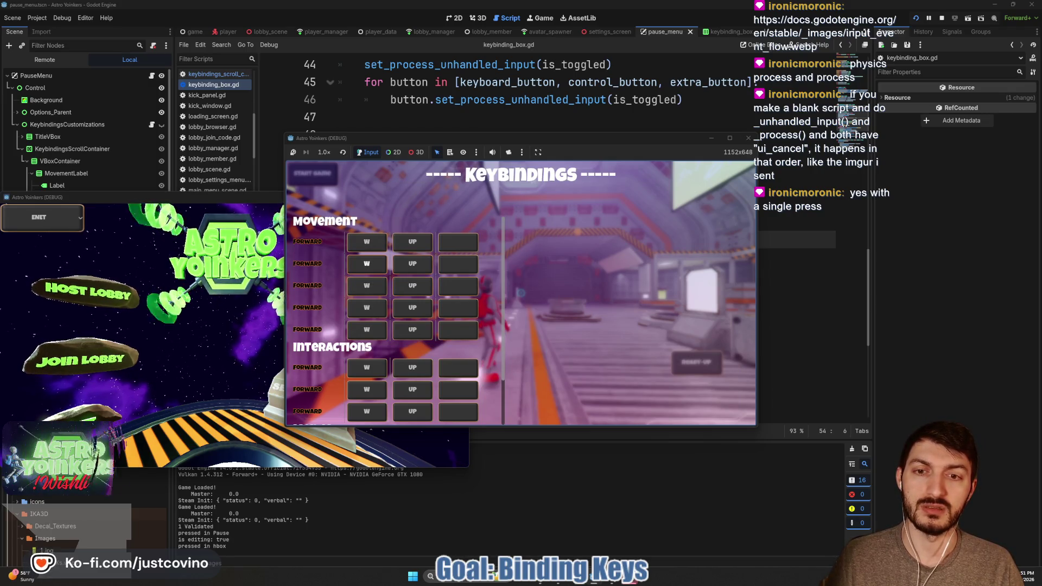
key(Up)
key(Return)
key(s)
key(Return)
key(w)
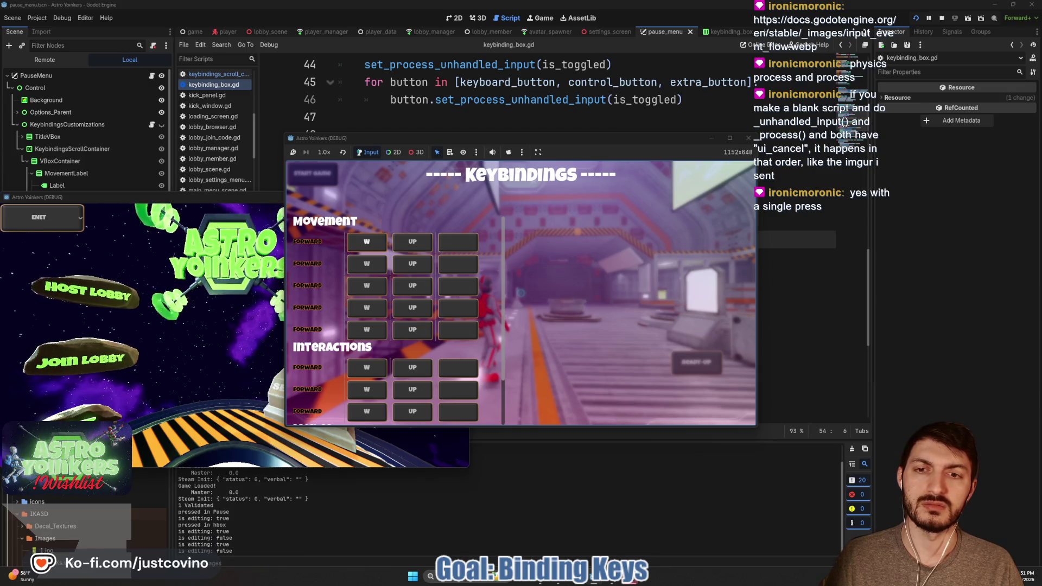
key(Escape)
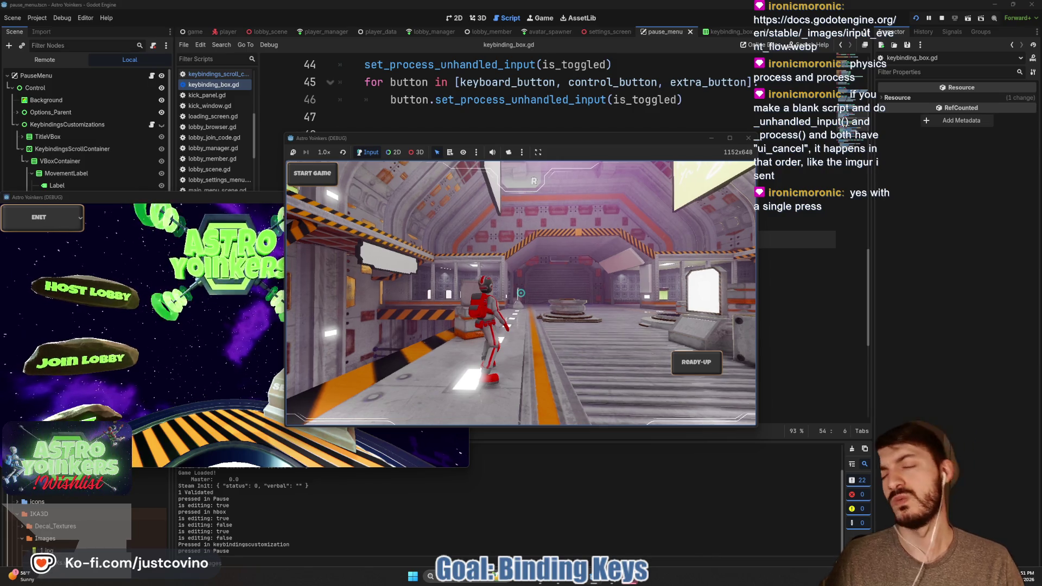
Reopen and close the Keybindings screen, then move the character with A to test controls.
key(Escape)
key(Return)
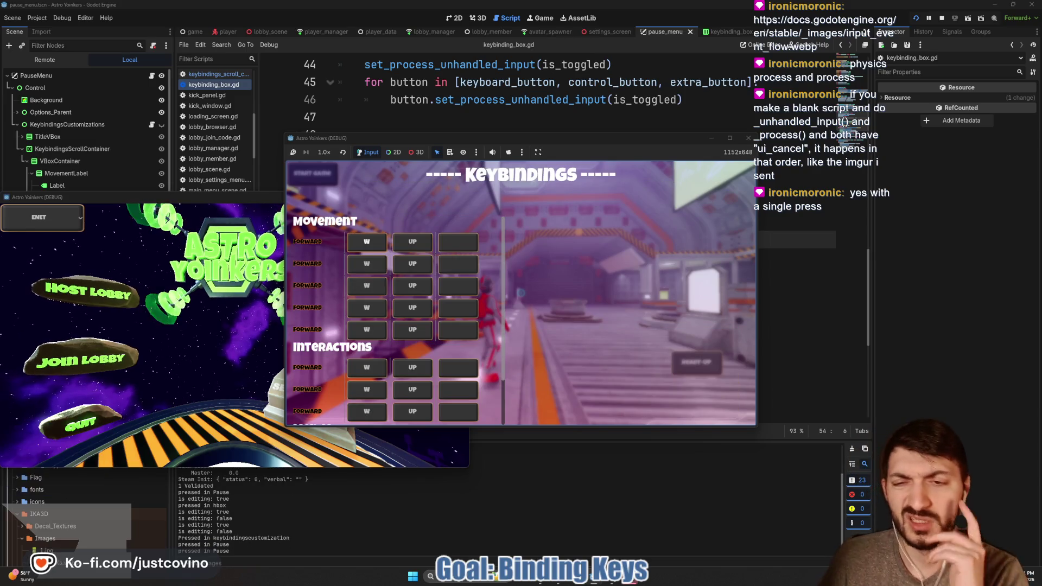
key(Escape)
key(a)
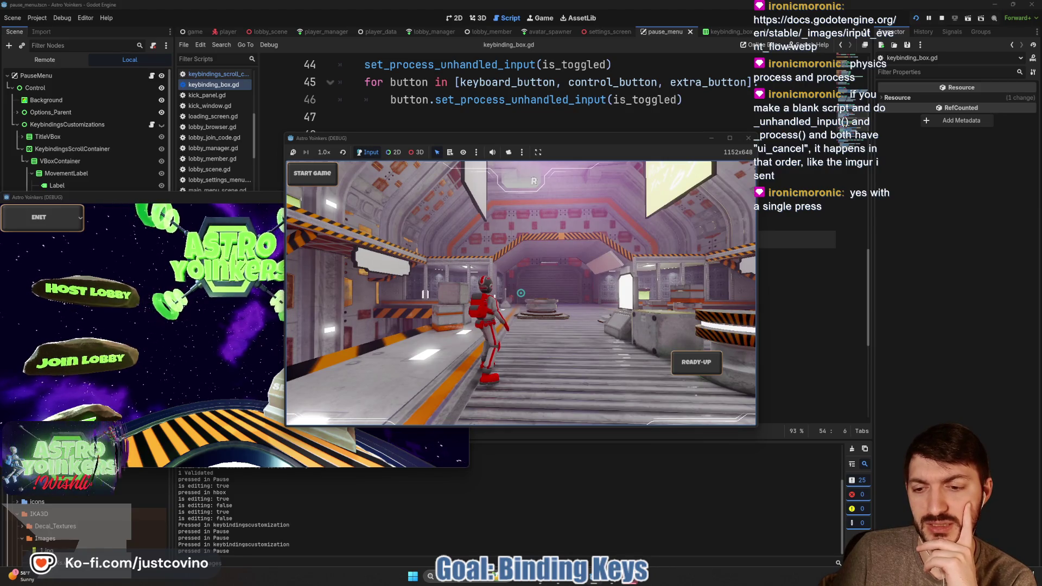
Reopen Keybindings, cancel a Forward rebind with Escape keeping W, close the menu, and stop the game.
key(Escape)
key(Return)
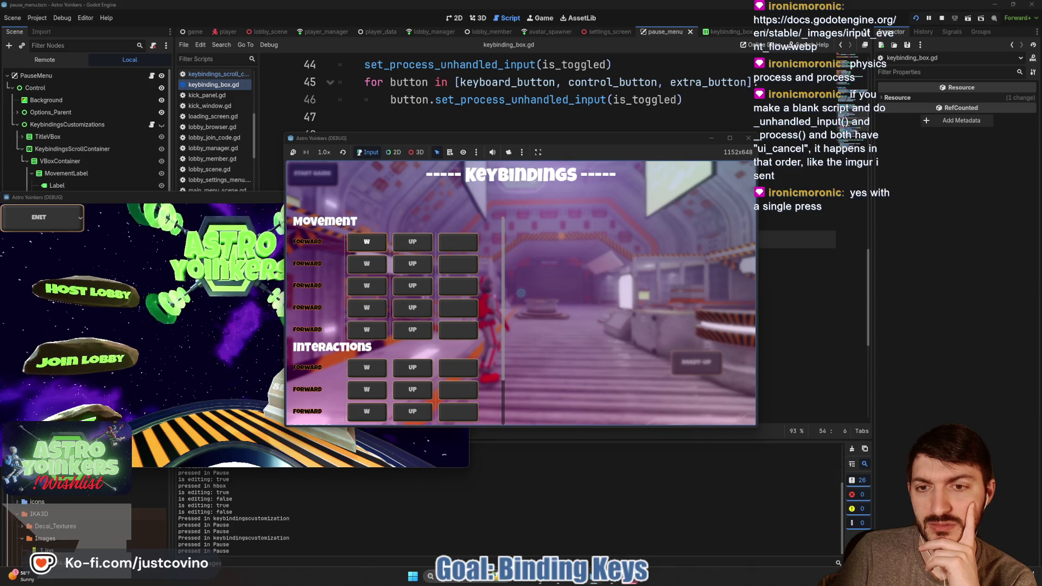
key(Return)
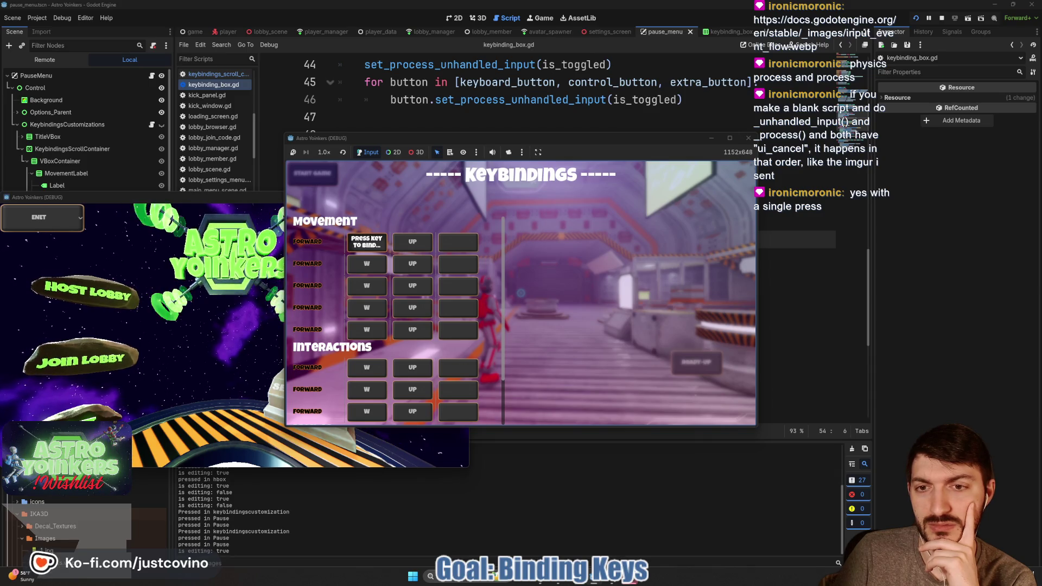
key(Escape)
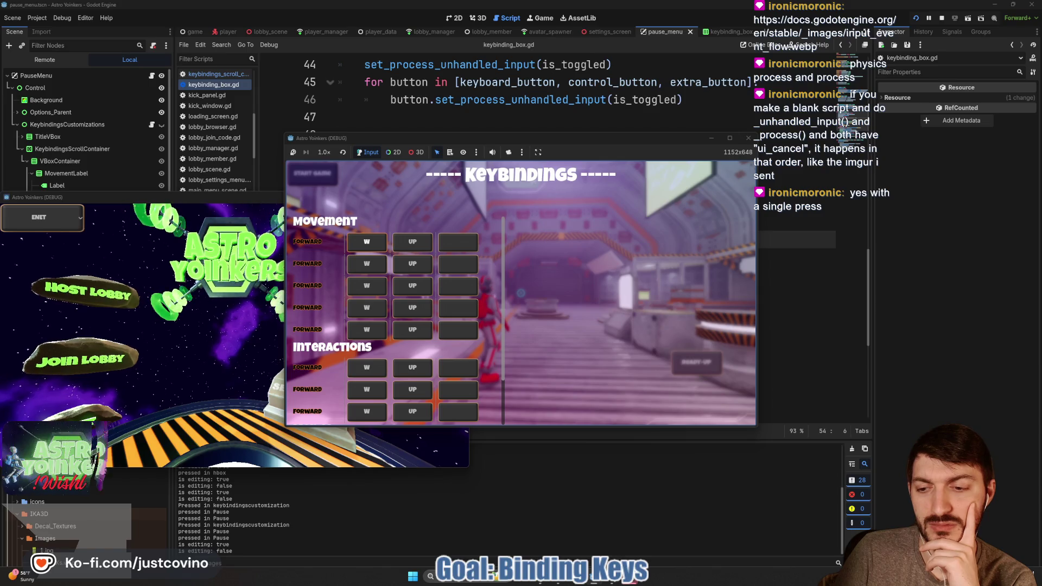
key(Escape)
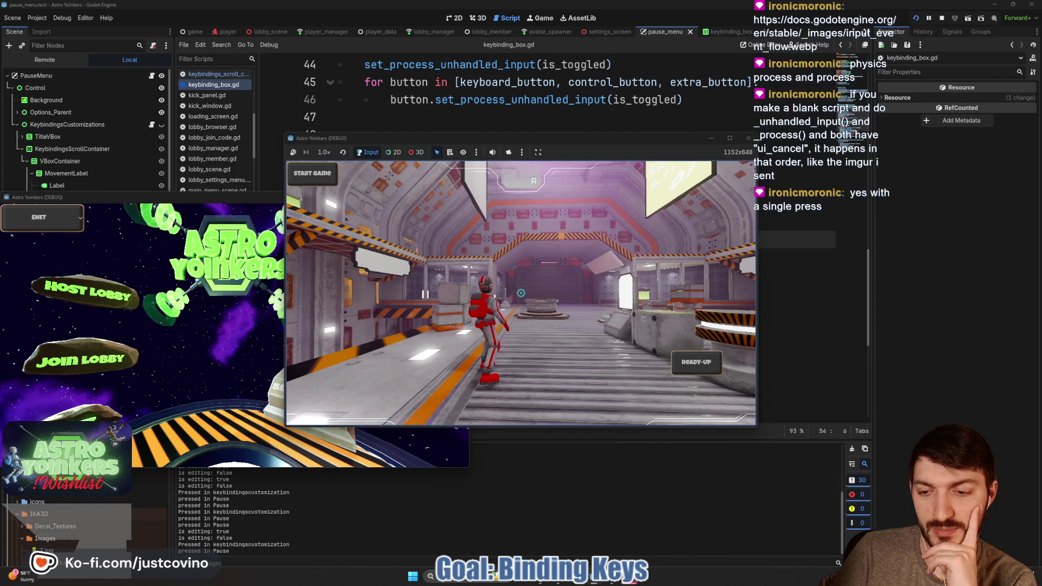
key(F8)
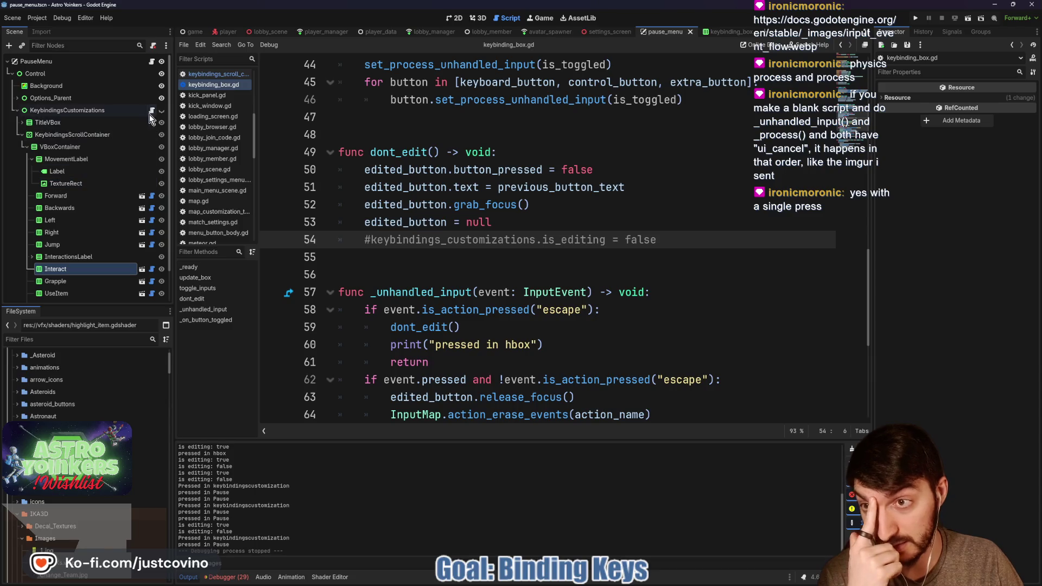
Review the hide() call in keybindings_scroll_container.gd and the line 44 visibility check in pause_menu.gd.
click(217, 74)
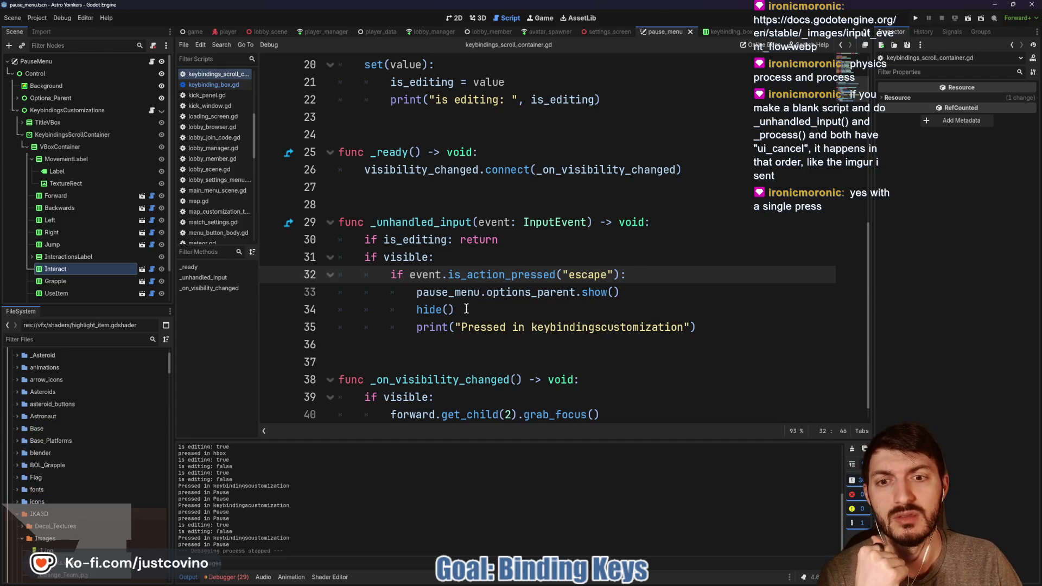
drag(455, 310, 390, 309)
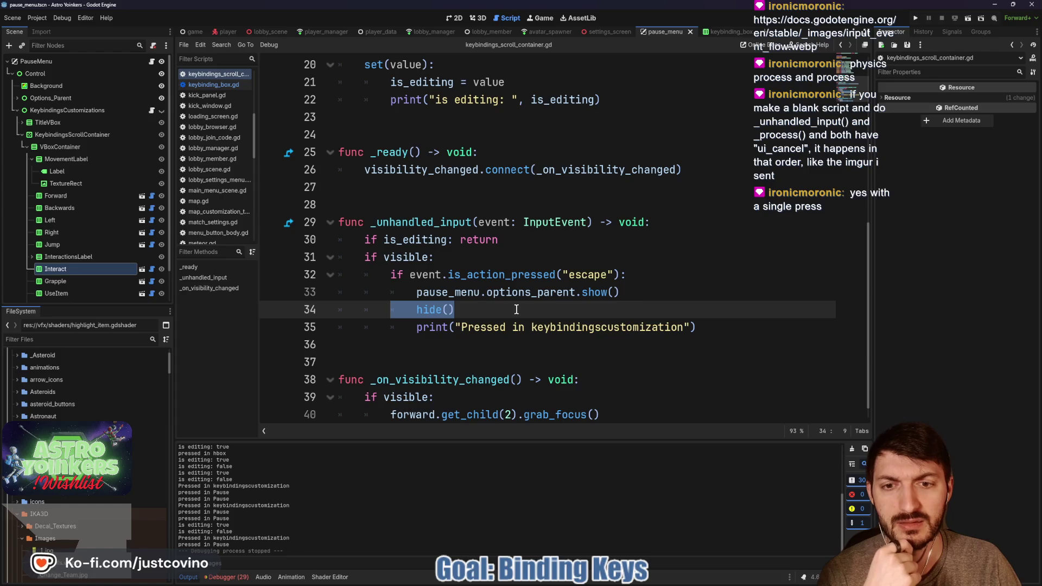
click(151, 62)
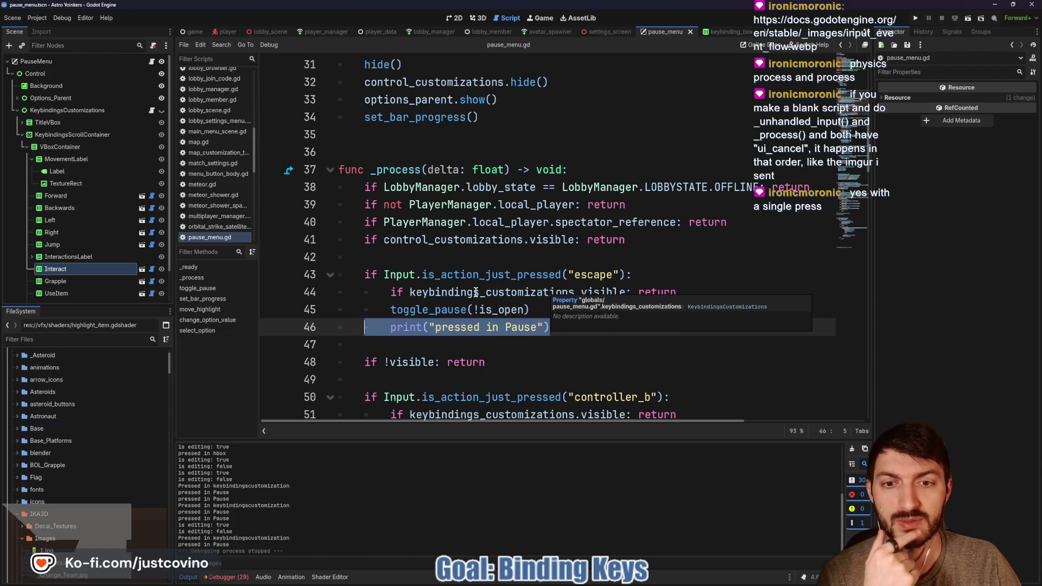
triple_click(401, 297)
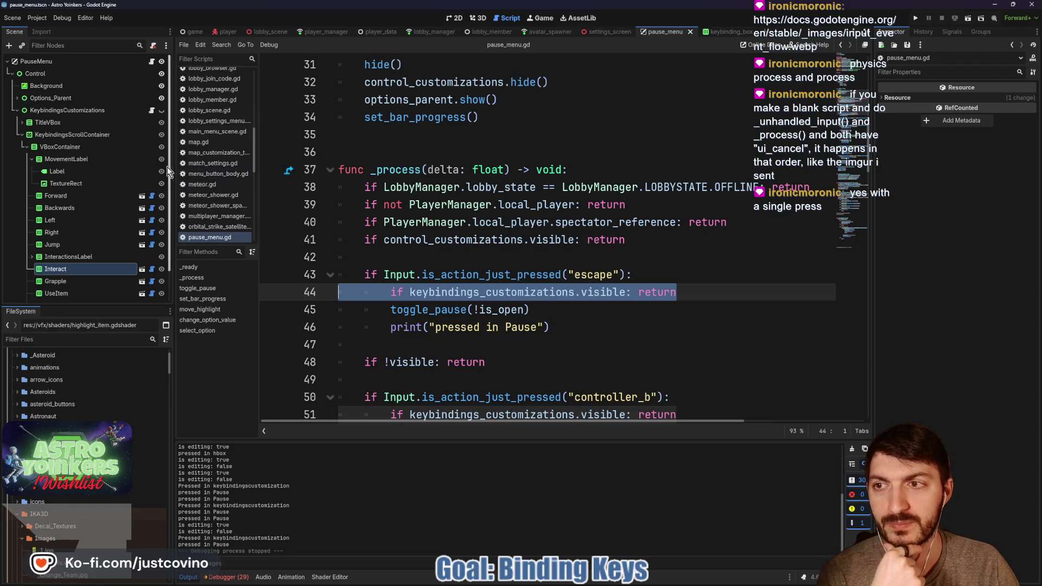
click(151, 110)
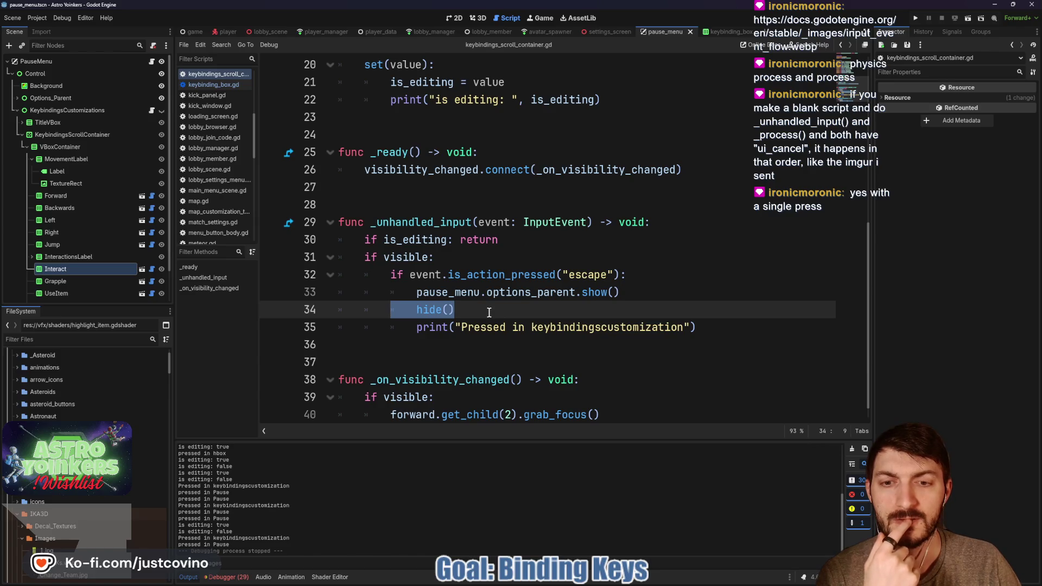
Capitalize the line 35 print to 'Pressed in KeybindingsCustomization' and save the script.
click(554, 327)
key(BackSpace)
text(K)
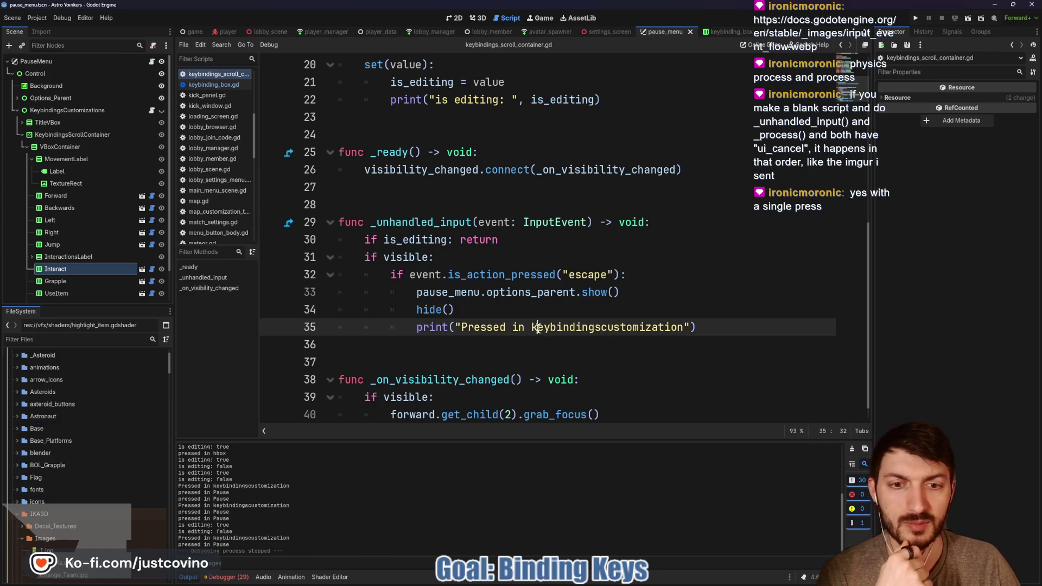
key(Right)
key(Right)
key(Right)
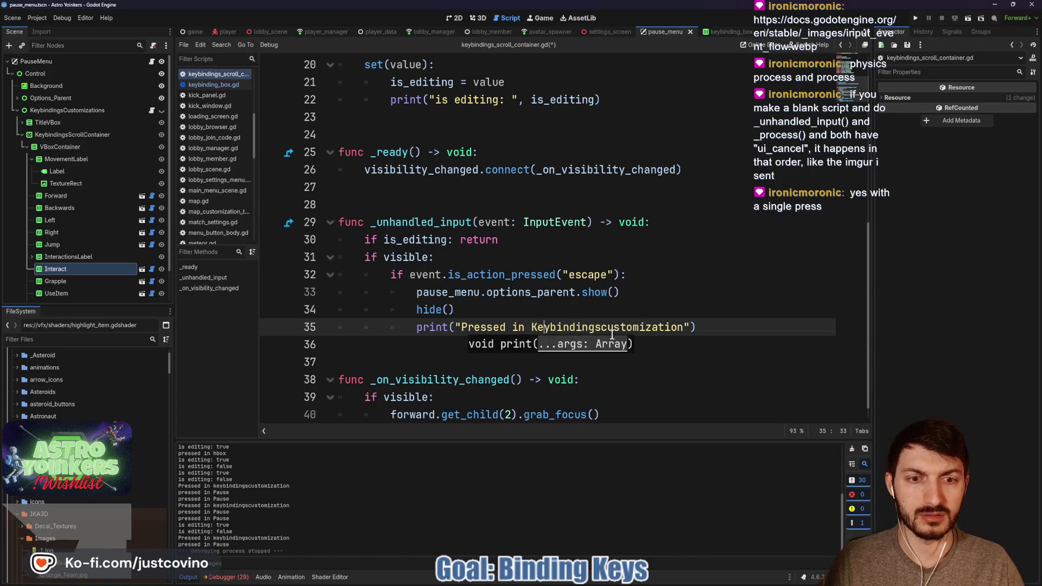
key(BackSpace)
text(C)
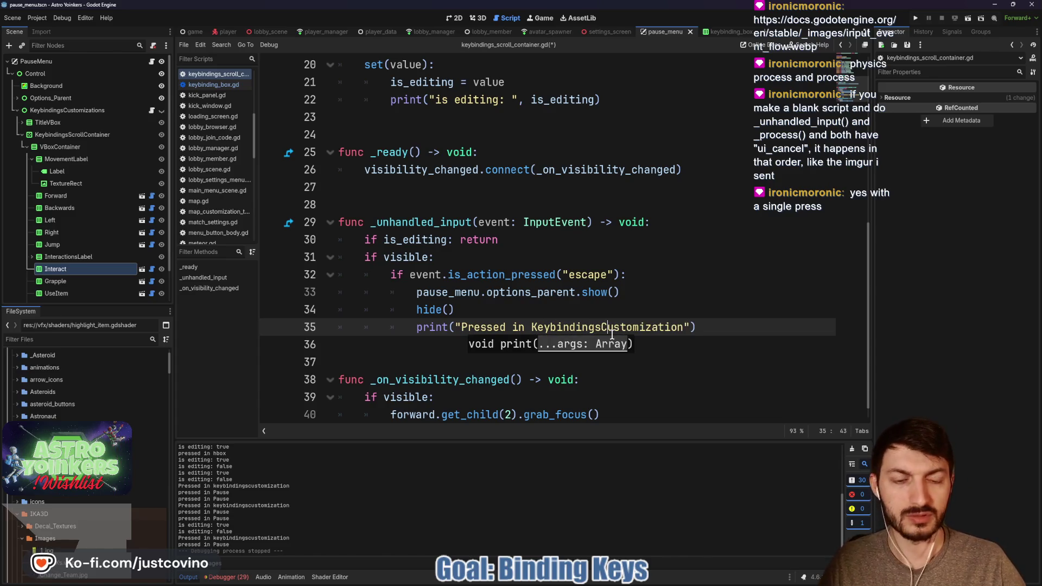
click(608, 308)
key(ctrl+s)
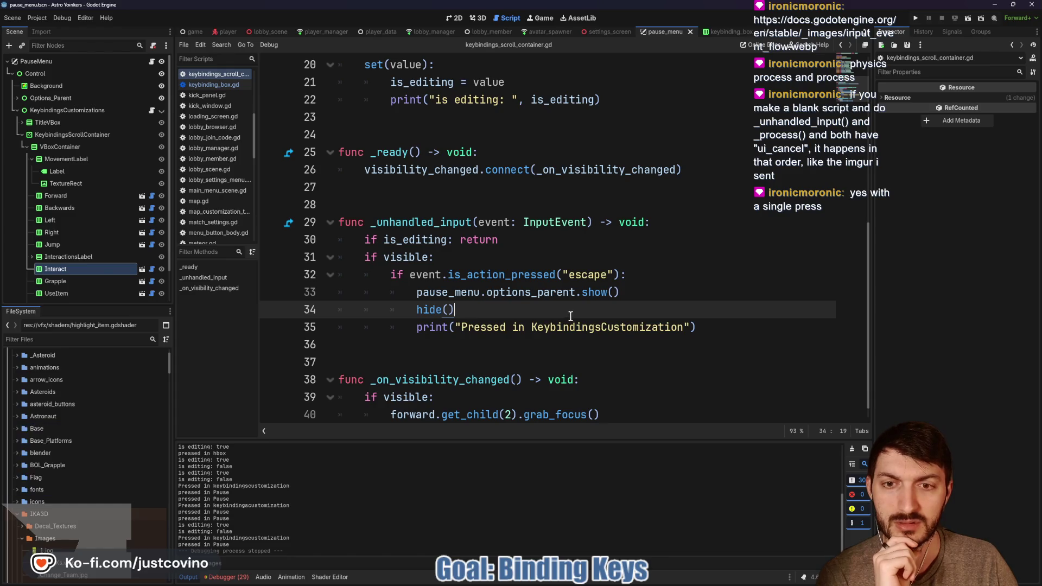
mouse_move(395, 251)
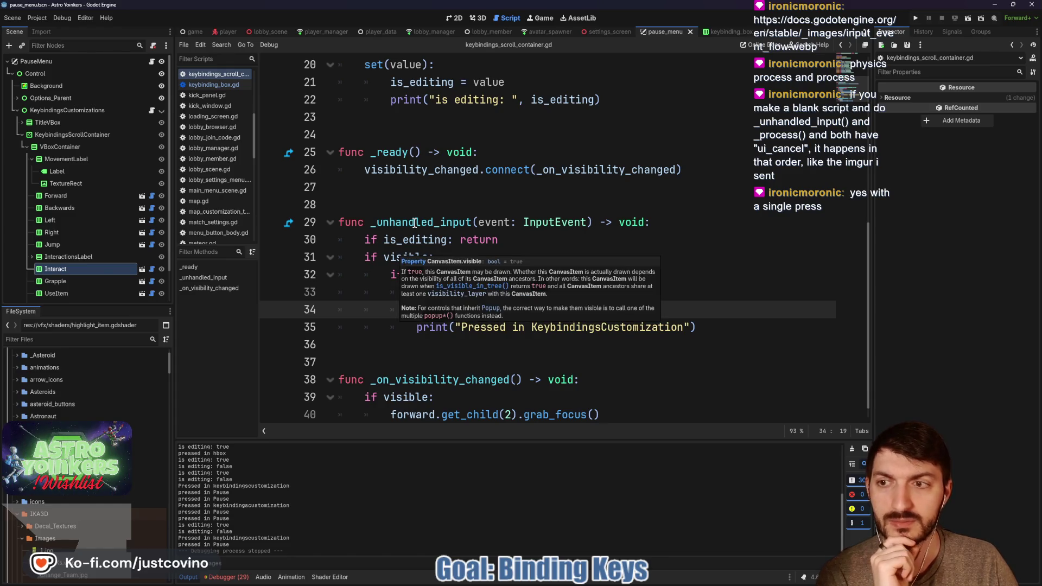
scroll(454, 280, up, 6)
scroll(455, 280, down, 4)
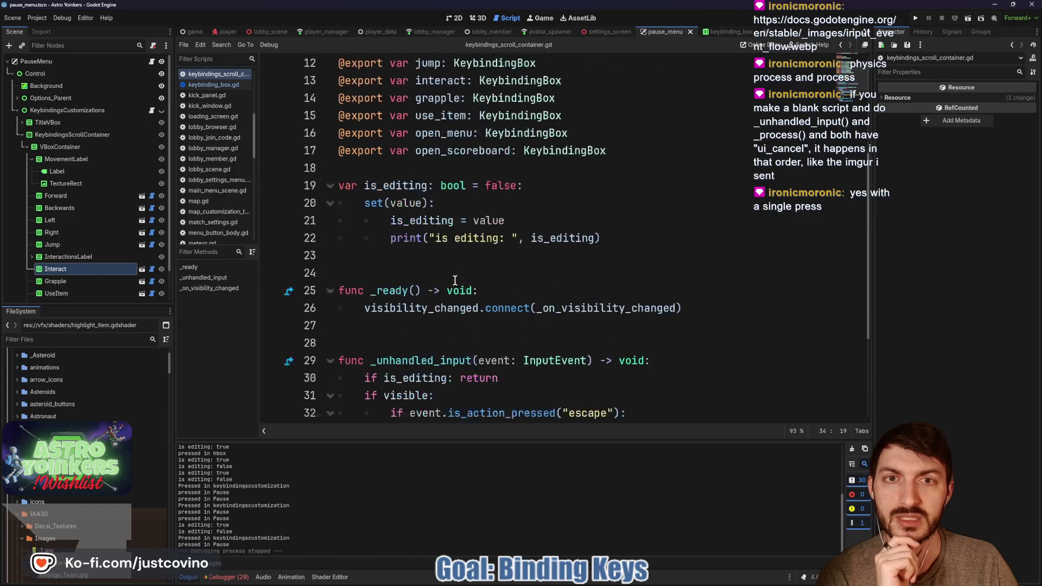
Add #endregion on line 18 to close the Nodes region after the exported variables.
scroll(455, 280, down, 3)
mouse_move(472, 265)
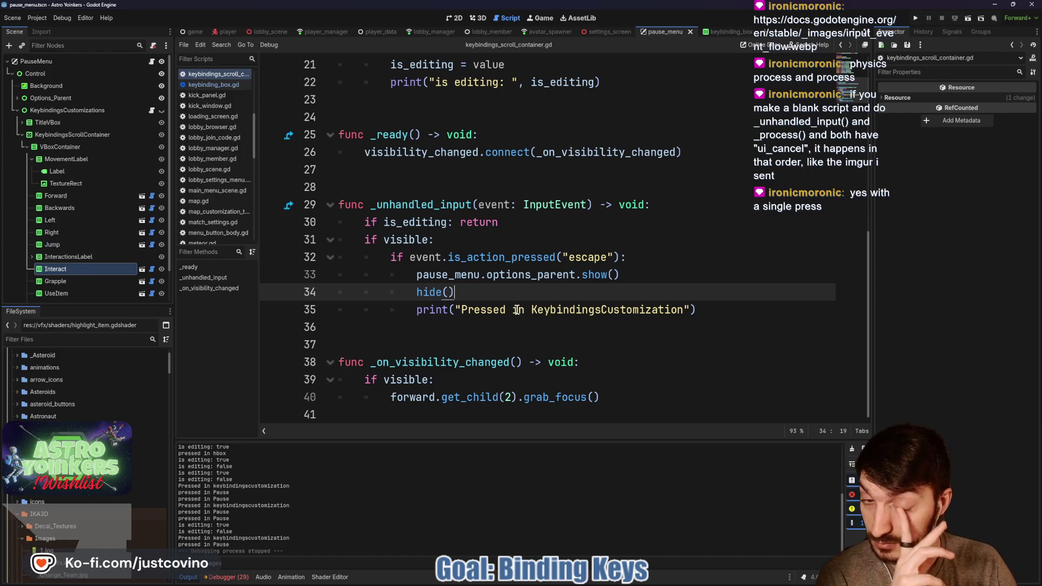
scroll(513, 308, up, 5)
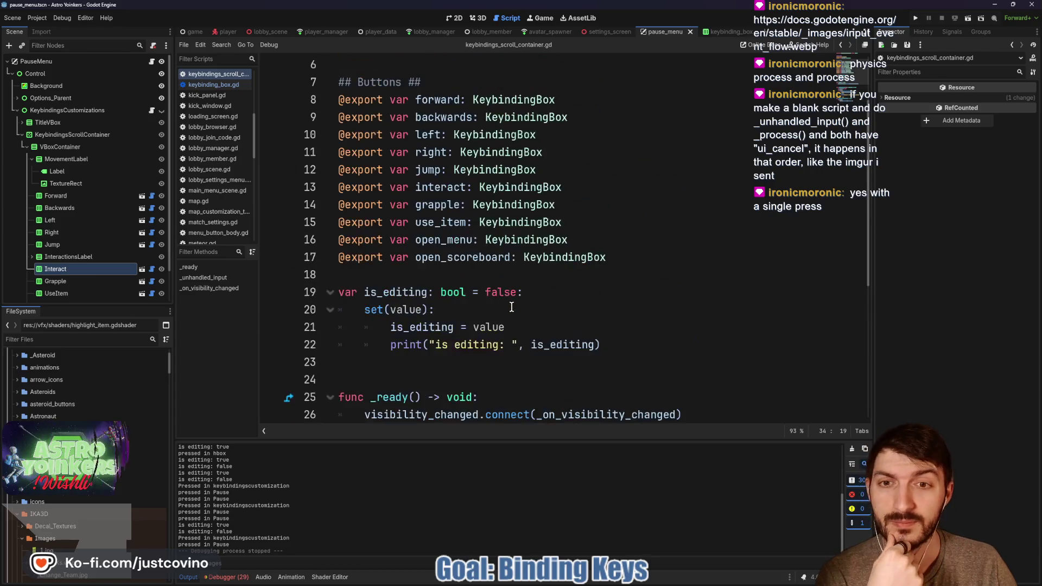
scroll(511, 307, up, 2)
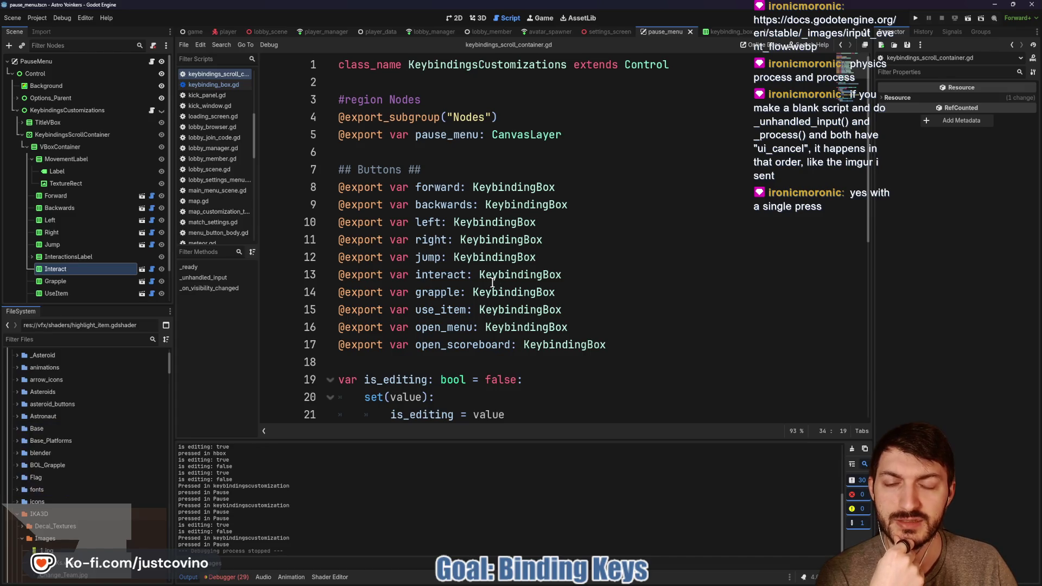
scroll(370, 219, down, 2)
scroll(401, 263, up, 2)
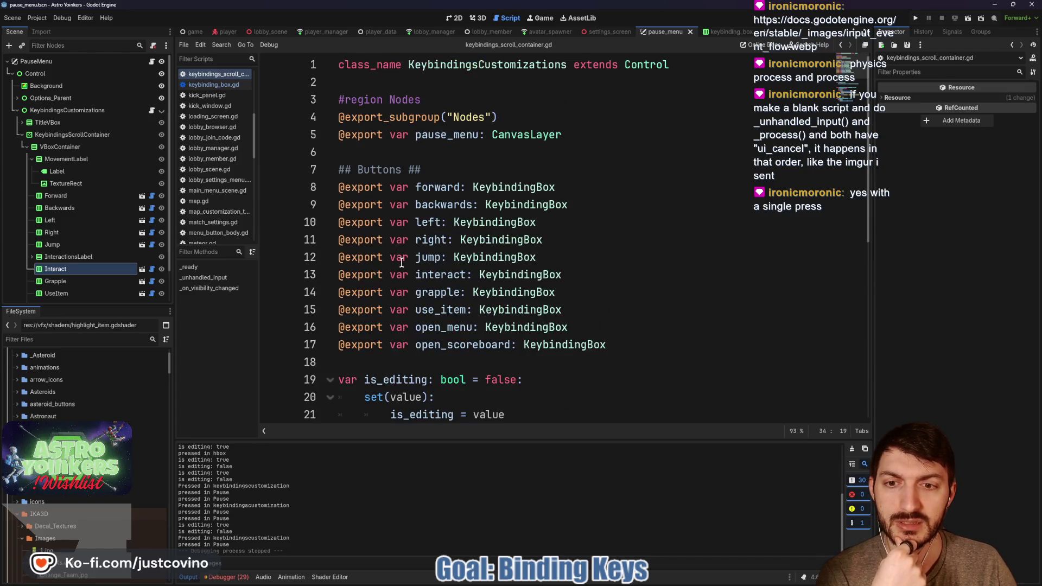
click(372, 363)
key(Return)
key(Return)
key(Up)
key(Up)
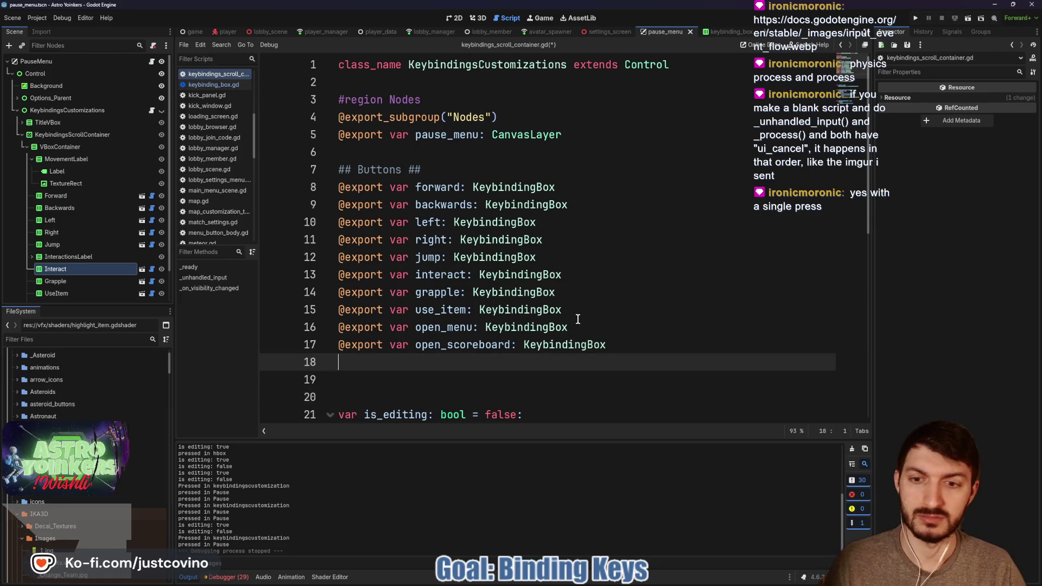
text(ndregion)
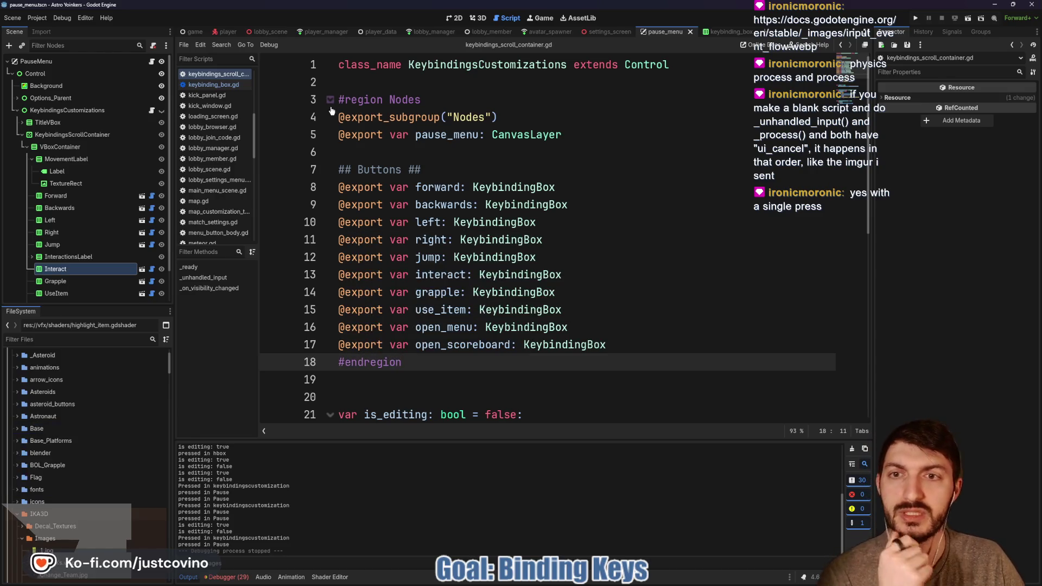
Collapse the Nodes region and switch to pause_menu.gd.
click(330, 100)
click(469, 228)
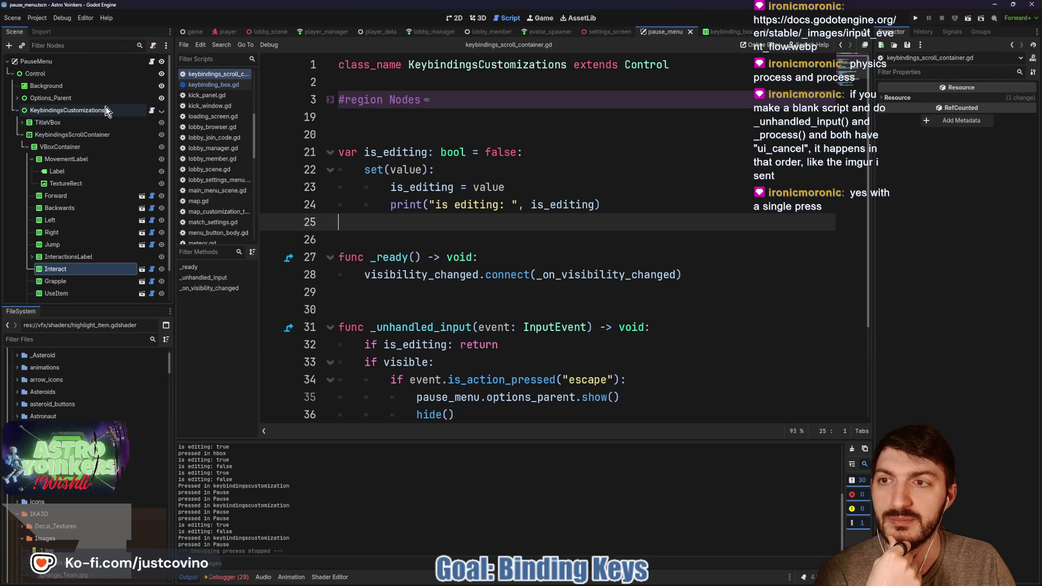
click(151, 62)
click(592, 318)
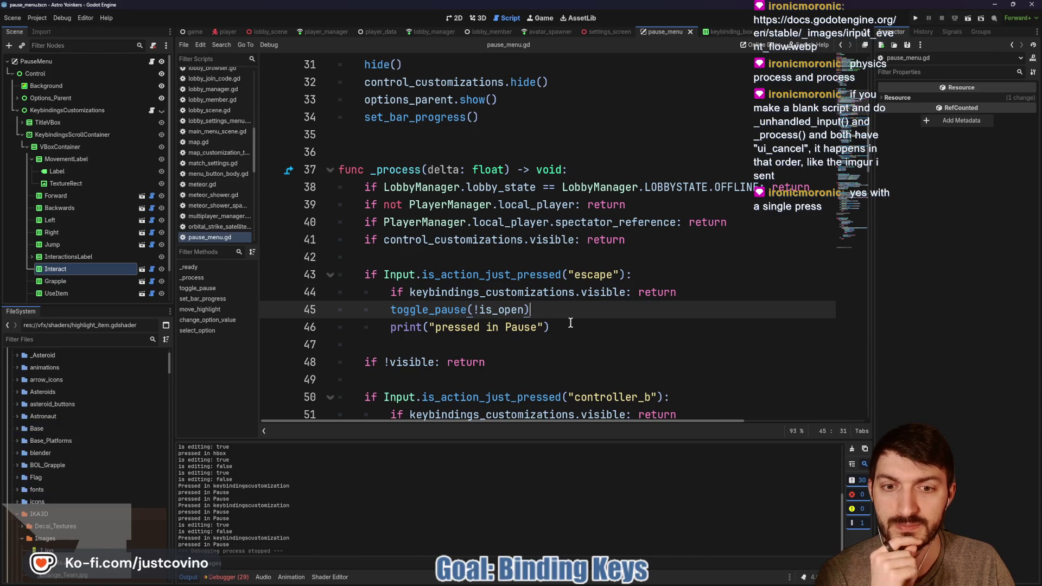
Review the line 44 check, then add a '##TODO Try bool' note on line 47 and save.
drag(677, 292, 620, 293)
key(shift+Home)
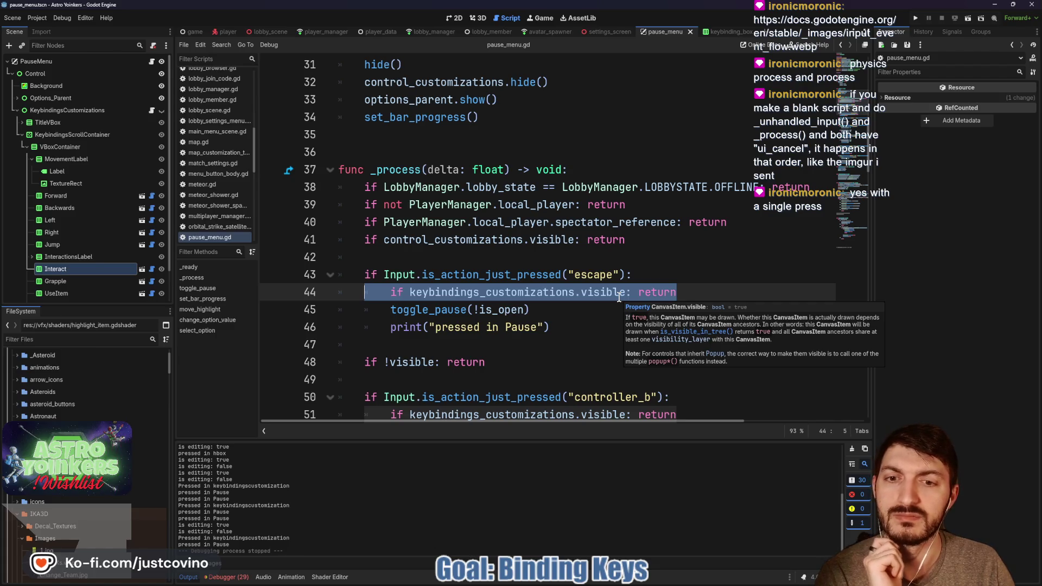
click(586, 311)
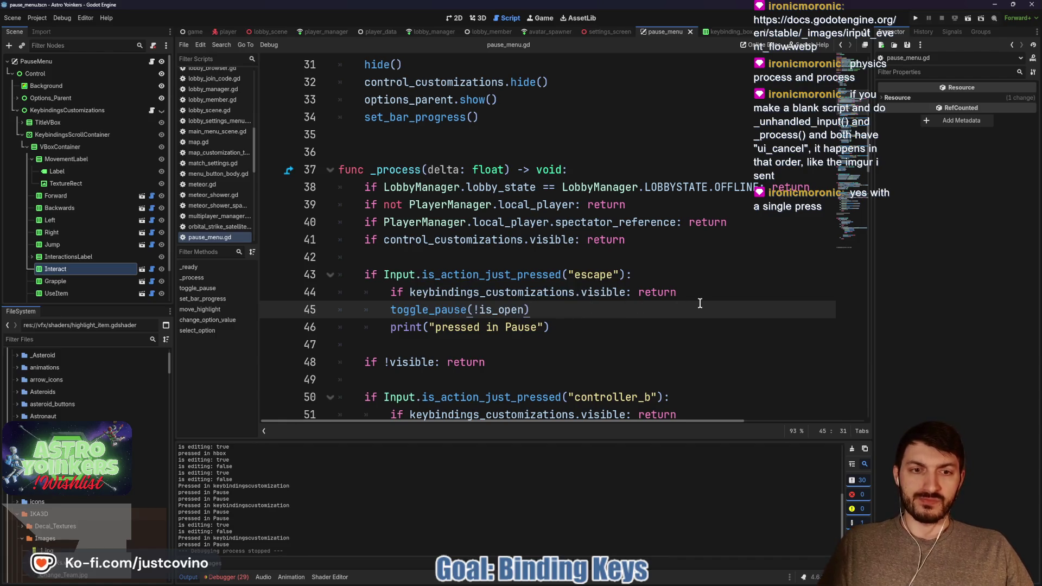
click(536, 342)
text(##TODO TRY)
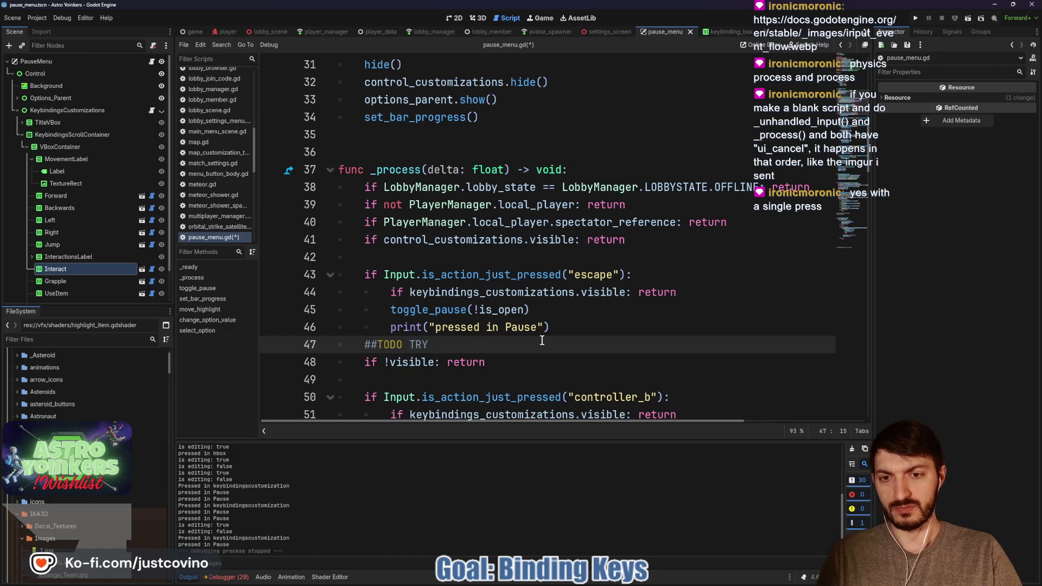
text(ool)
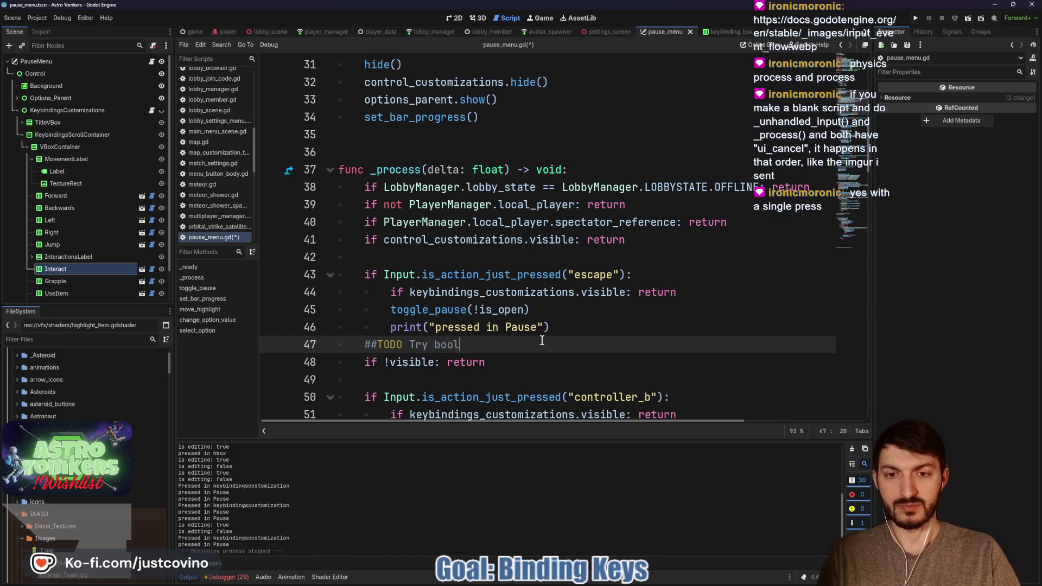
key(ctrl+s)
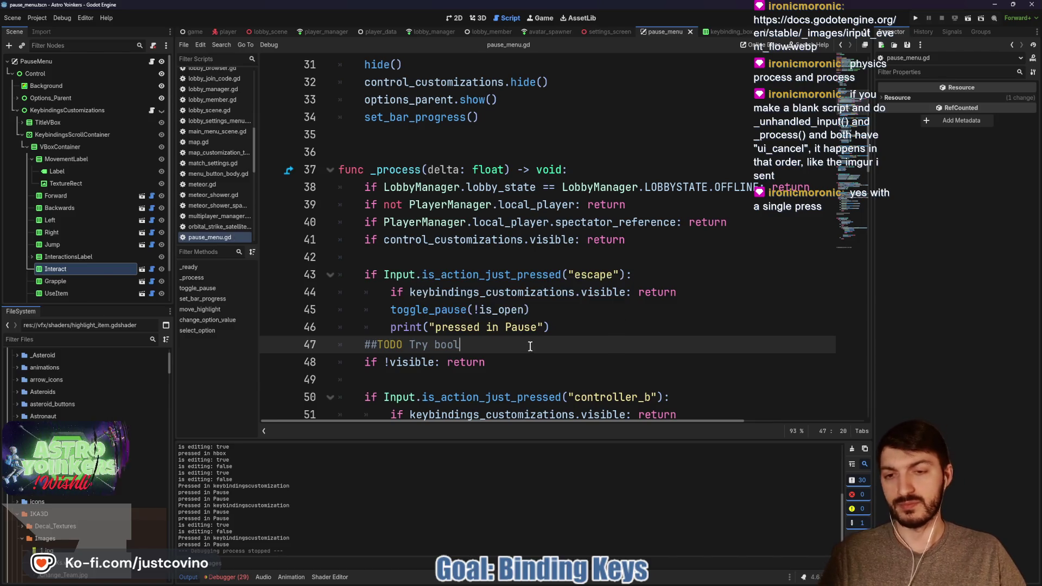
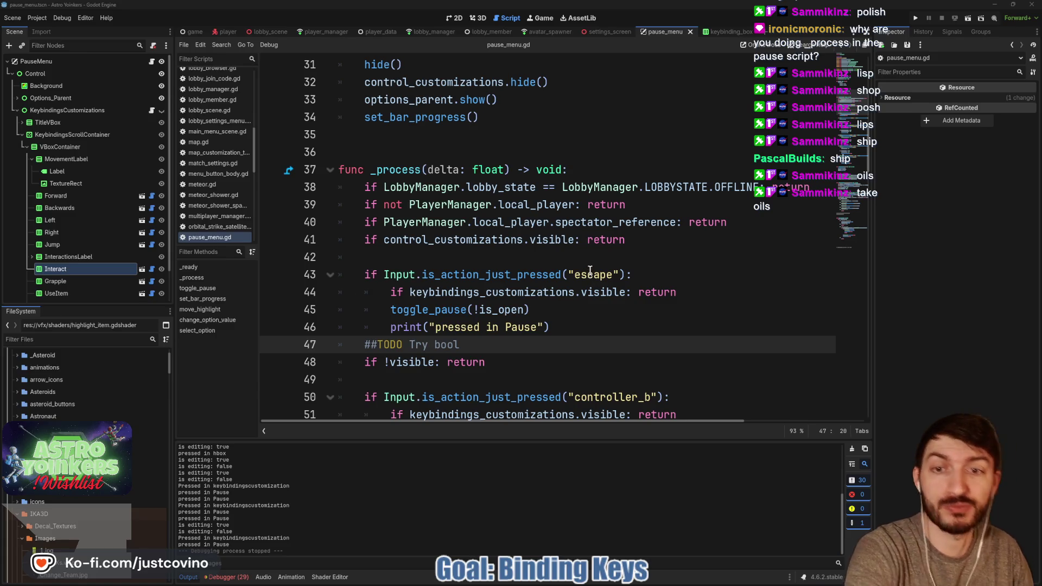
Look over the settings menu scene layout.
scroll(590, 259, down, 2)
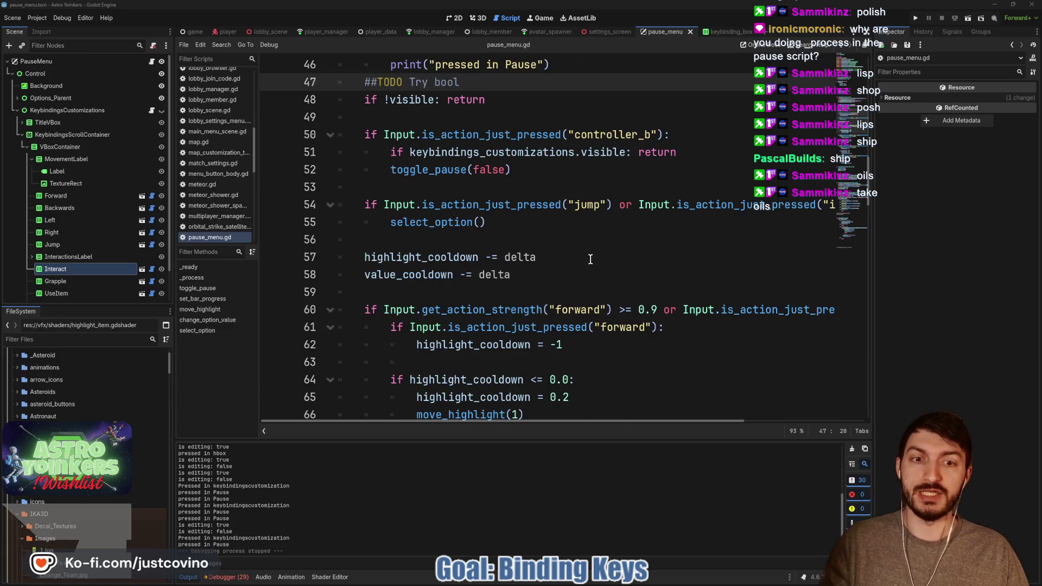
scroll(590, 259, down, 3)
click(454, 18)
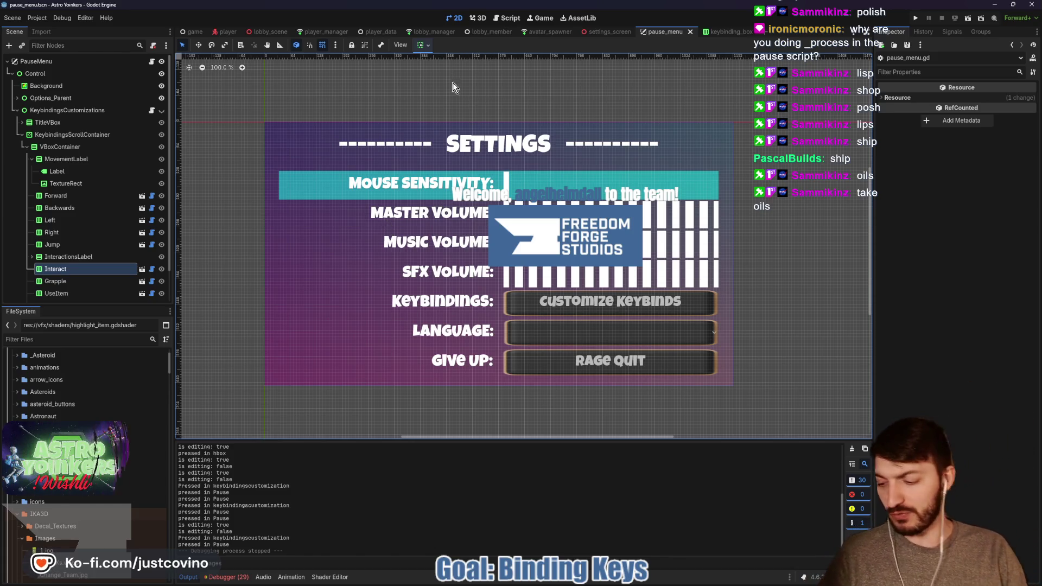
Return to pause_menu.gd and look up the _process documentation.
click(507, 20)
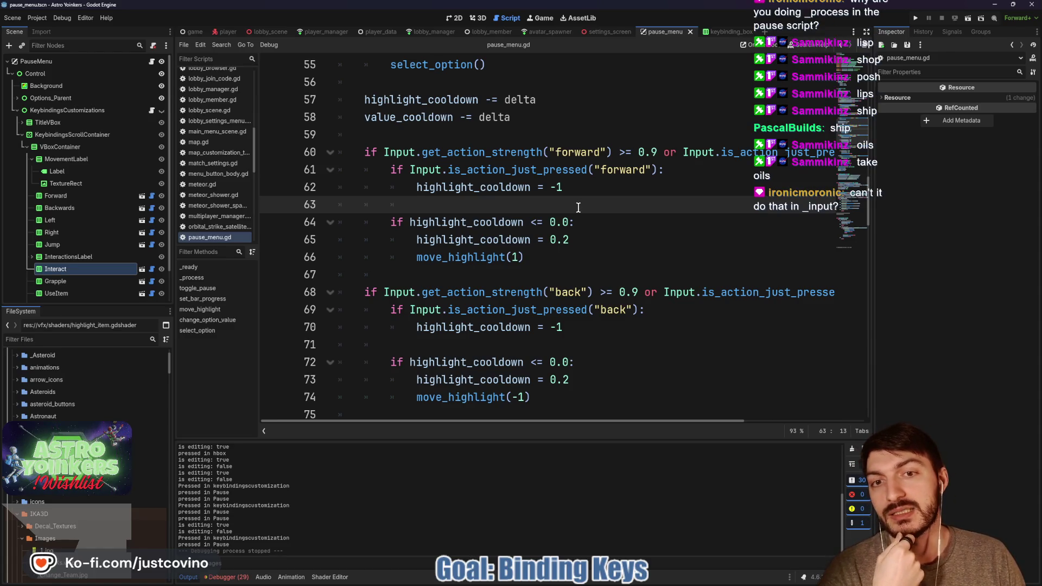
scroll(579, 208, down, 4)
scroll(578, 208, up, 10)
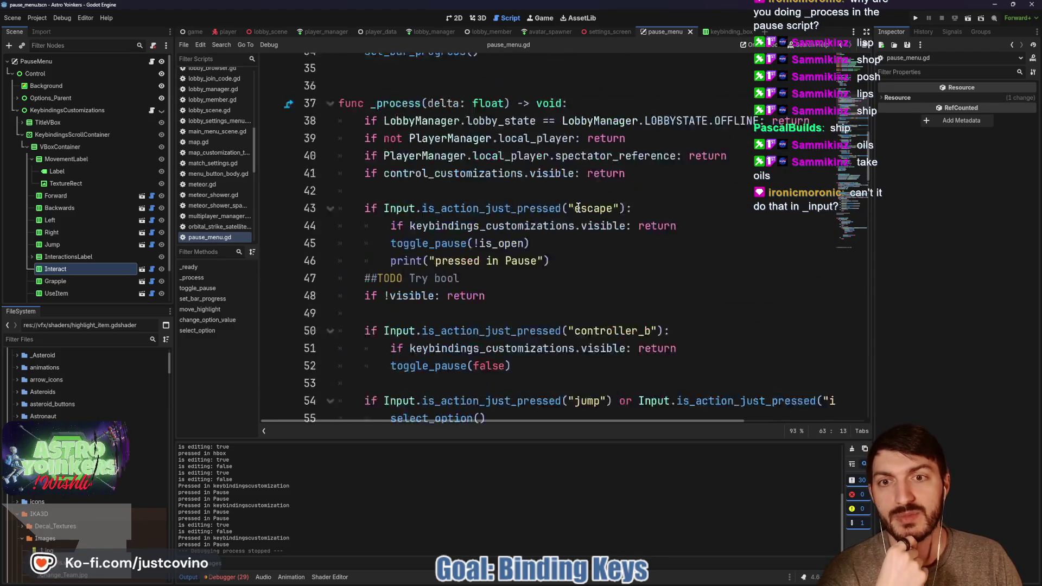
scroll(579, 208, up, 2)
click(401, 224)
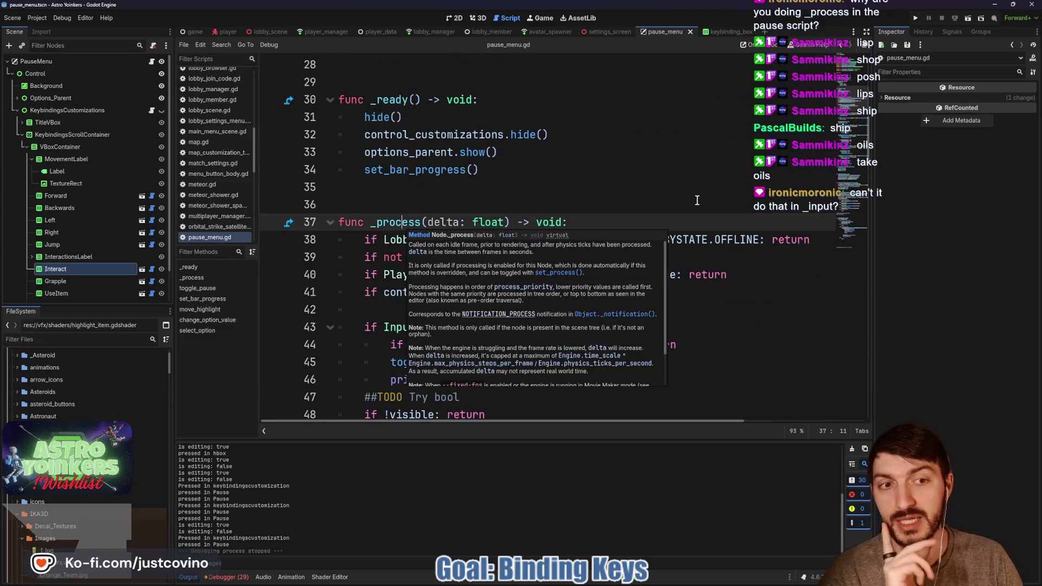
scroll(697, 200, down, 2)
scroll(567, 218, down, 4)
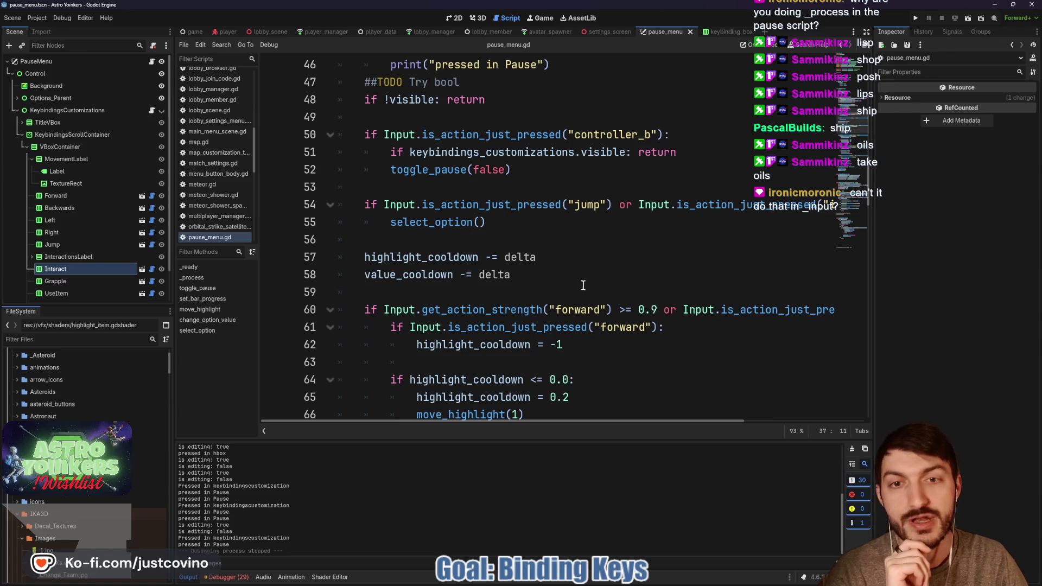
scroll(583, 285, up, 4)
scroll(578, 278, down, 2)
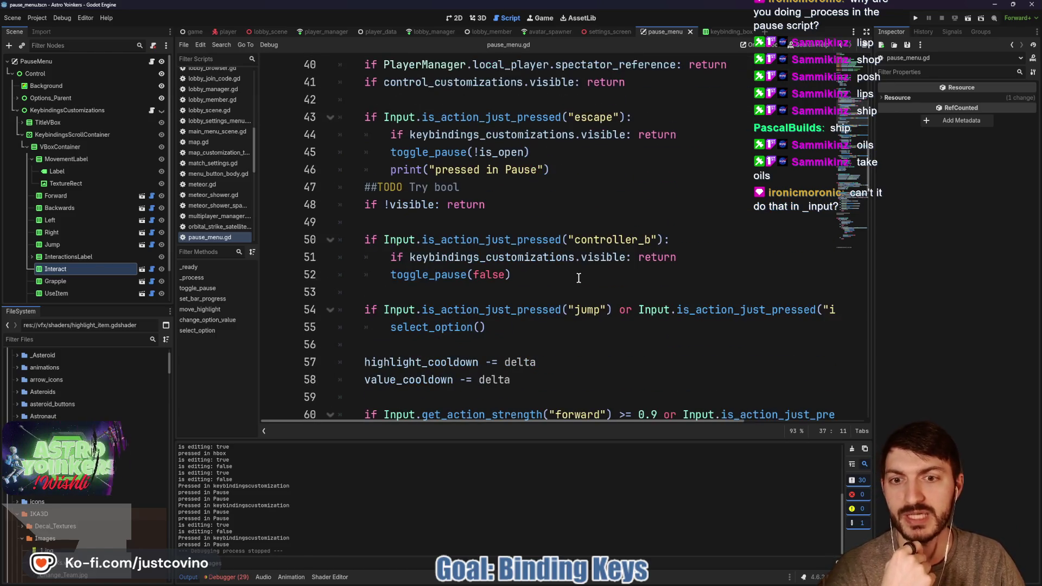
scroll(579, 278, down, 3)
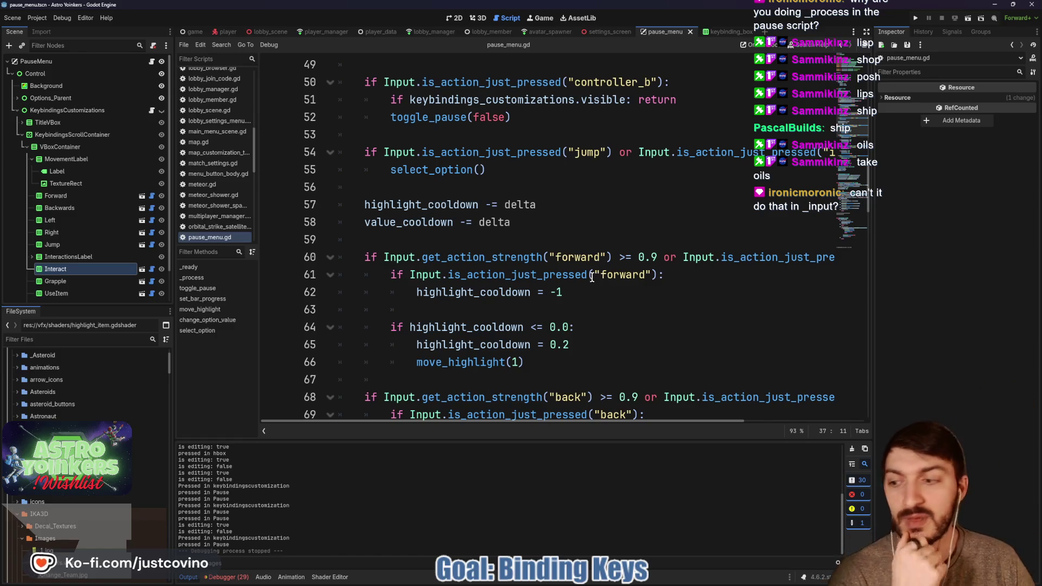
scroll(592, 277, down, 3)
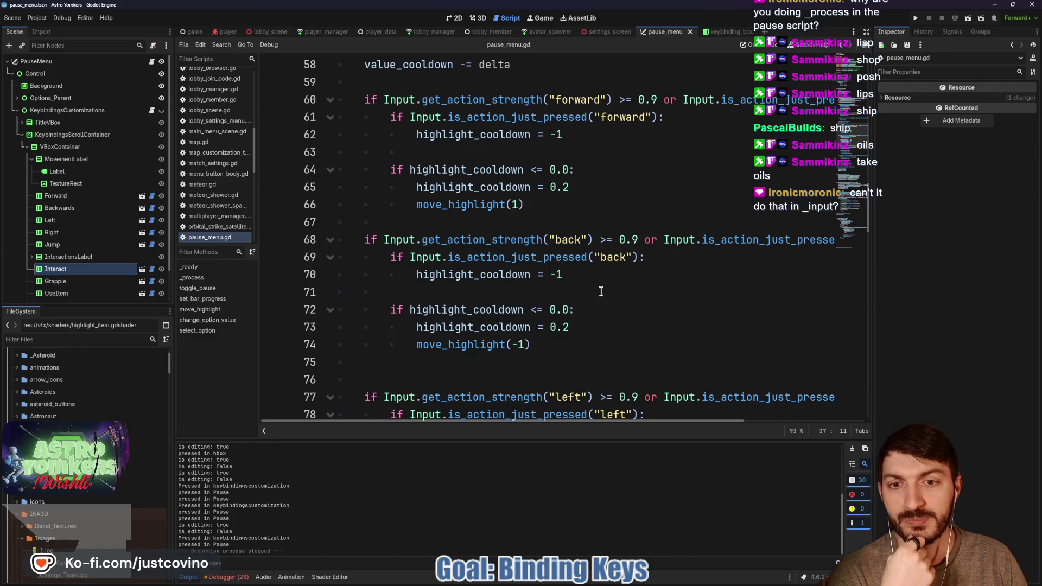
scroll(601, 291, down, 6)
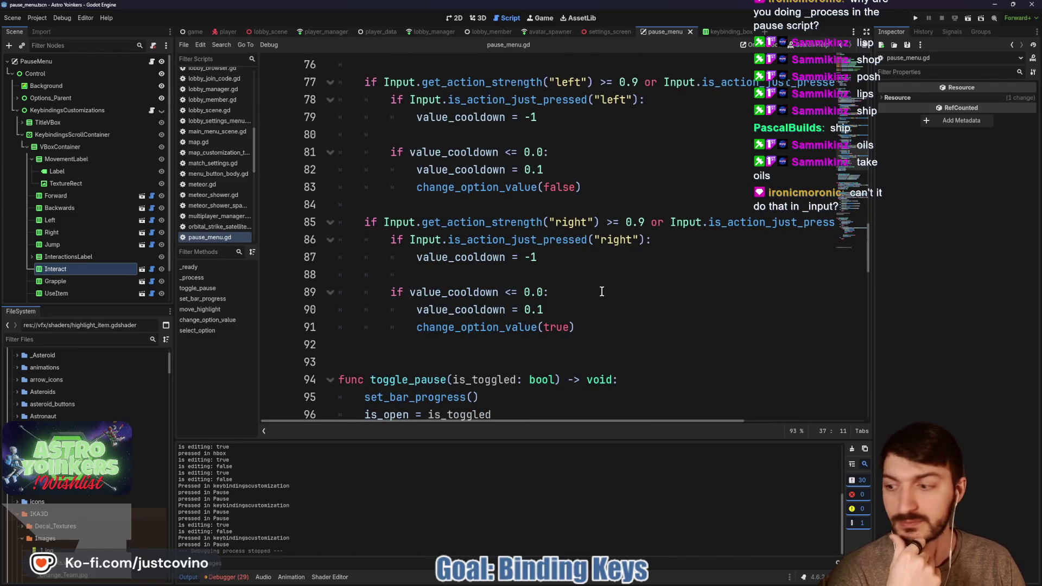
scroll(601, 290, up, 16)
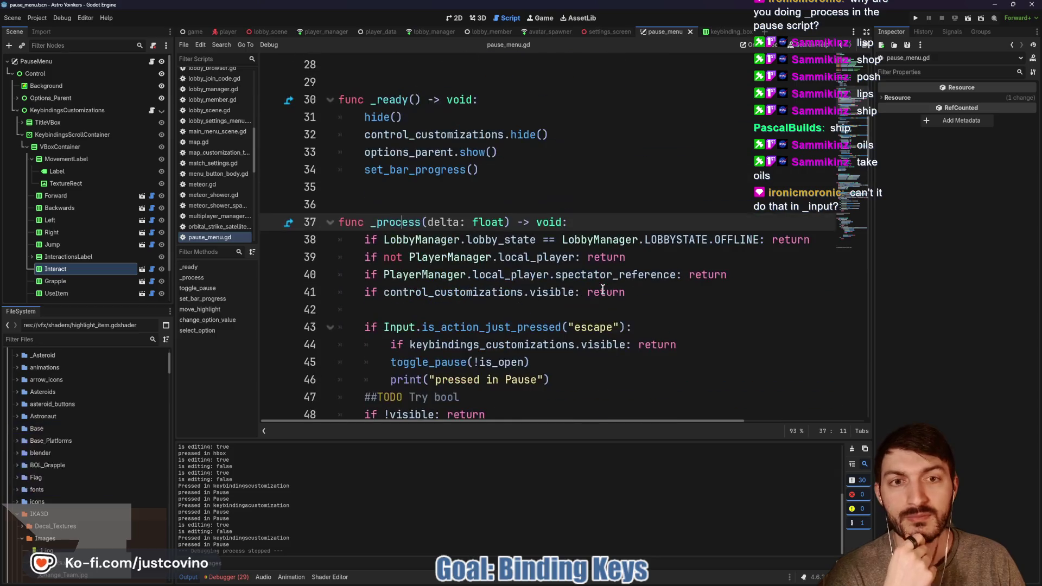
scroll(602, 289, down, 4)
scroll(602, 290, up, 3)
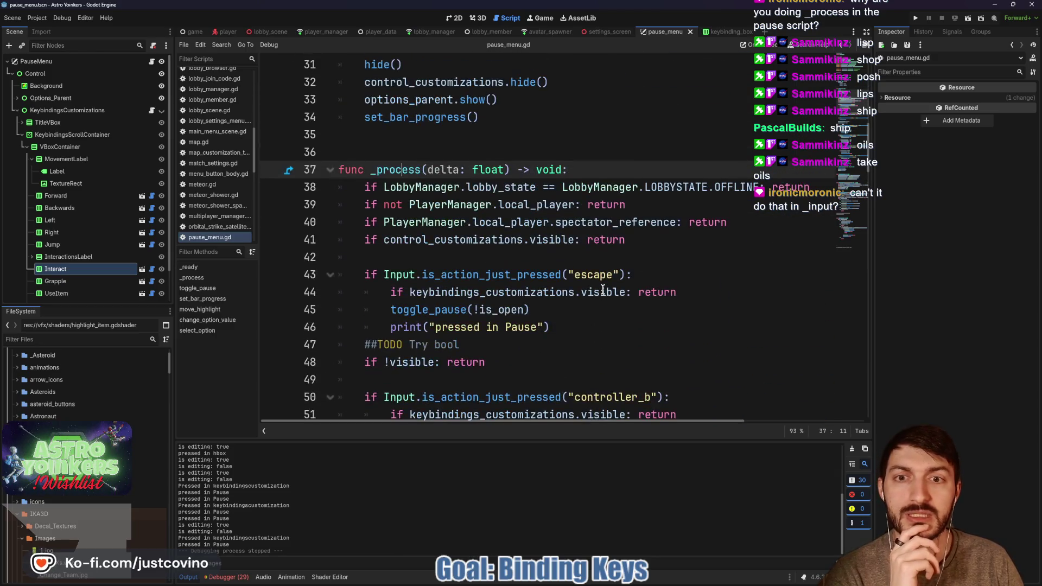
Select the start of the _process function, then run the project in debug windows.
click(576, 260)
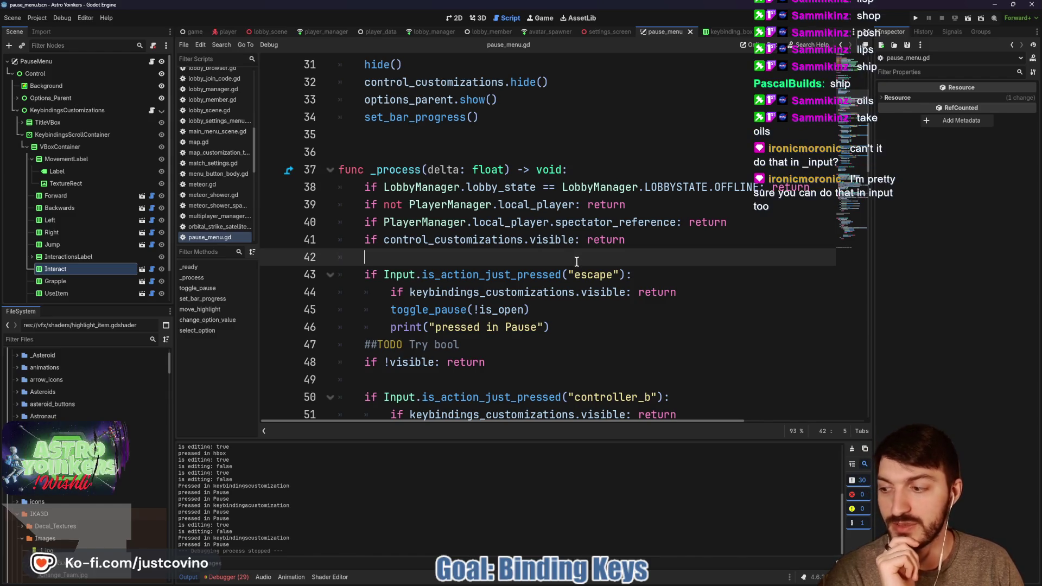
click(428, 169)
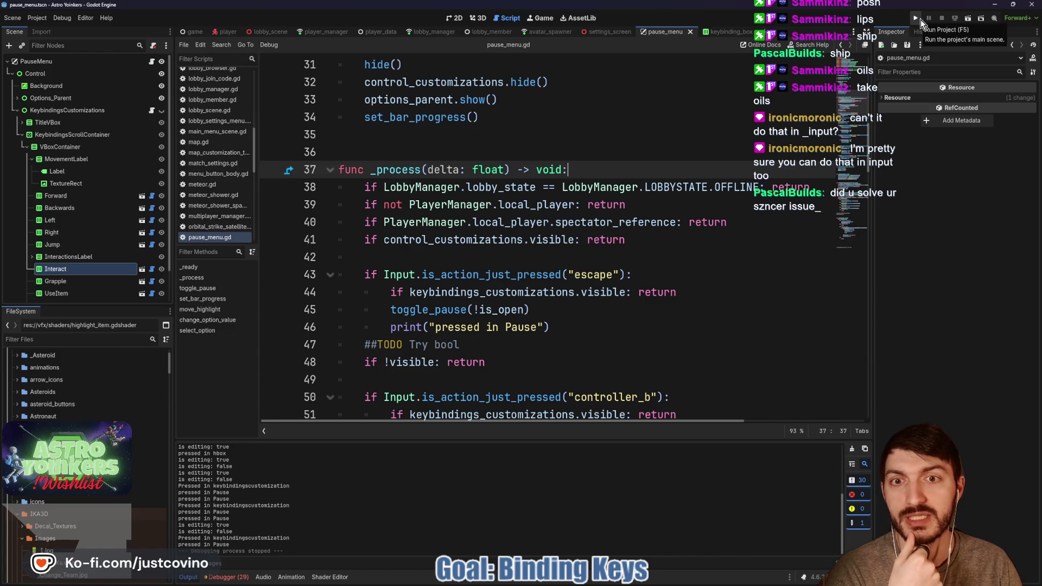
mouse_move(376, 170)
mouse_down()
mouse_move(568, 172)
mouse_move(606, 187)
mouse_up()
scroll(601, 217, down, 4)
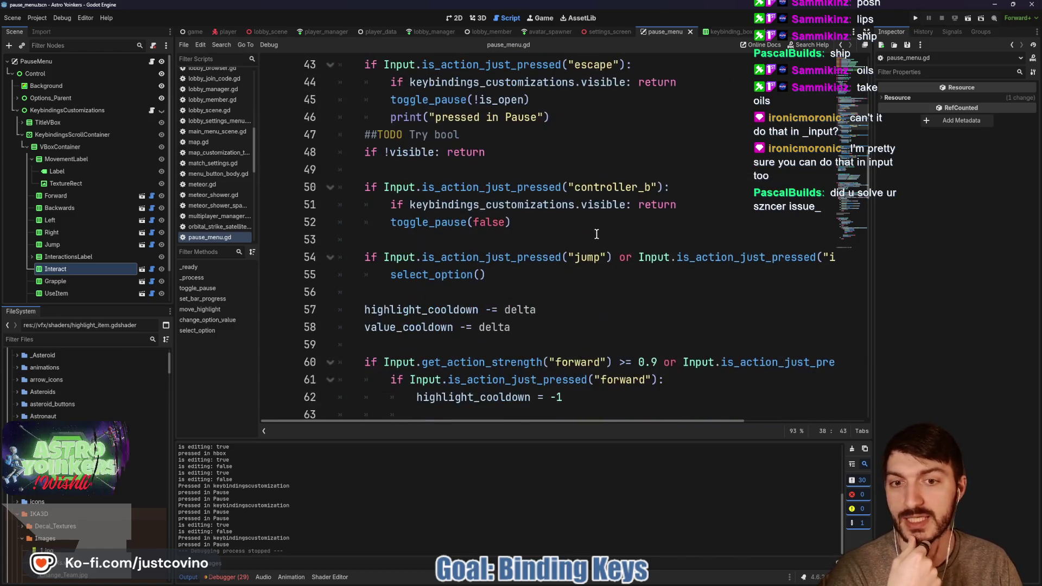
scroll(574, 228, up, 2)
scroll(562, 239, down, 2)
drag(510, 326, 339, 309)
scroll(637, 271, down, 3)
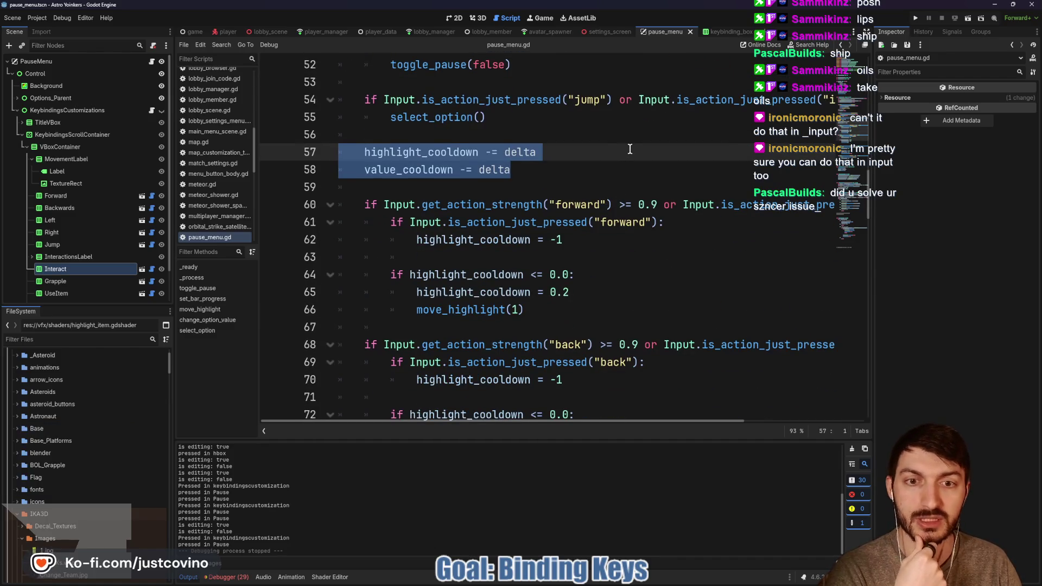
mouse_move(578, 225)
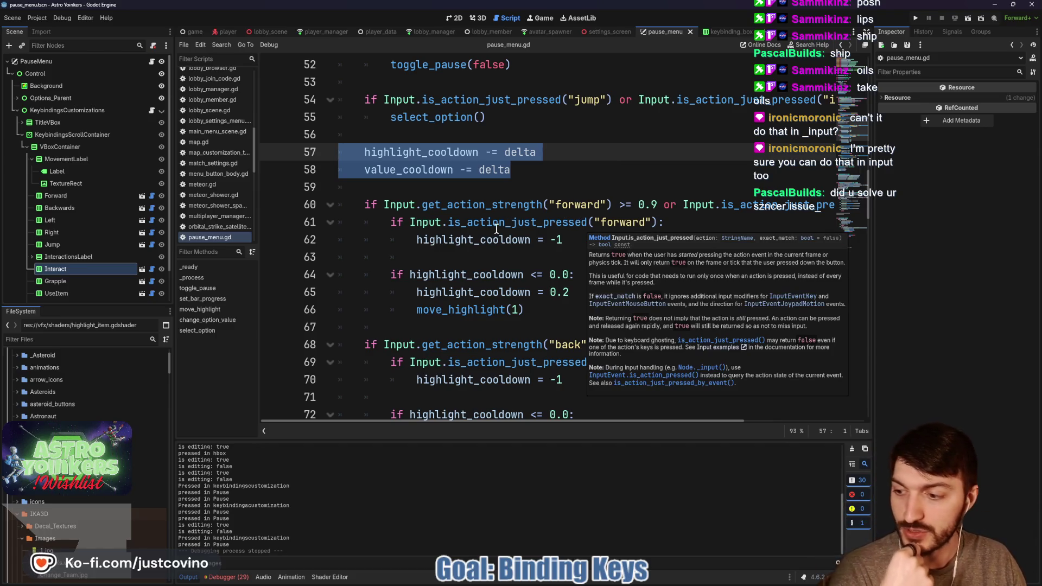
click(610, 190)
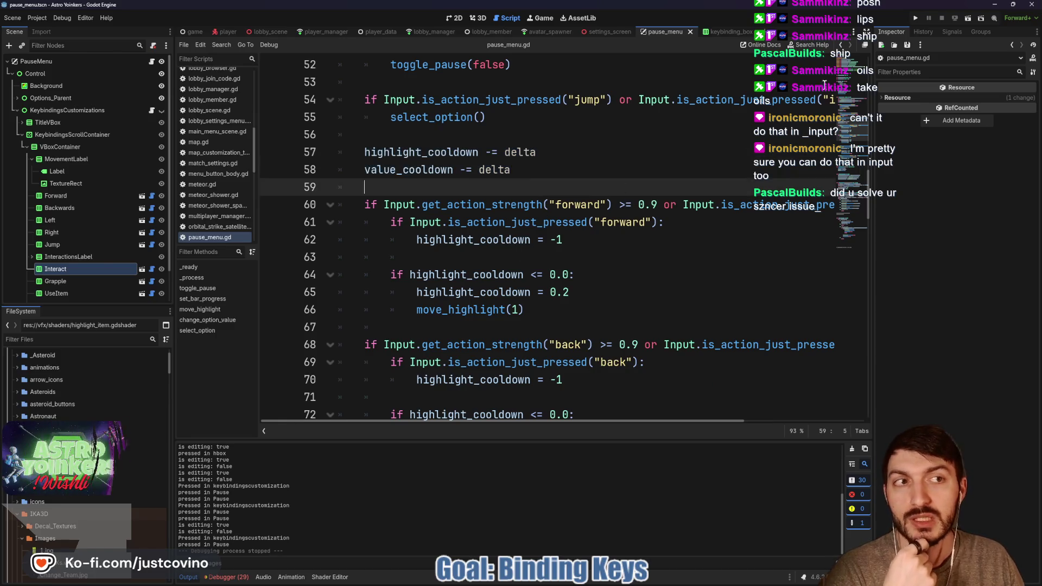
click(916, 17)
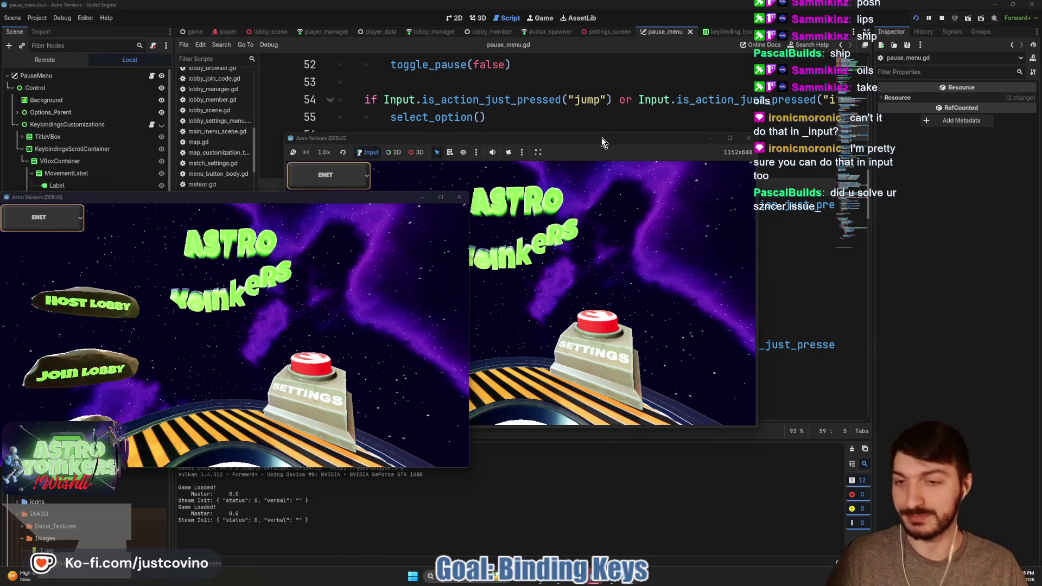
Host a lobby and open the in-game pause settings menu.
click(476, 236)
click(486, 233)
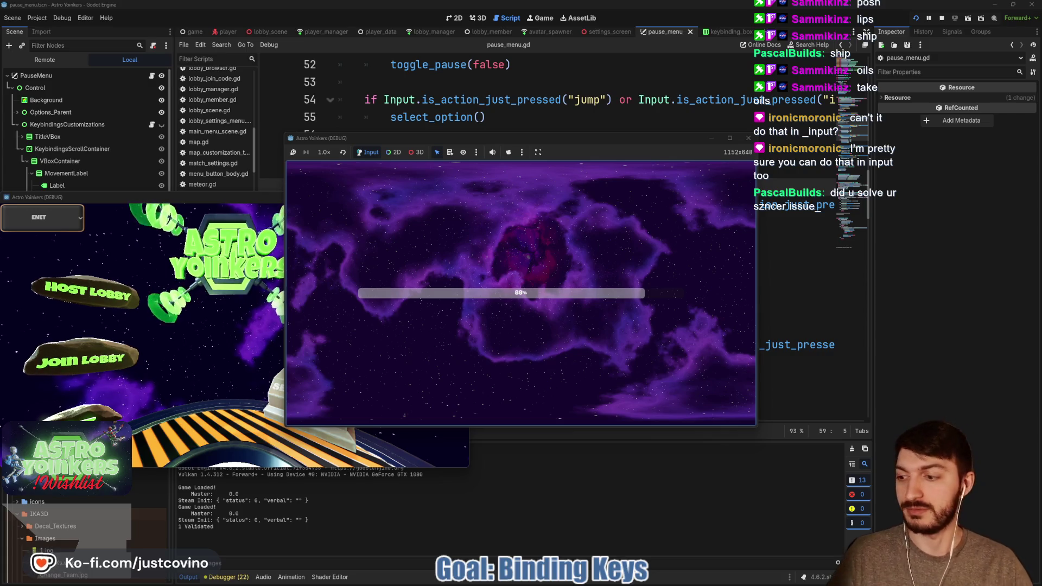
key(Escape)
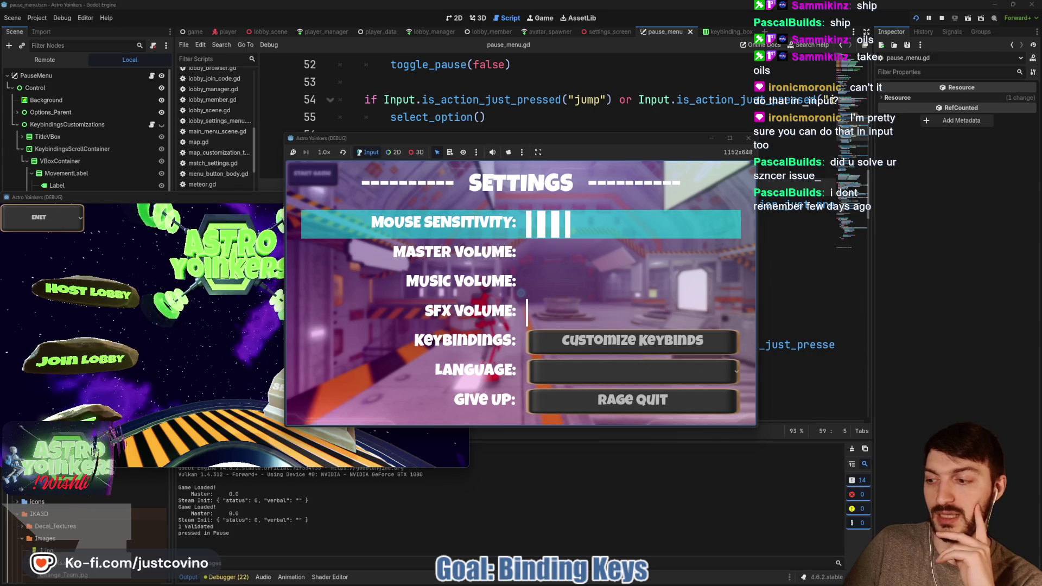
Cycle the pause menu highlight through its options, close it, and run the player forward.
key(Down)
key(Down)
key(Down)
key(Down)
key(Down)
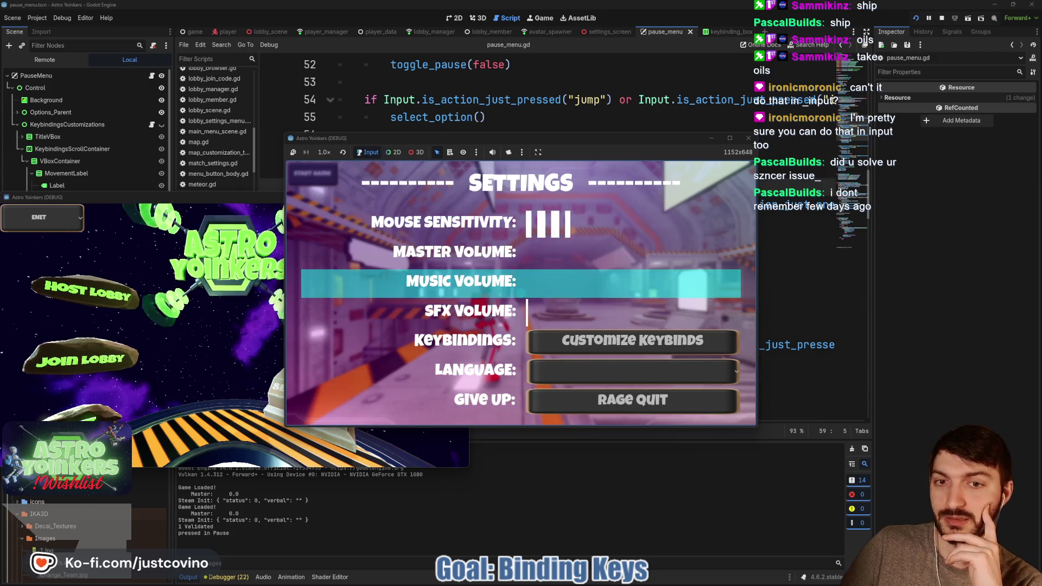
key(Down)
key(Down)
key(Down)
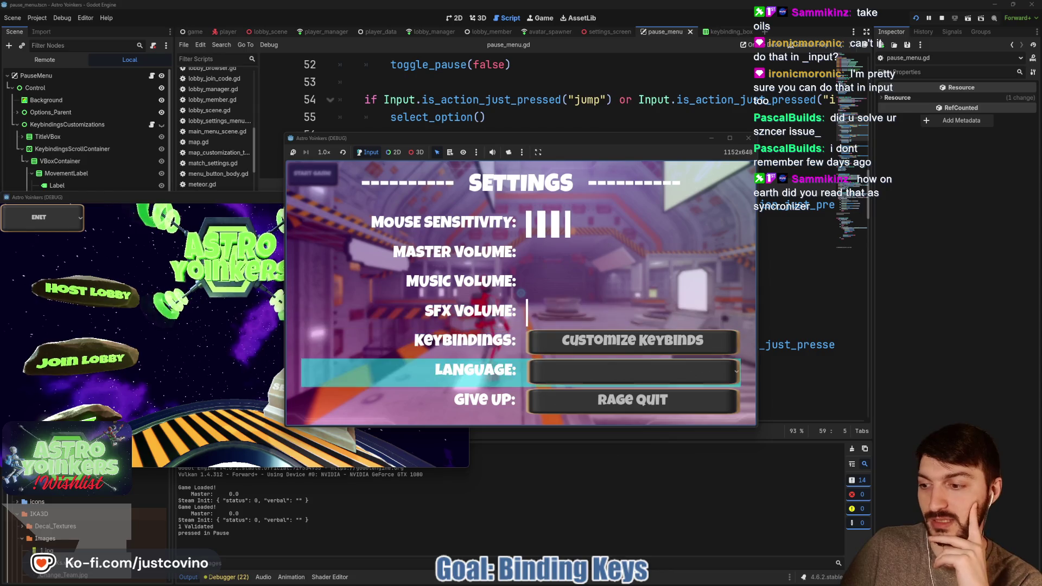
key(Down)
key(Down)
key(Down)
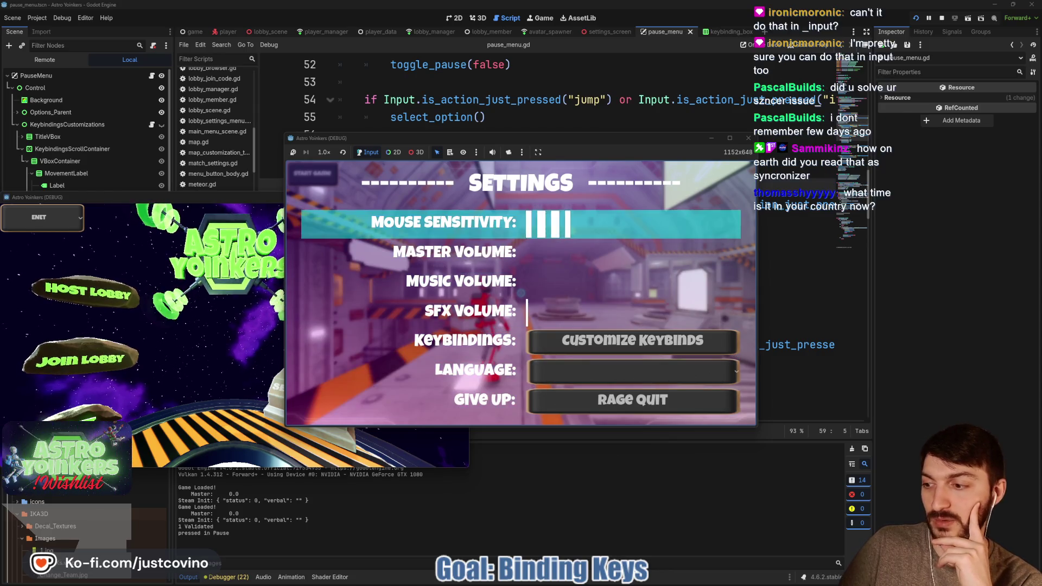
key(Down)
key(Down)
key(Down)
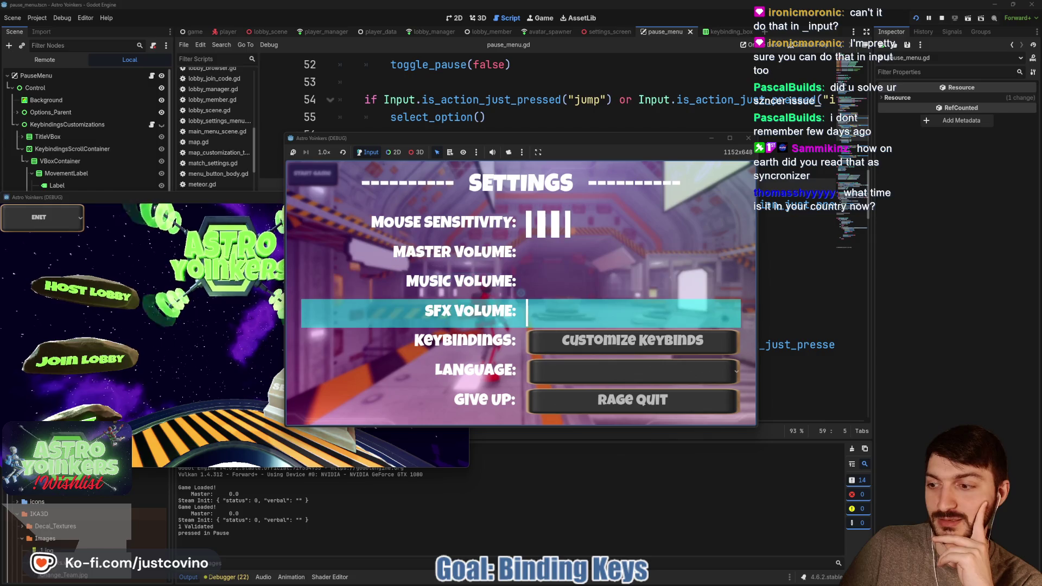
key(Down)
key(Down)
key(Down)
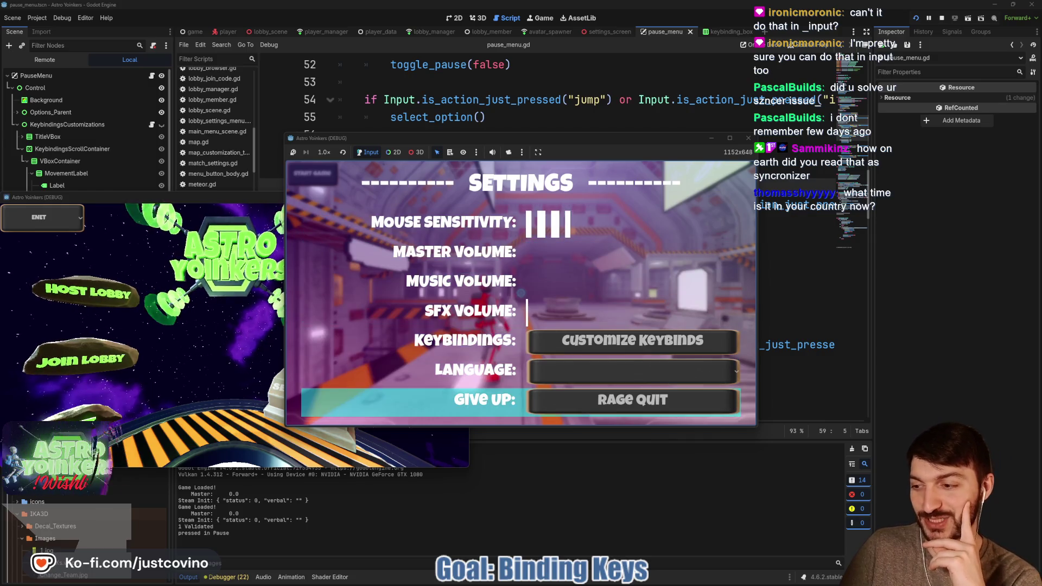
key(Down)
key(Down)
key(Up)
key(Up)
key(Up)
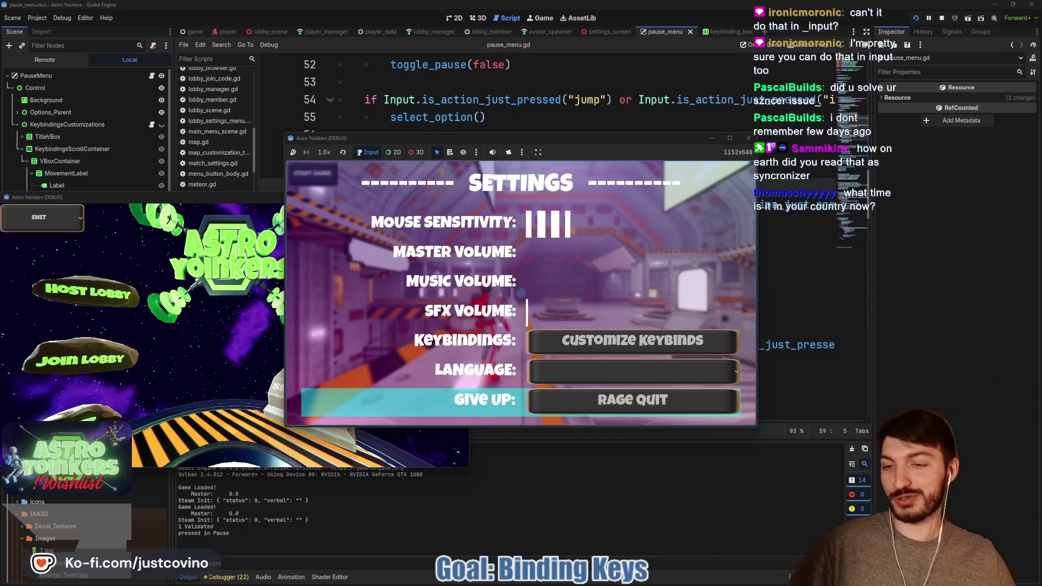
key(Escape)
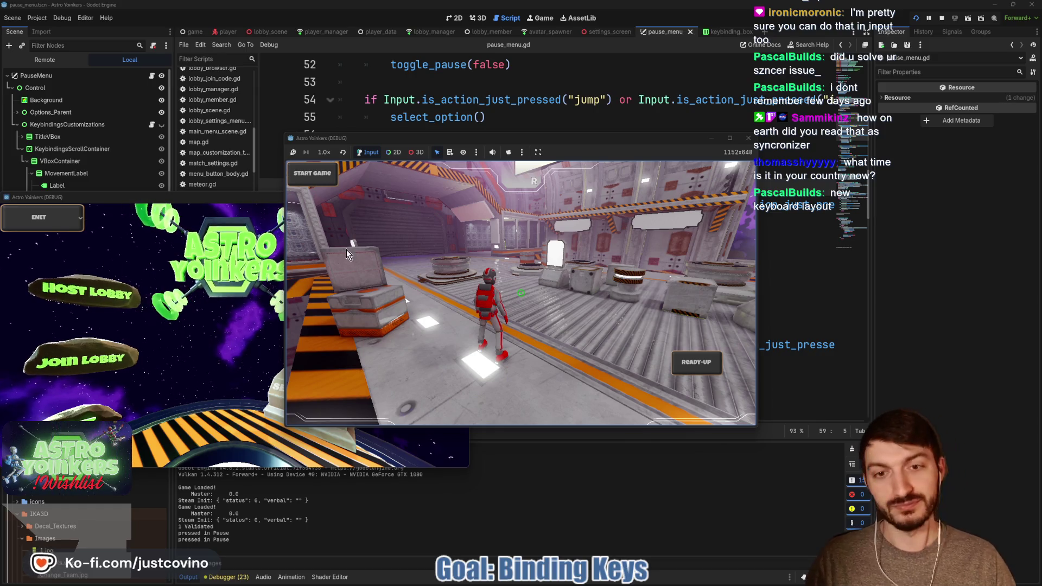
click(510, 280)
key(w)
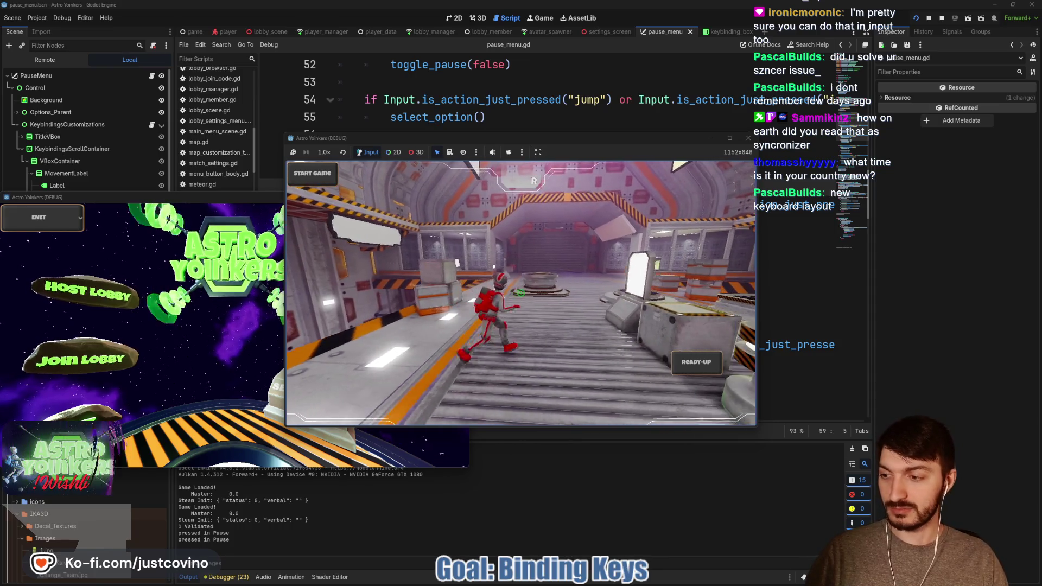
Open the in-game Keybindings screen and start rebinding the W key in row 3.
key(Escape)
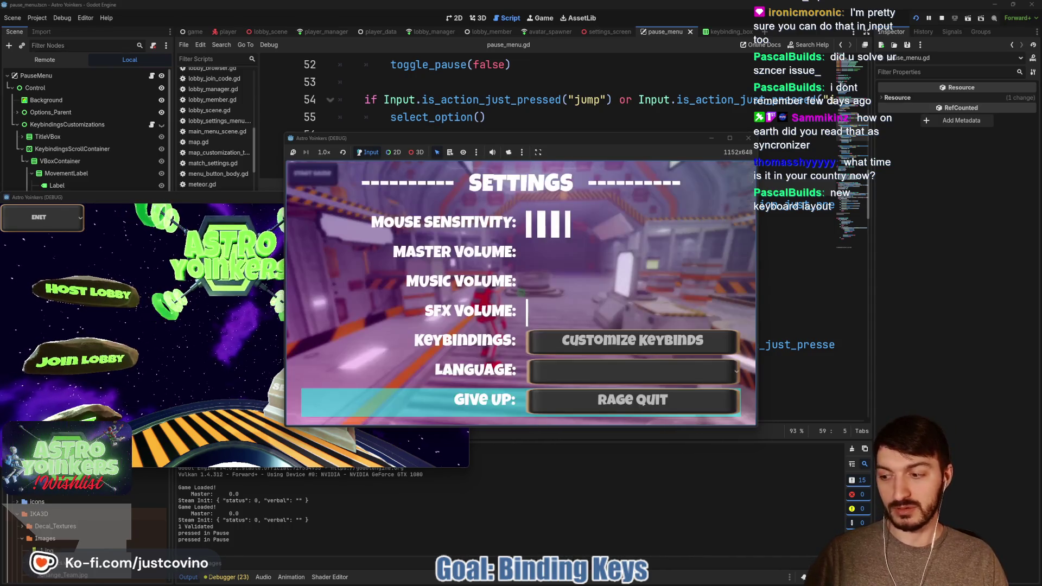
key(Up)
key(Up)
key(space)
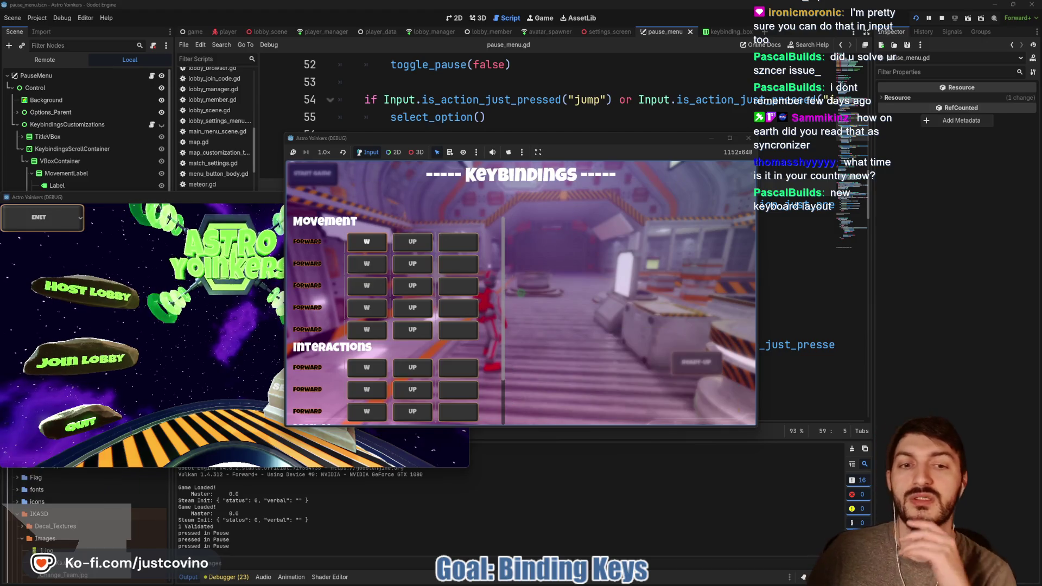
key(Up)
key(Left)
key(Down)
key(Down)
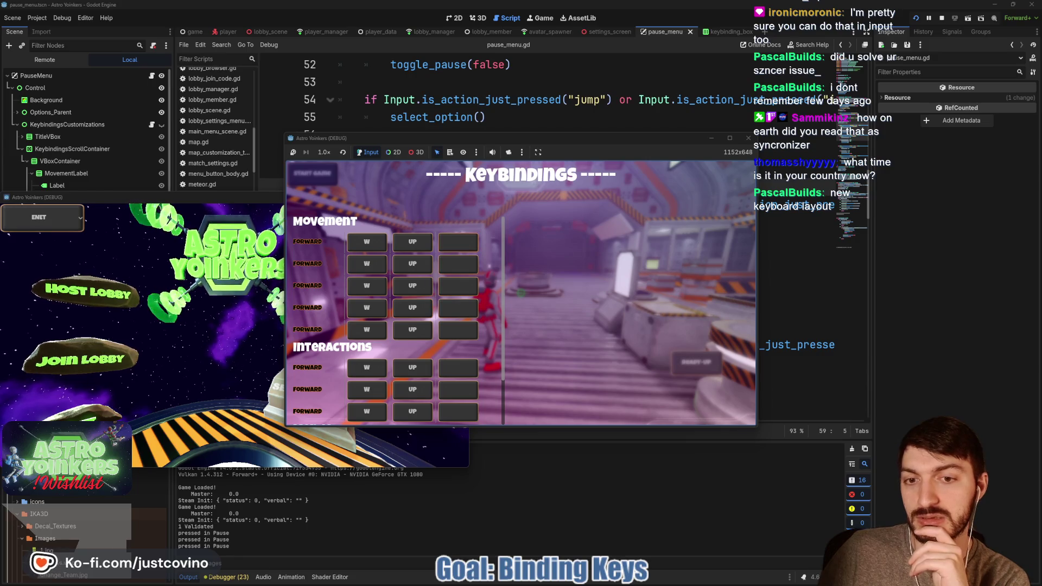
key(space)
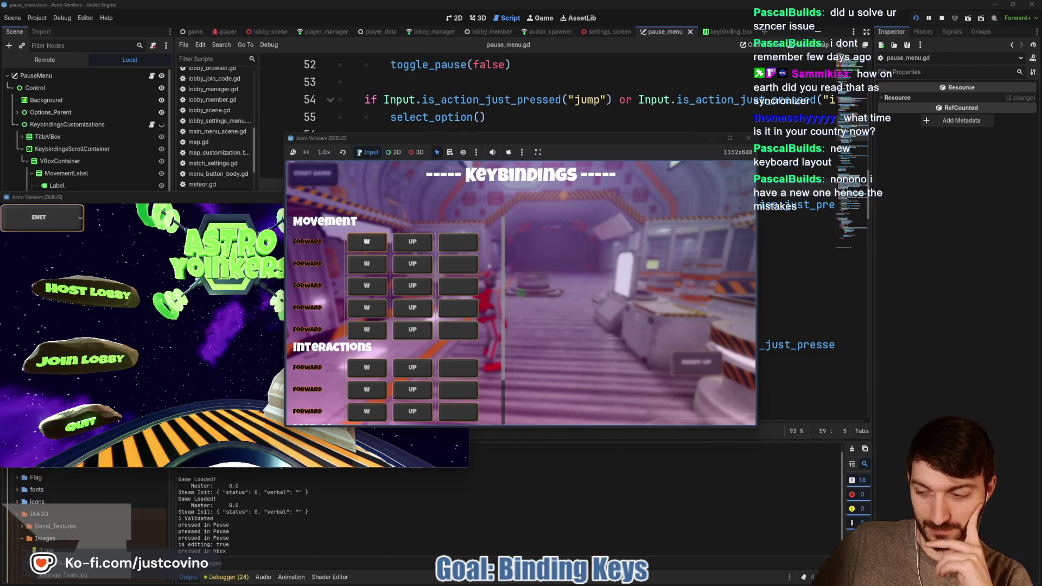
Stop the running debug game with F8.
scroll(396, 320, down, 2)
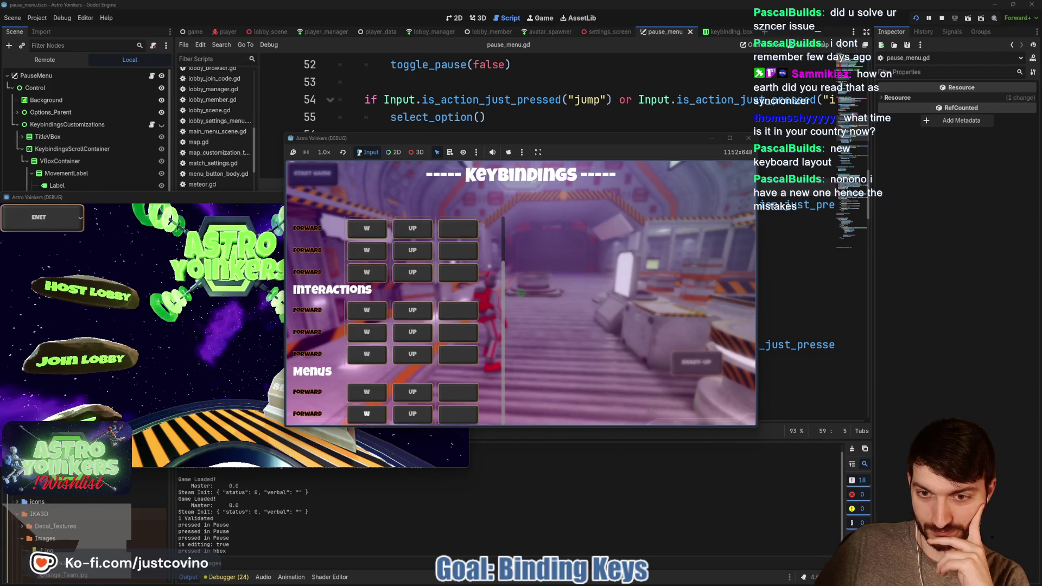
scroll(396, 320, up, 2)
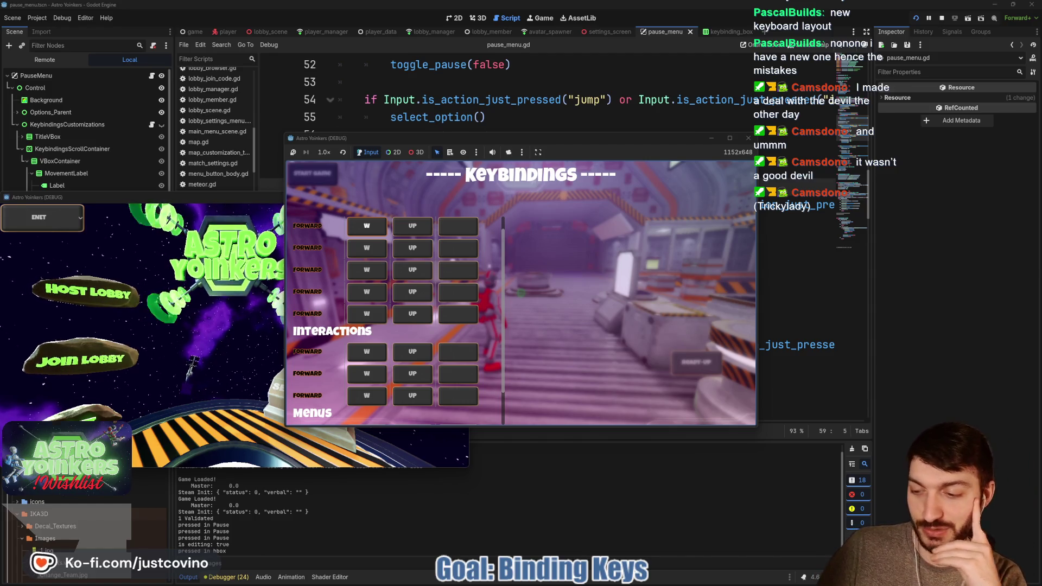
key(F8)
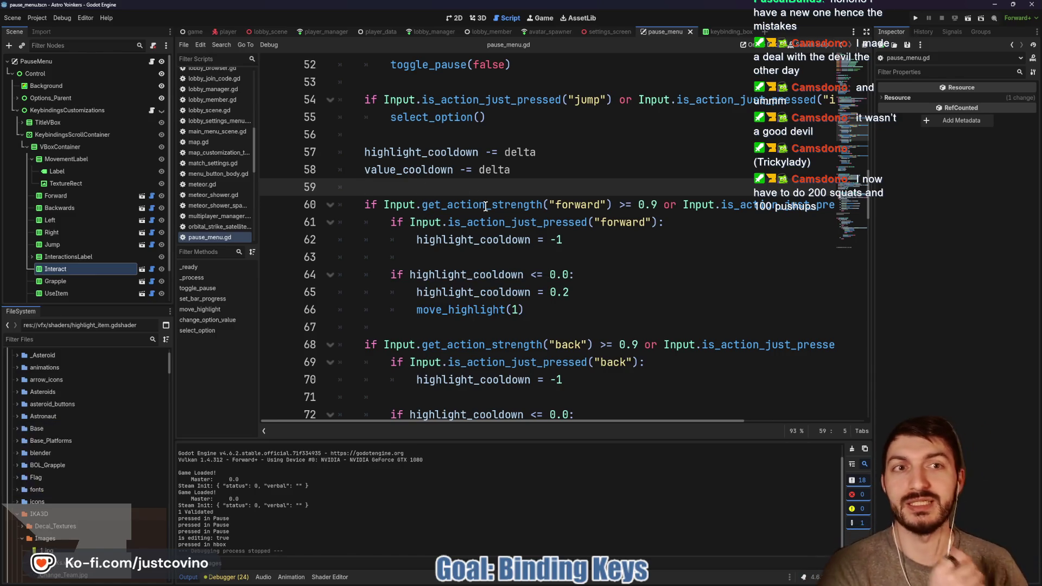
In keybinding_box, inspect the escape check, print and return on lines 58–61.
click(723, 36)
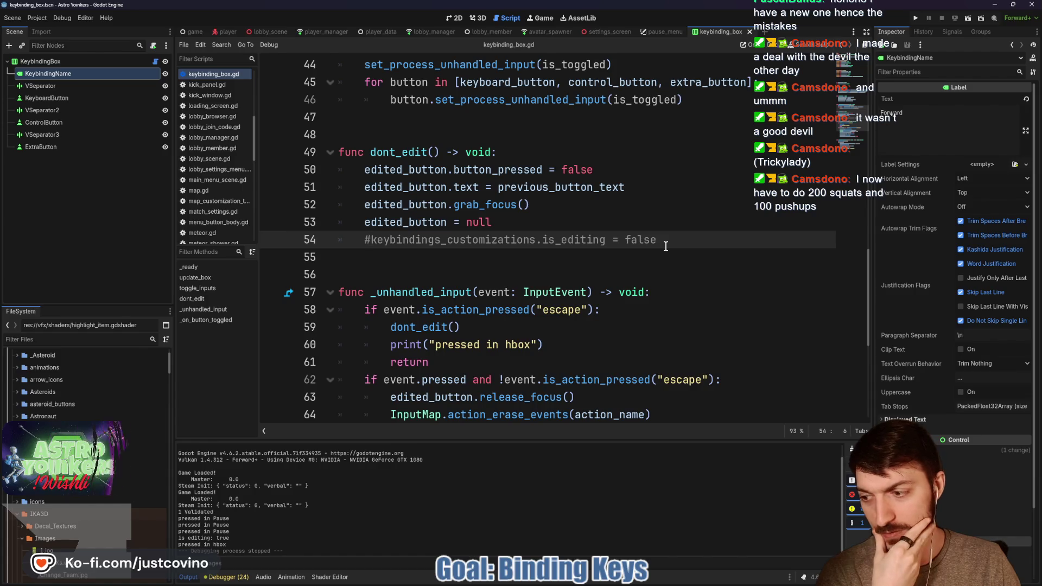
click(489, 267)
scroll(476, 260, down, 3)
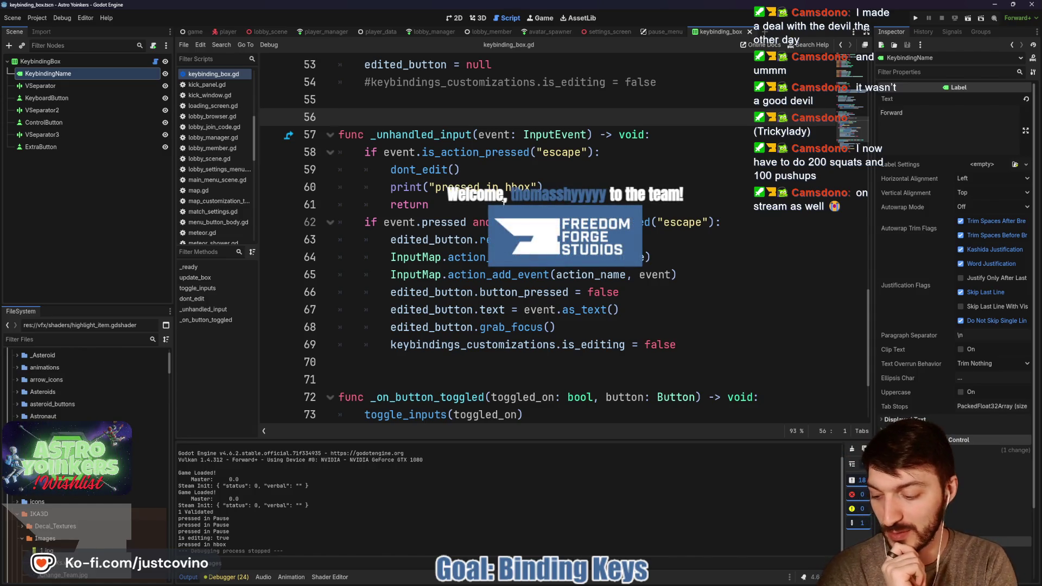
click(512, 201)
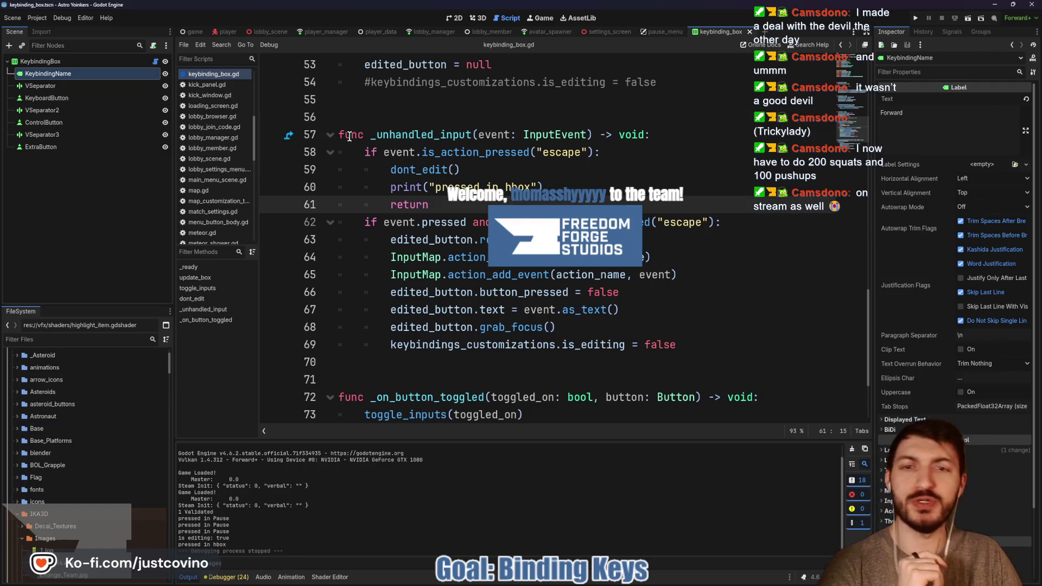
click(538, 158)
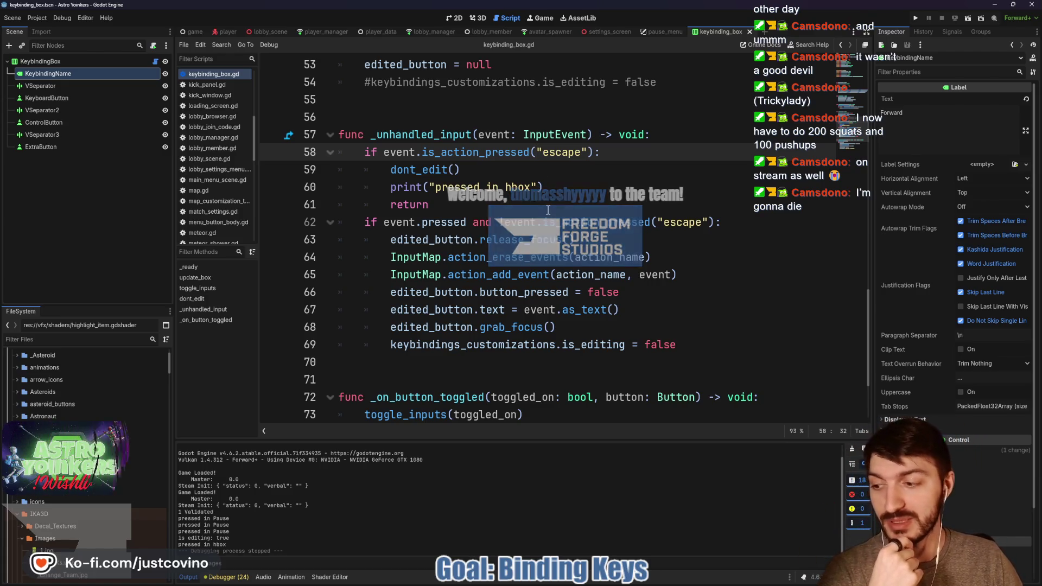
click(539, 205)
key(Up)
key(Up)
click(579, 187)
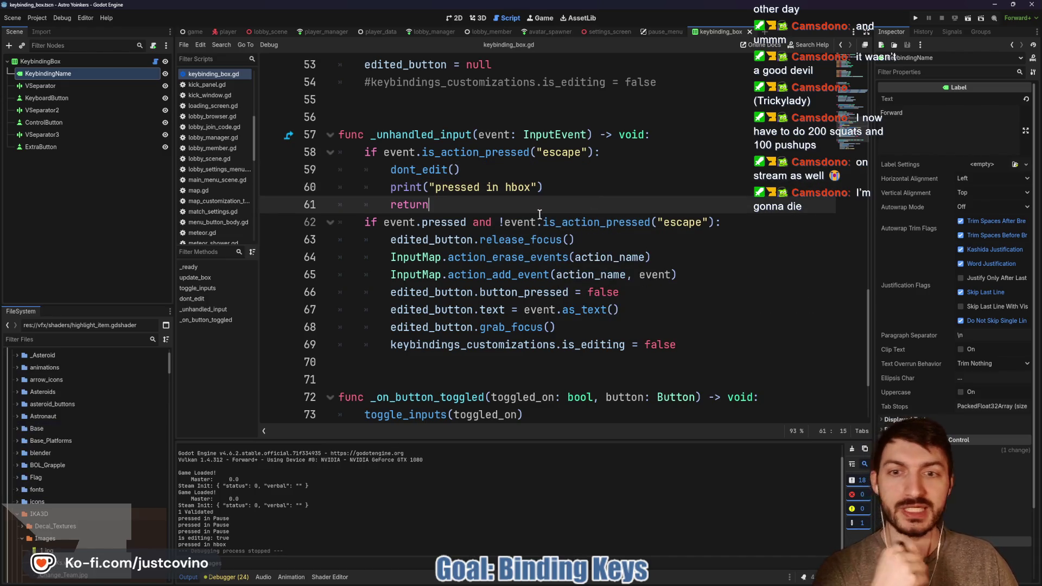
click(541, 211)
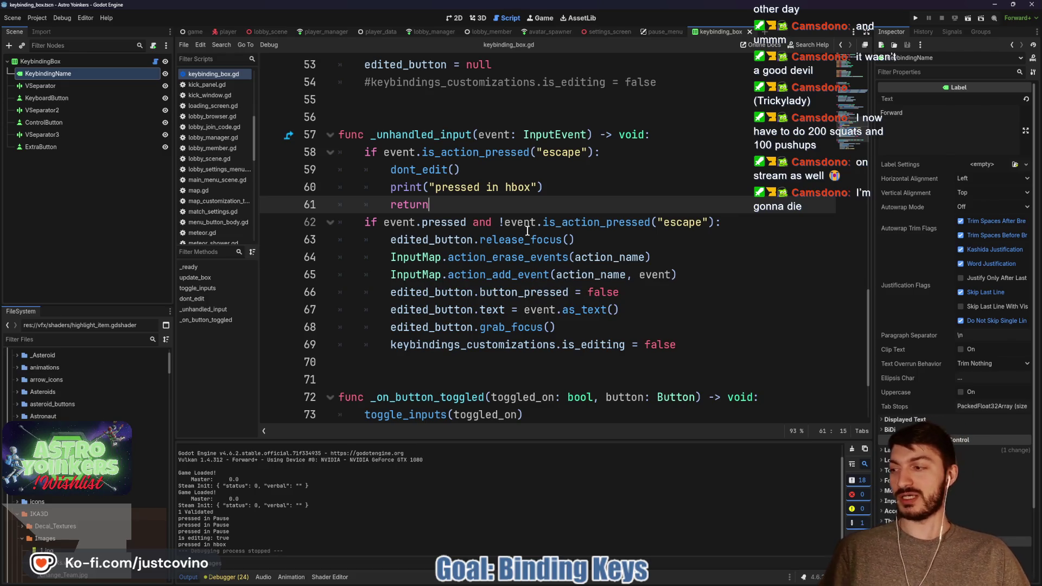
Open the KeybindingBox node's script.
scroll(510, 207, down, 3)
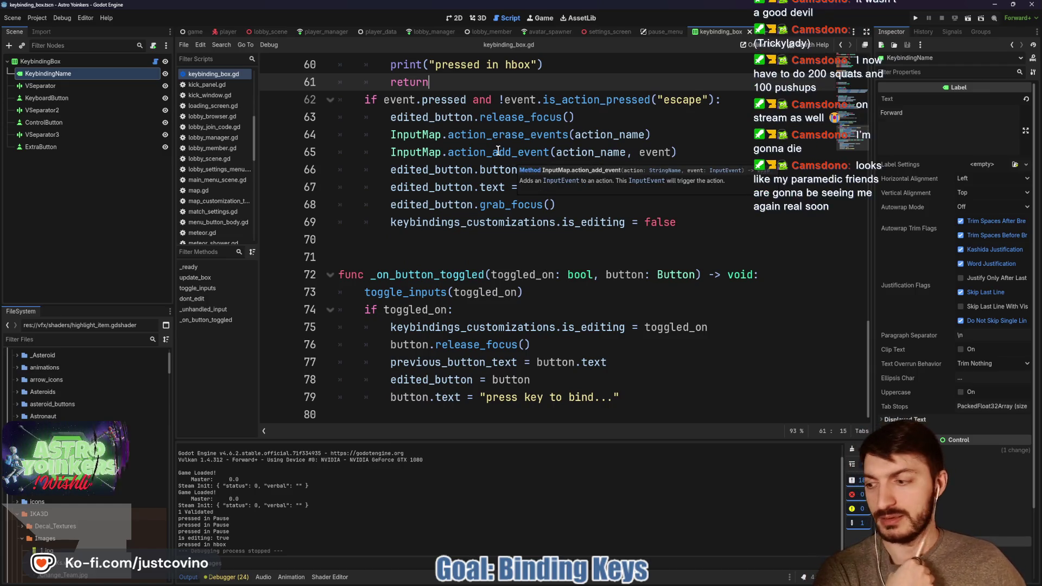
scroll(535, 159, up, 8)
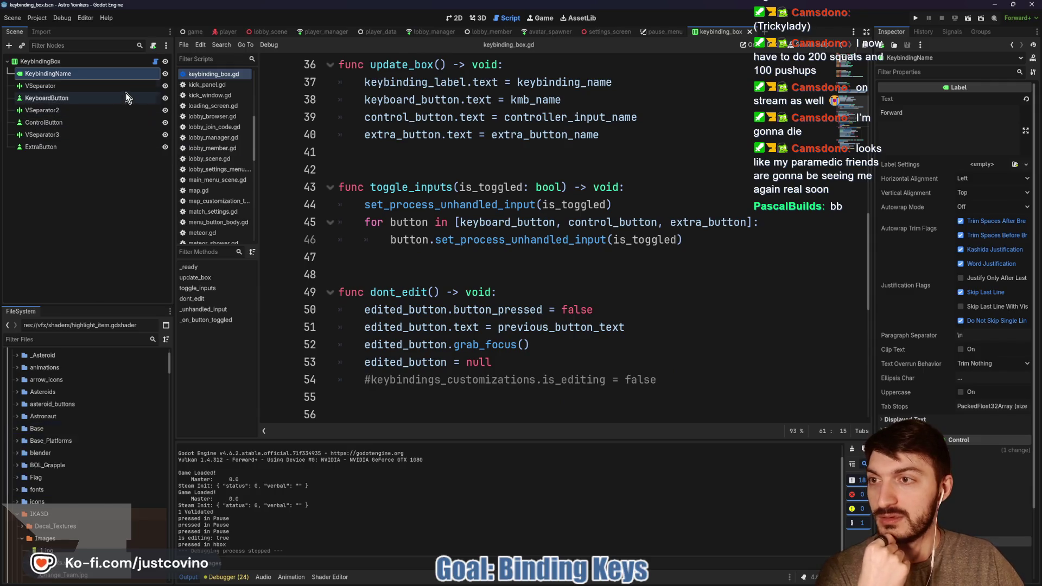
click(154, 61)
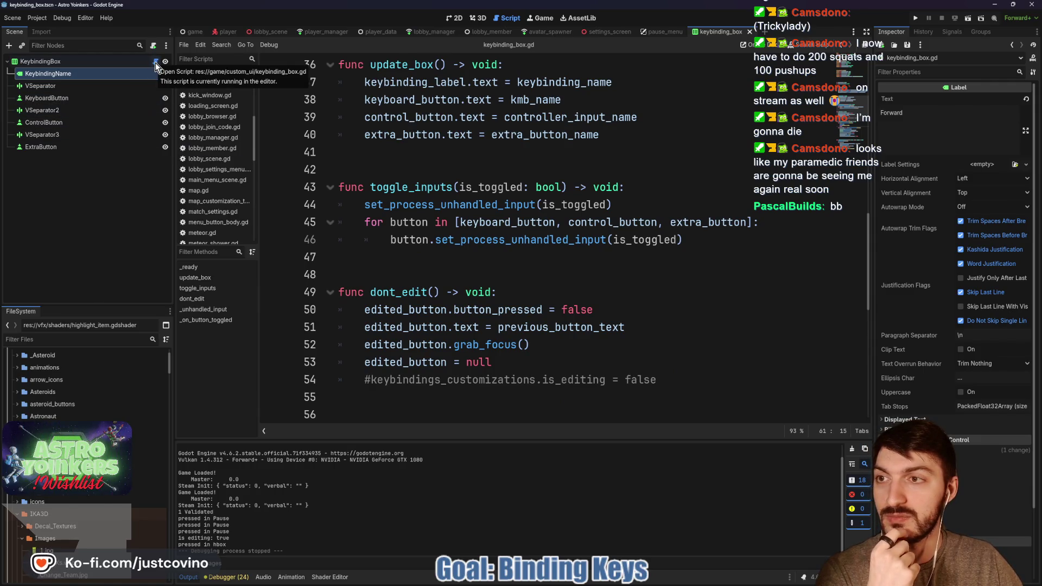
scroll(459, 173, up, 5)
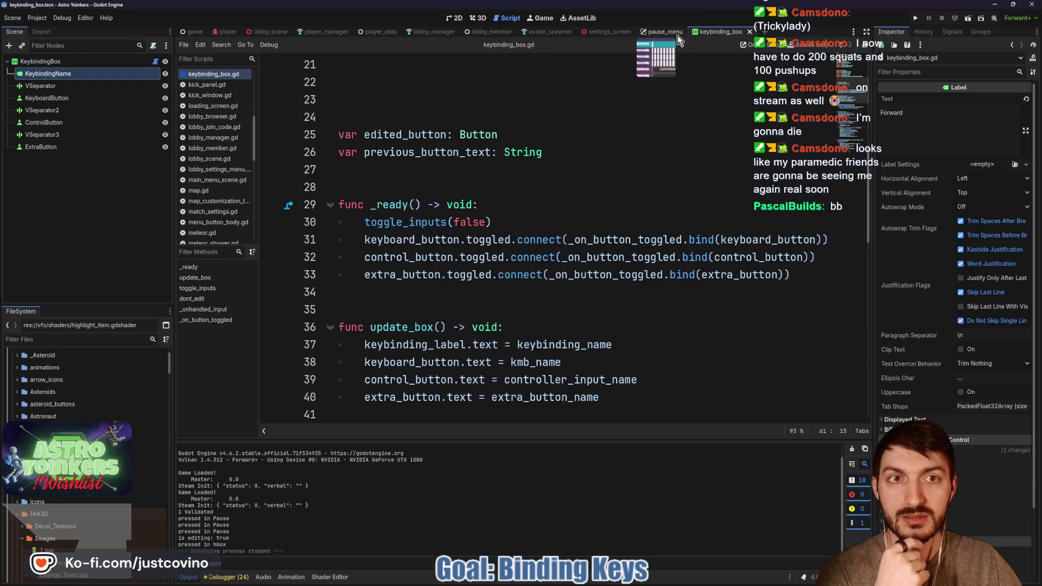
Switch to the pause_menu scene and open the KeybindingsCustomizations node's script.
click(677, 34)
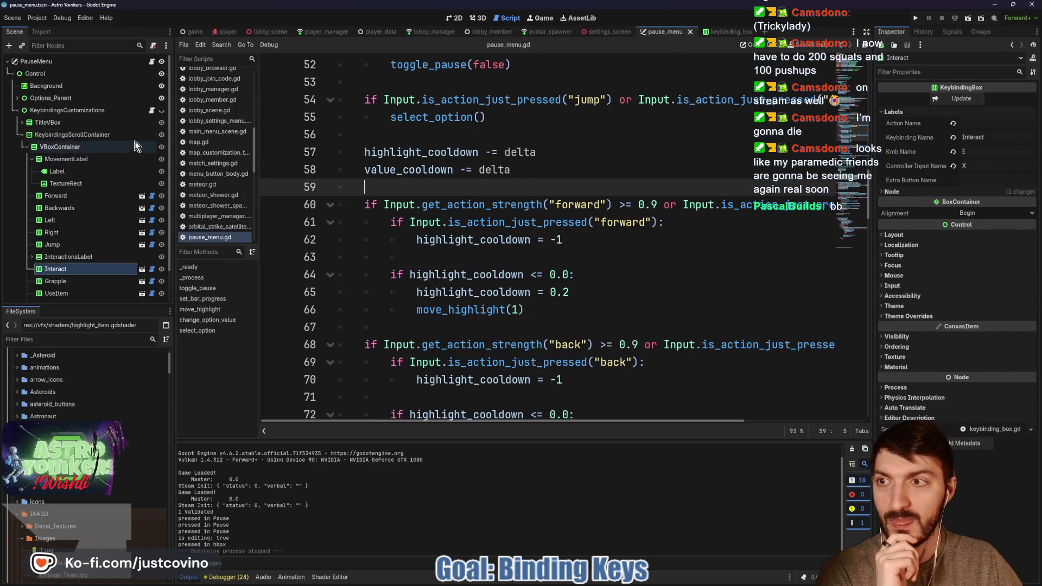
click(151, 110)
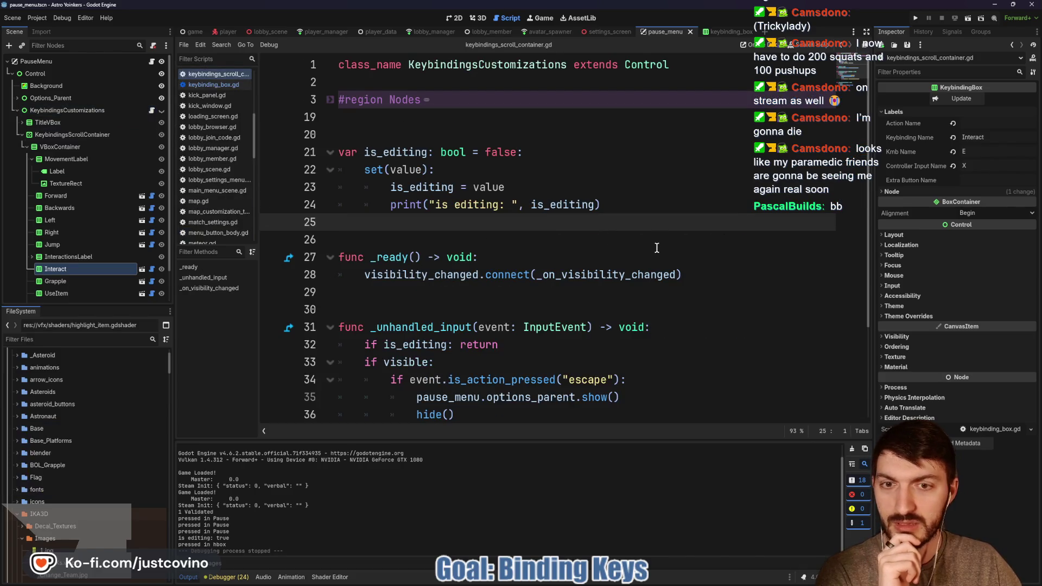
scroll(597, 223, down, 3)
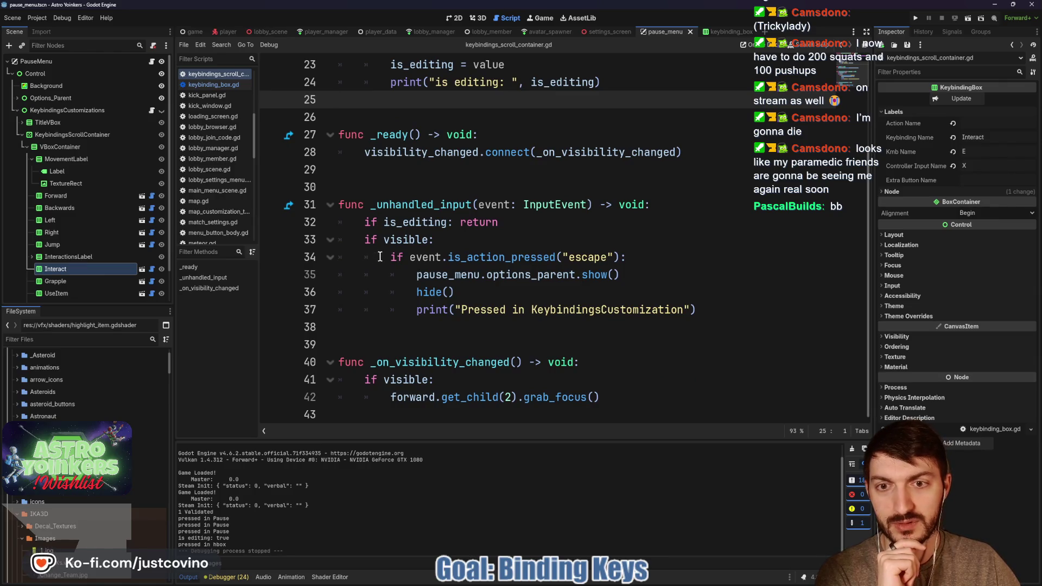
Select the 'if visible:' check and the escape block on lines 33–36.
drag(364, 239, 543, 235)
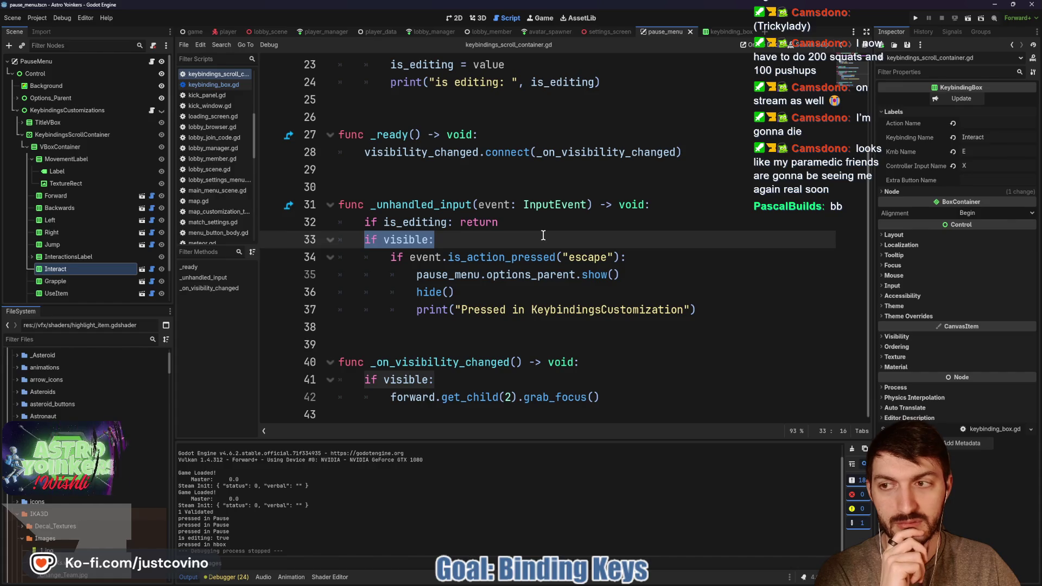
key(Down)
key(End)
key(shift+Home)
key(shift+Home)
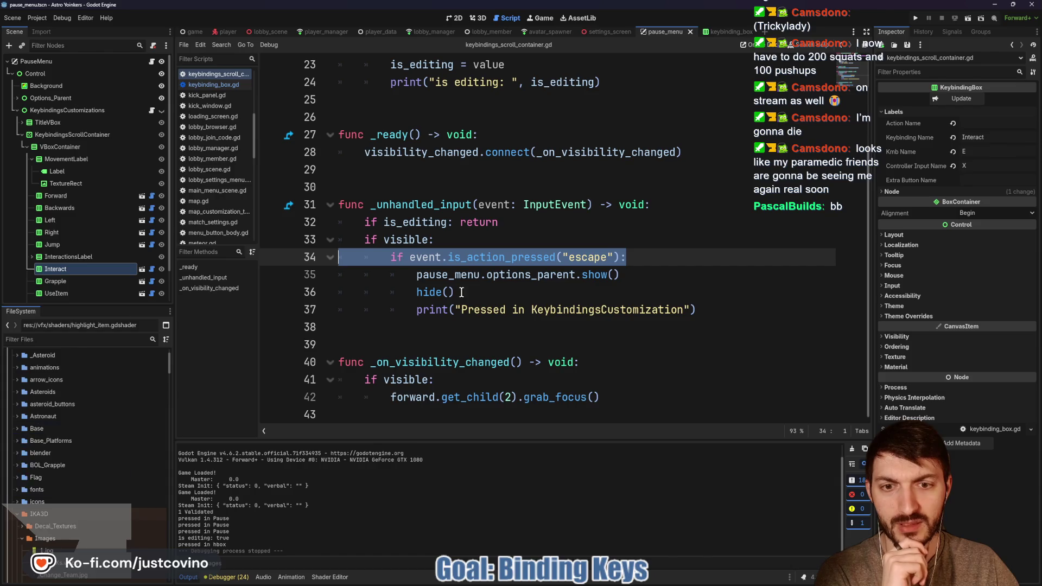
key(Down)
key(Down)
key(End)
key(shift+Up)
key(shift+Home)
key(shift+Home)
key(shift+Up)
key(shift+Home)
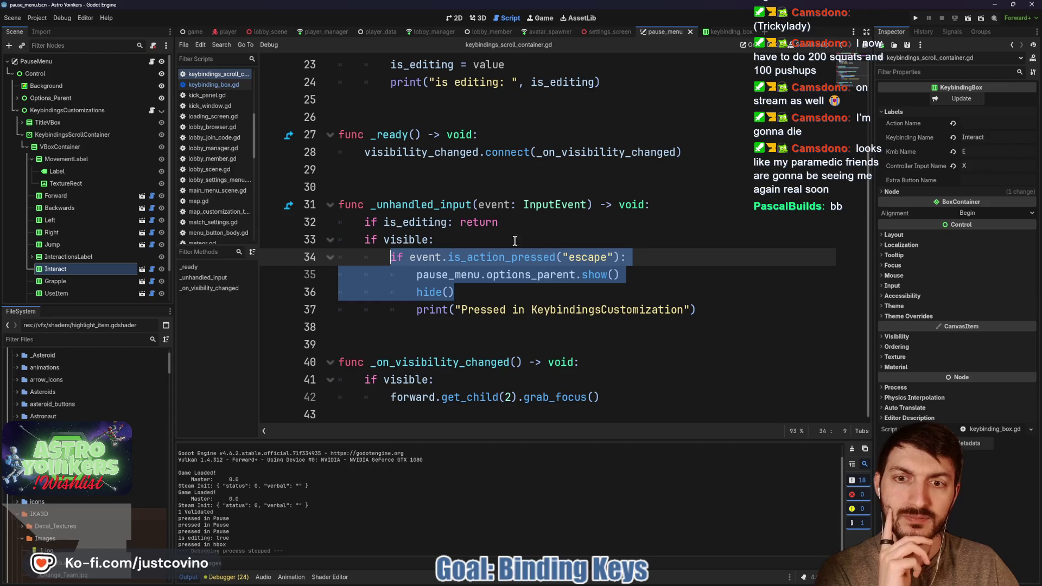
Select the is_editing early return on line 32, then open the Forward node's script.
key(Up)
key(Up)
key(End)
key(shift+Home)
key(shift+Home)
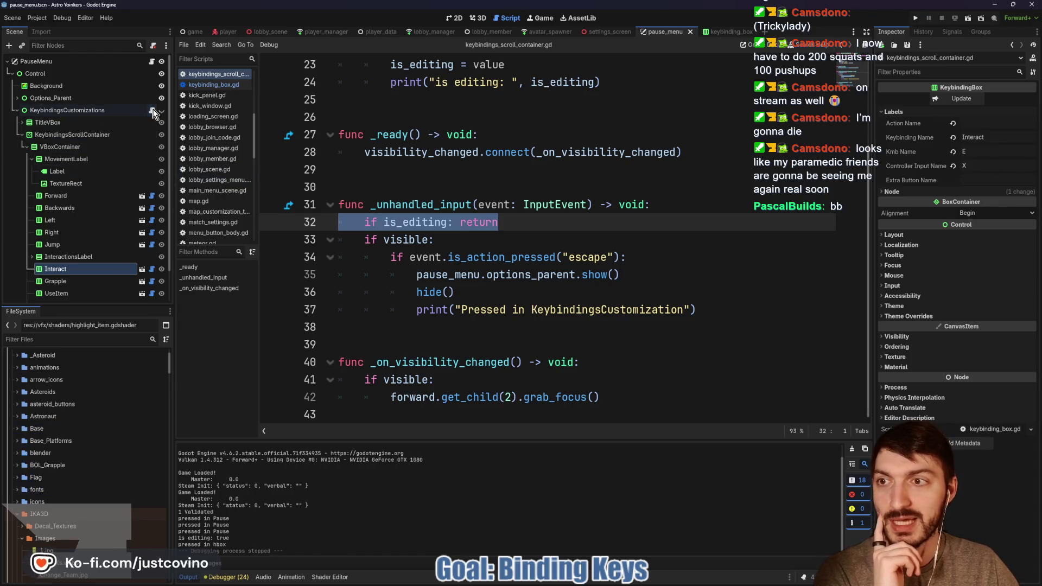
click(151, 196)
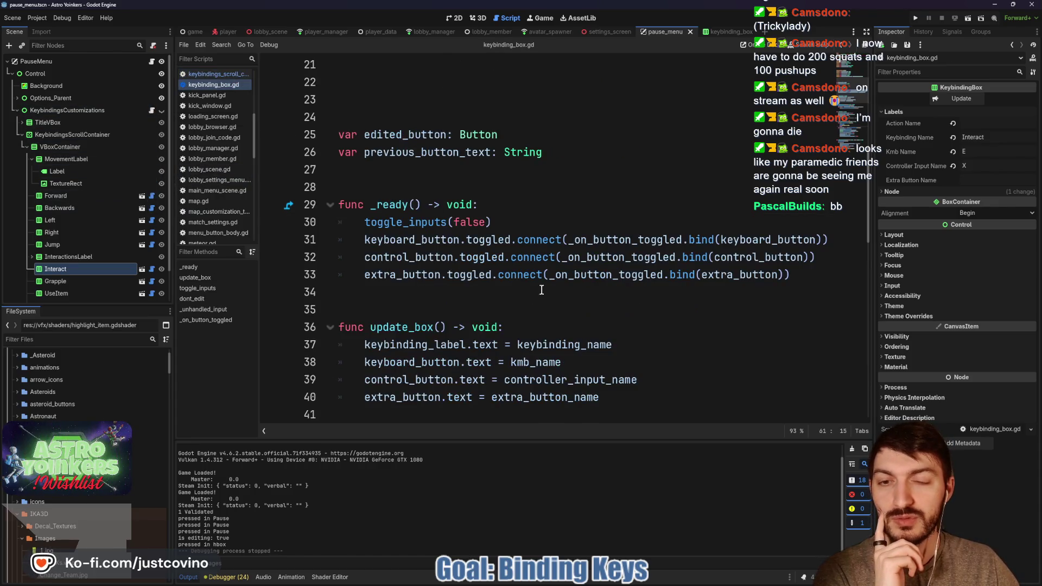
Open keybindings_scroll_container.gd and select the print call in the is_editing setter.
scroll(480, 310, down, 5)
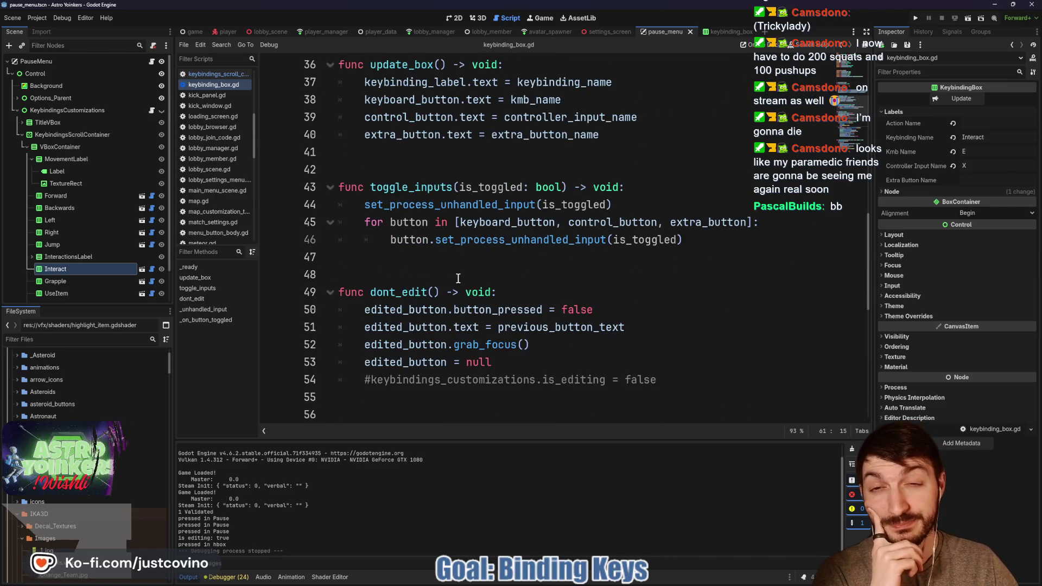
double_click(451, 207)
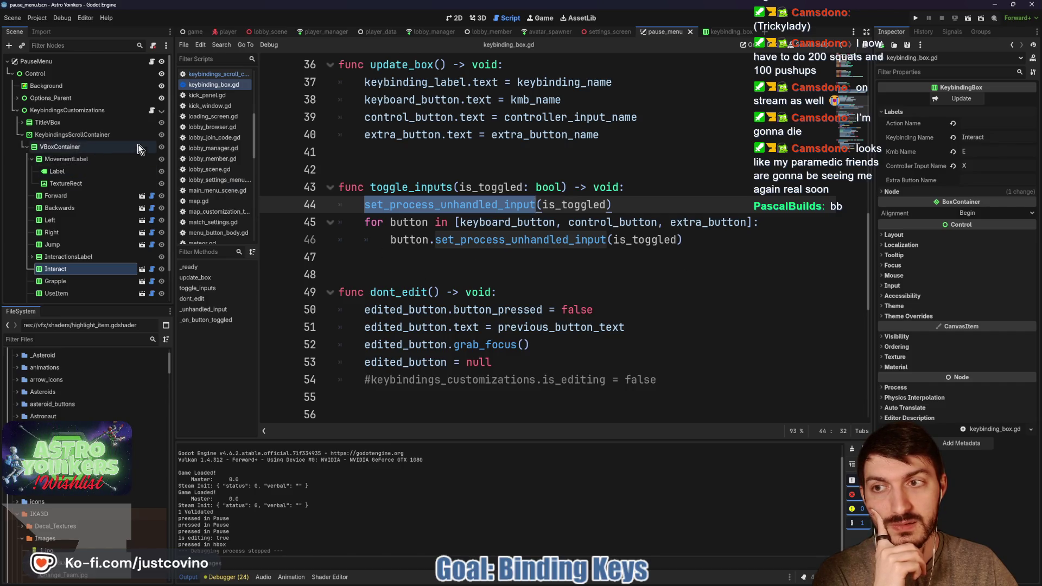
click(152, 111)
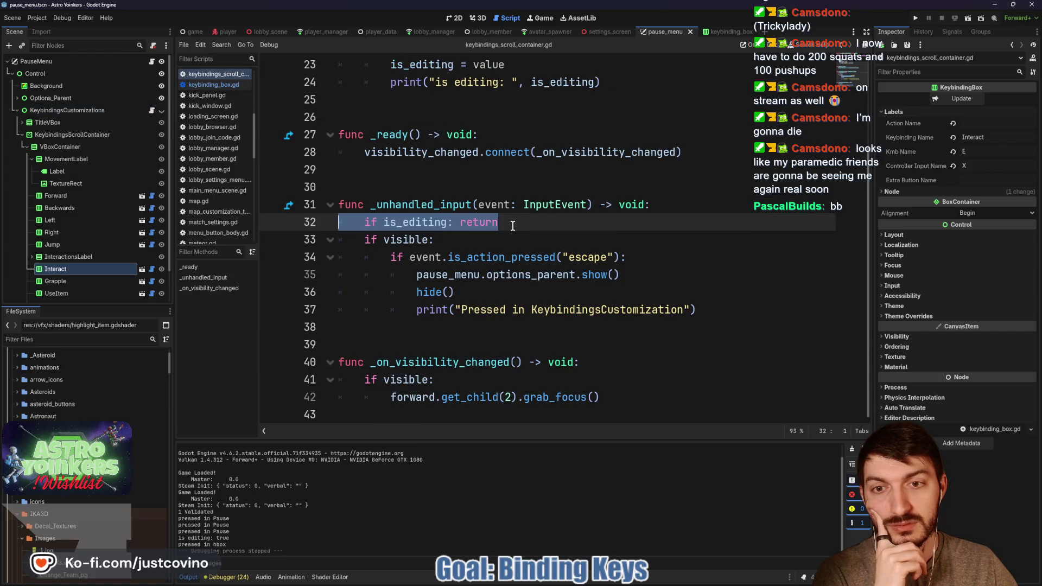
scroll(512, 226, up, 3)
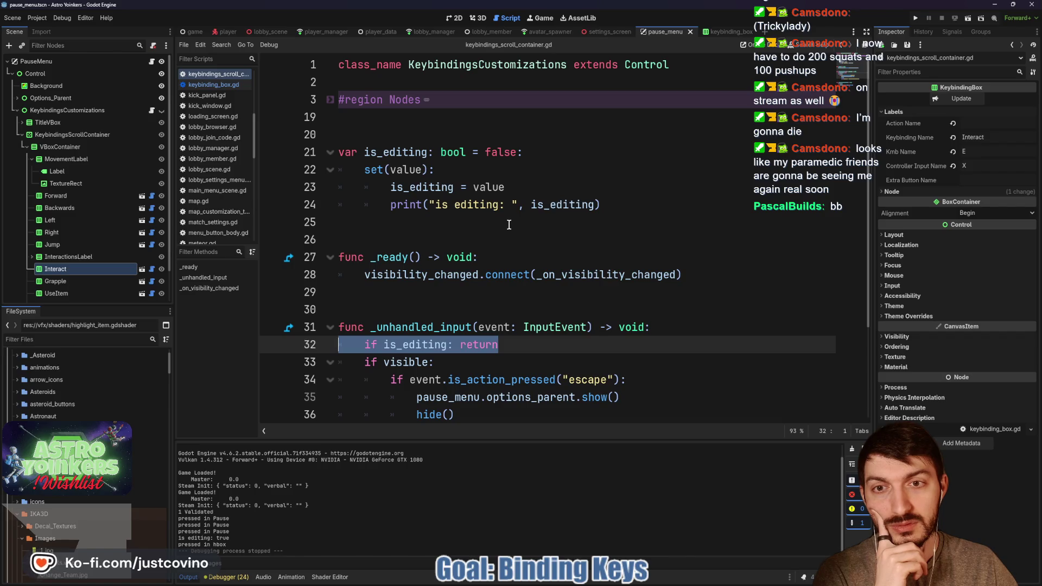
drag(600, 204, 390, 206)
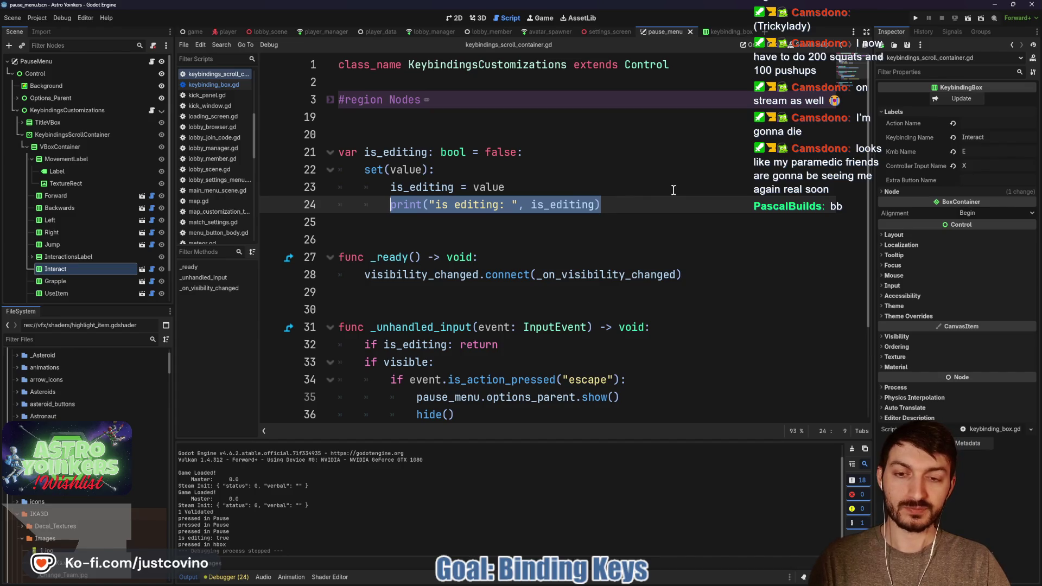
Replace the setter's print with set_process_unhandled_input(!is_editing).
text(set_pr)
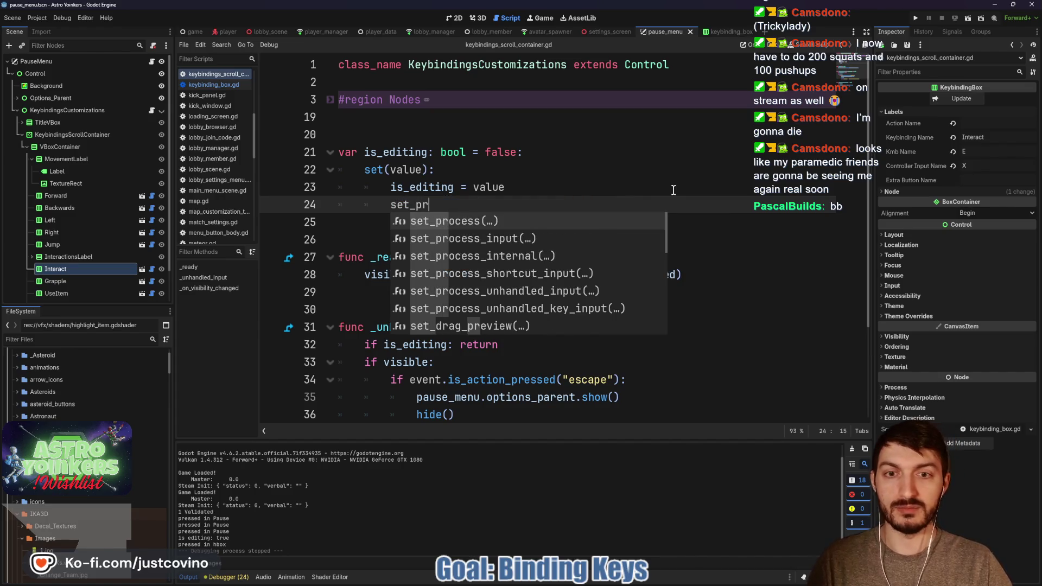
key(Down)
key(Down)
key(Down)
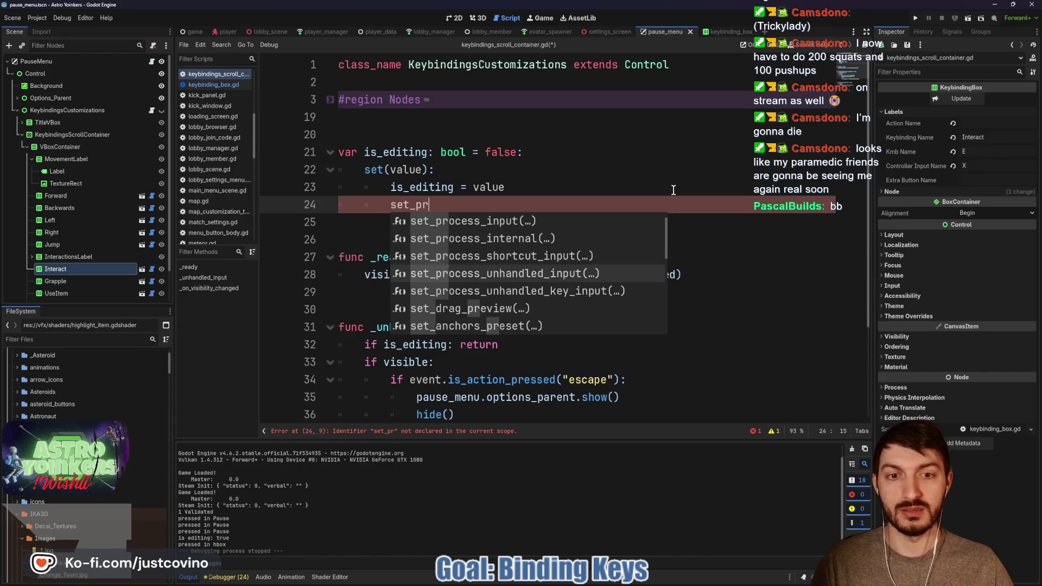
key(Return)
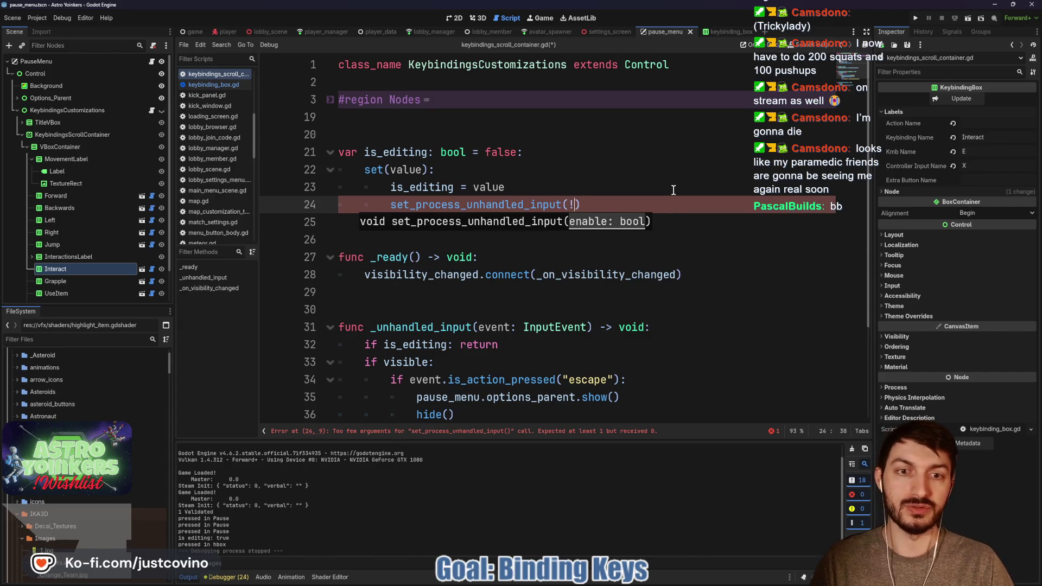
text(is_editing)
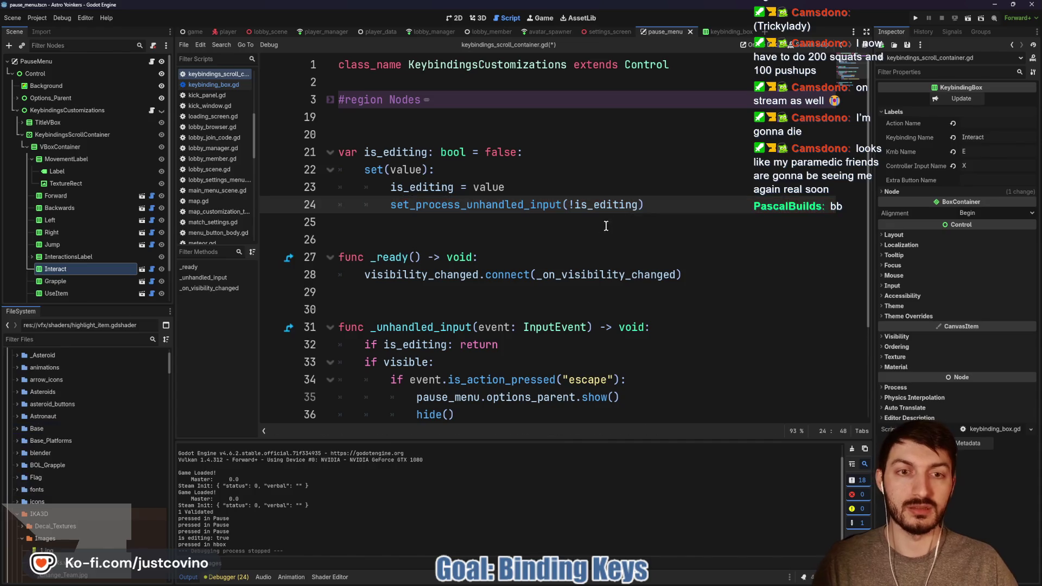
Delete the 'if is_editing: return' line, save the script, and run the game.
click(599, 239)
click(551, 344)
drag(551, 344, 316, 345)
key(BackSpace)
key(BackSpace)
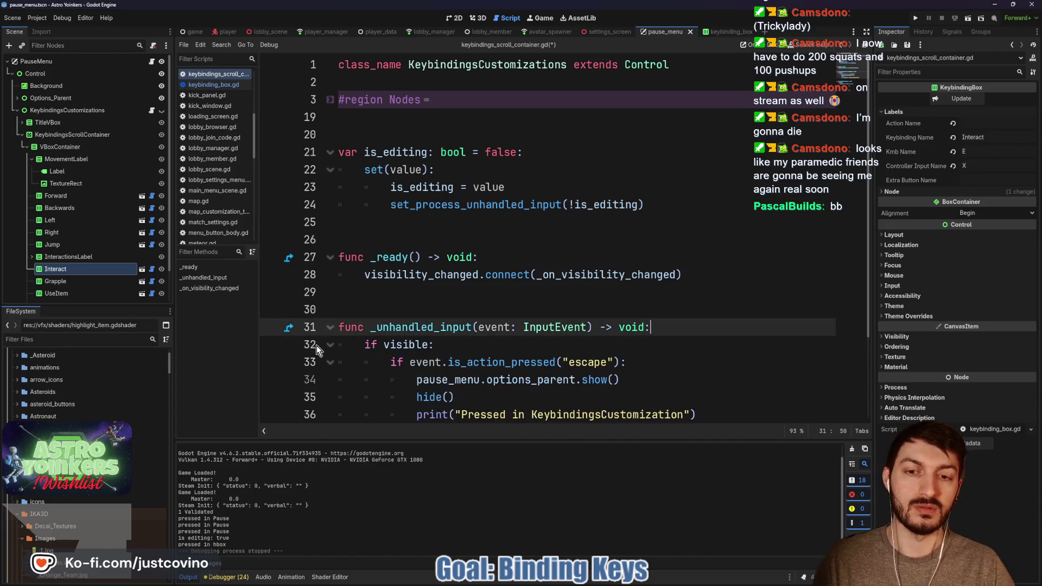
click(385, 310)
key(ctrl+s)
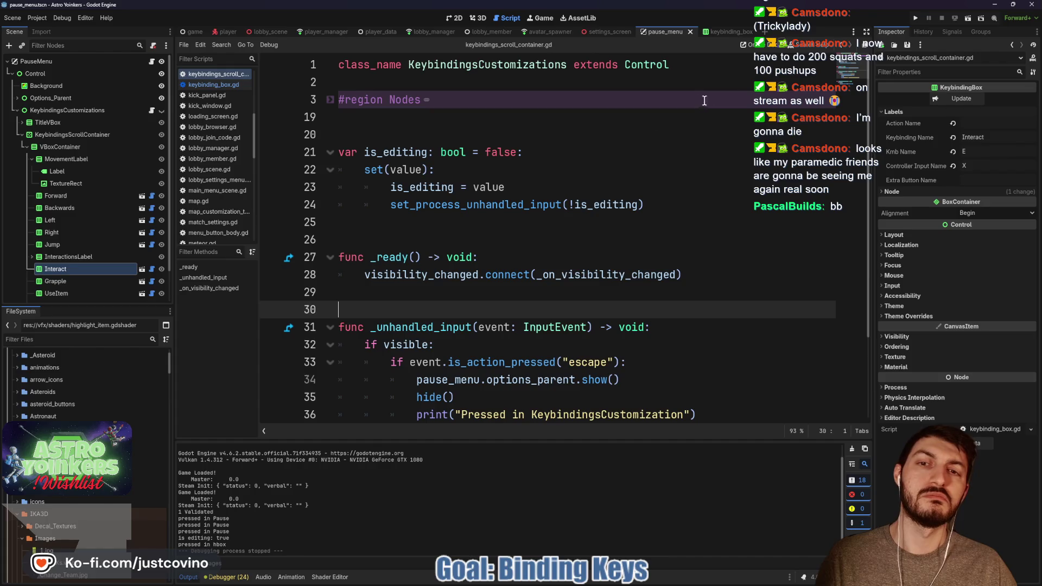
key(F5)
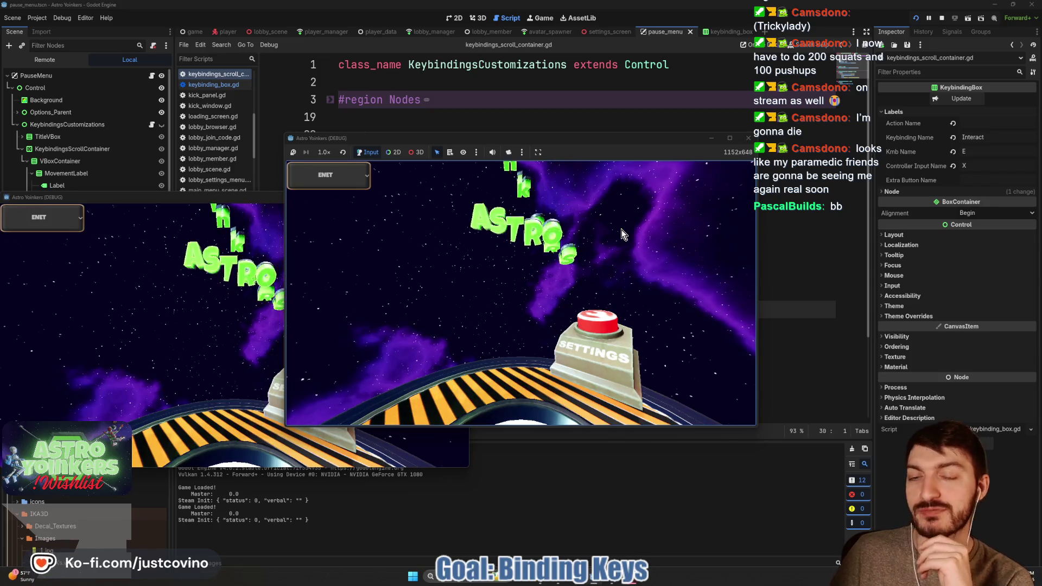
Start a private lobby and open the keybindings screen from the pause menu.
click(386, 275)
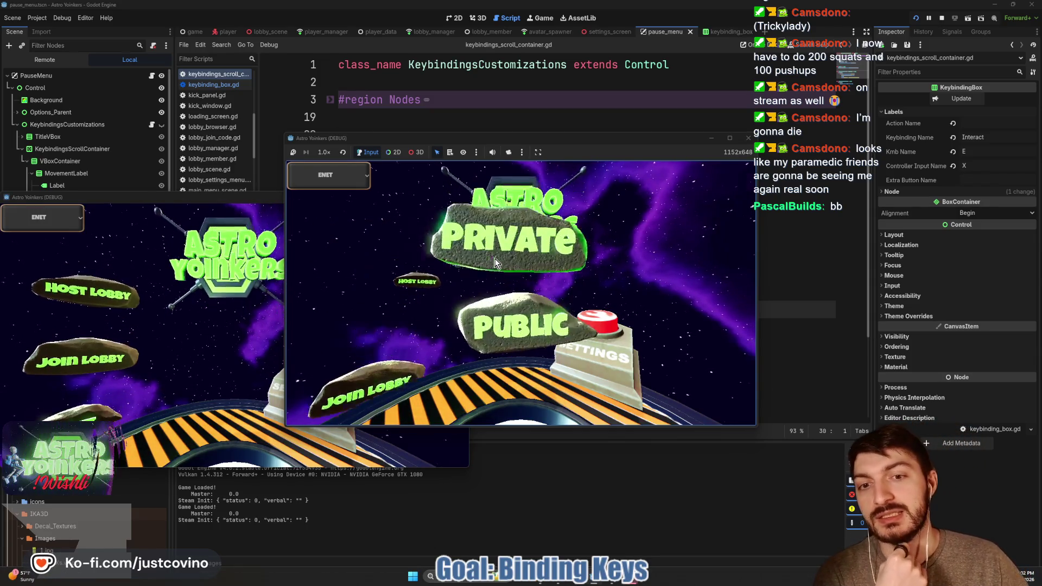
click(489, 255)
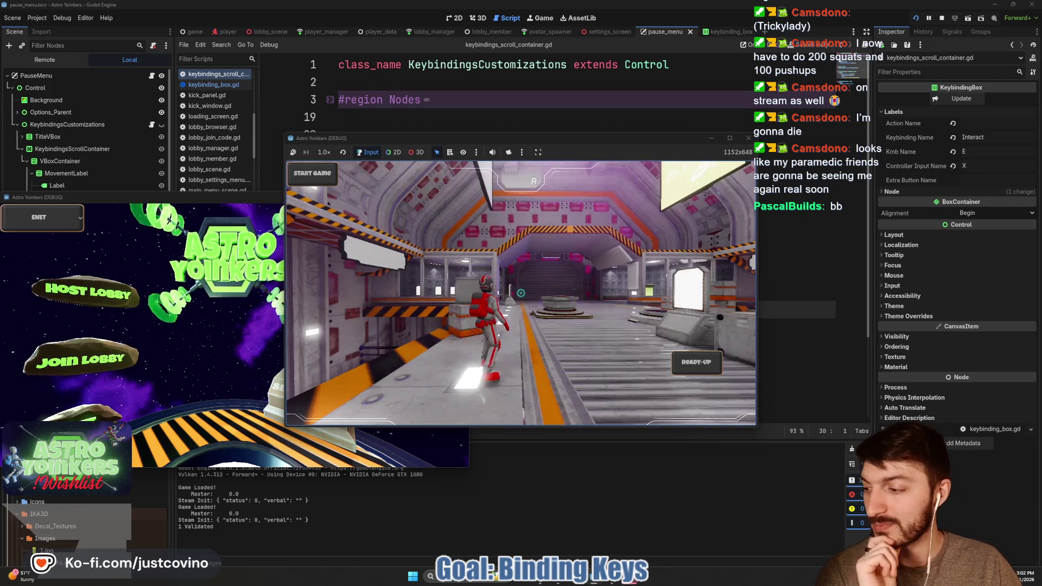
key(Escape)
key(Down)
key(Down)
key(Down)
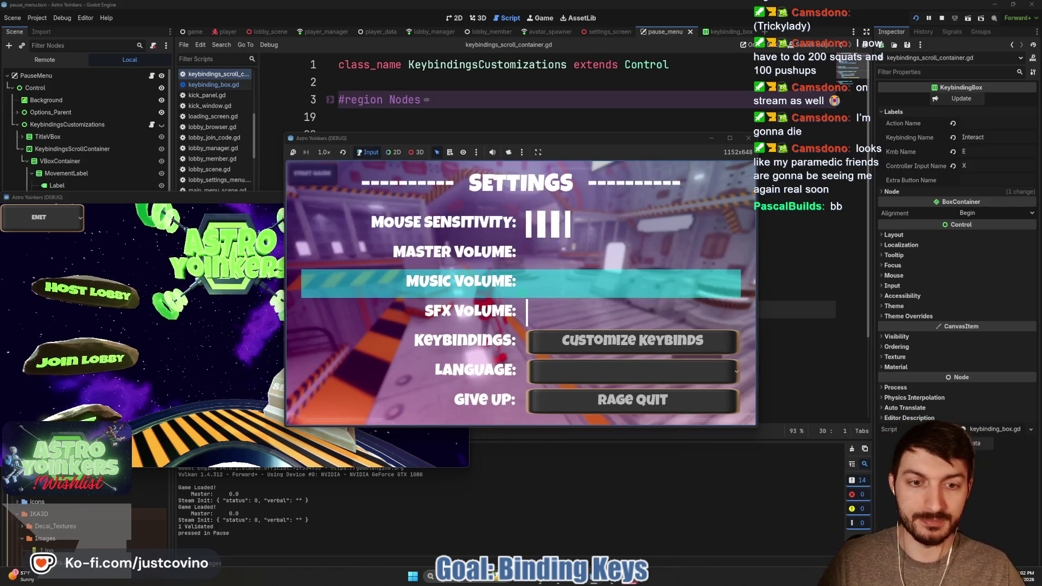
key(Return)
key(Return)
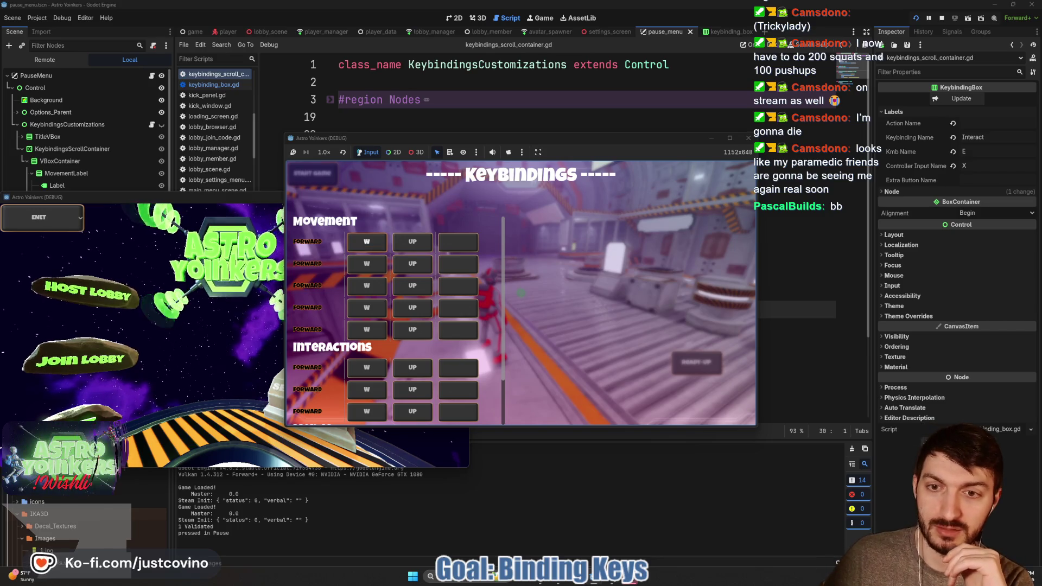
Bind Forward to W and S, escape out of the keybindings menu, and stop the game.
key(w)
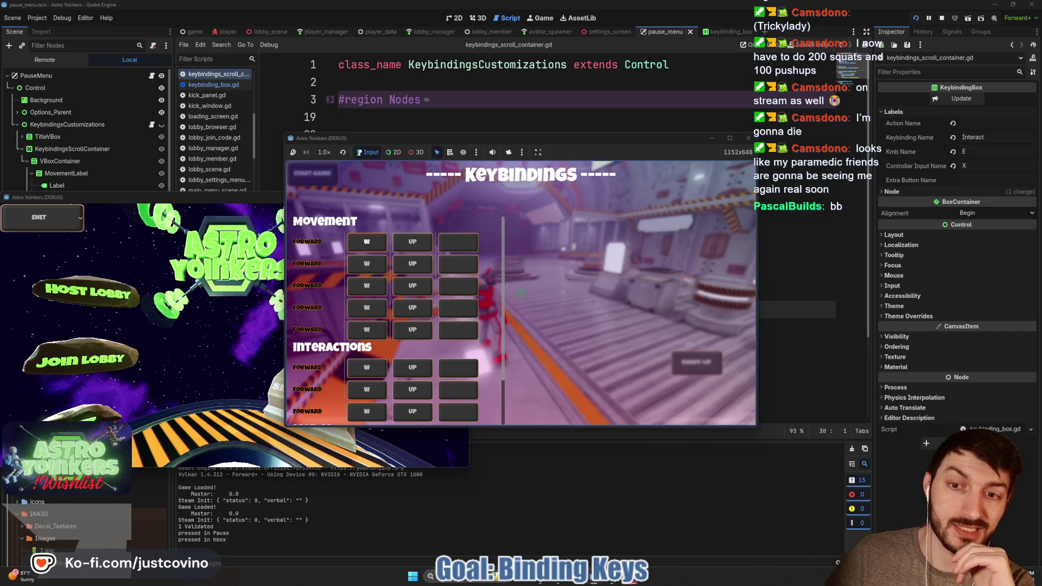
key(Right)
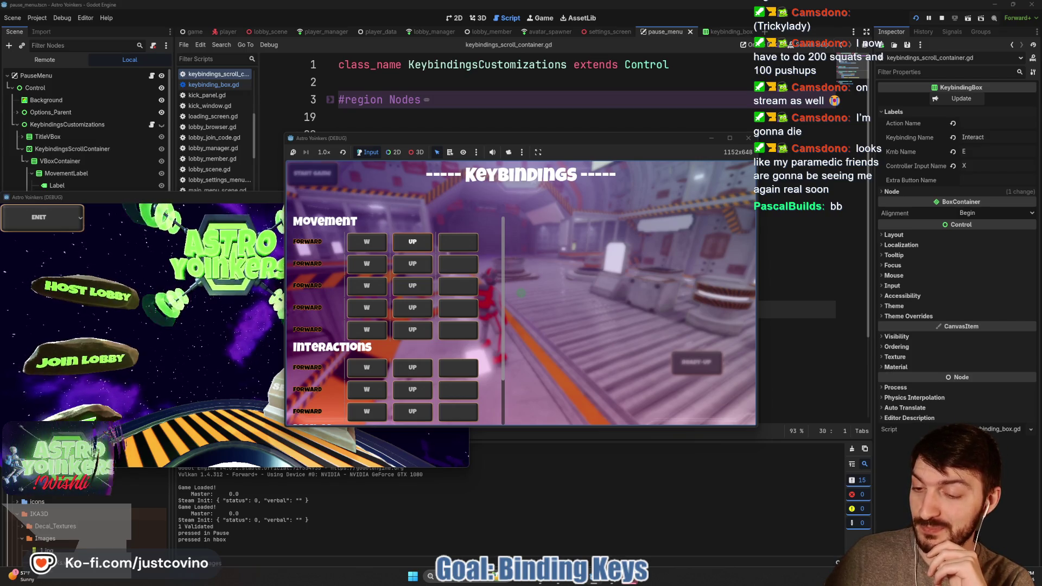
key(Return)
key(s)
key(Escape)
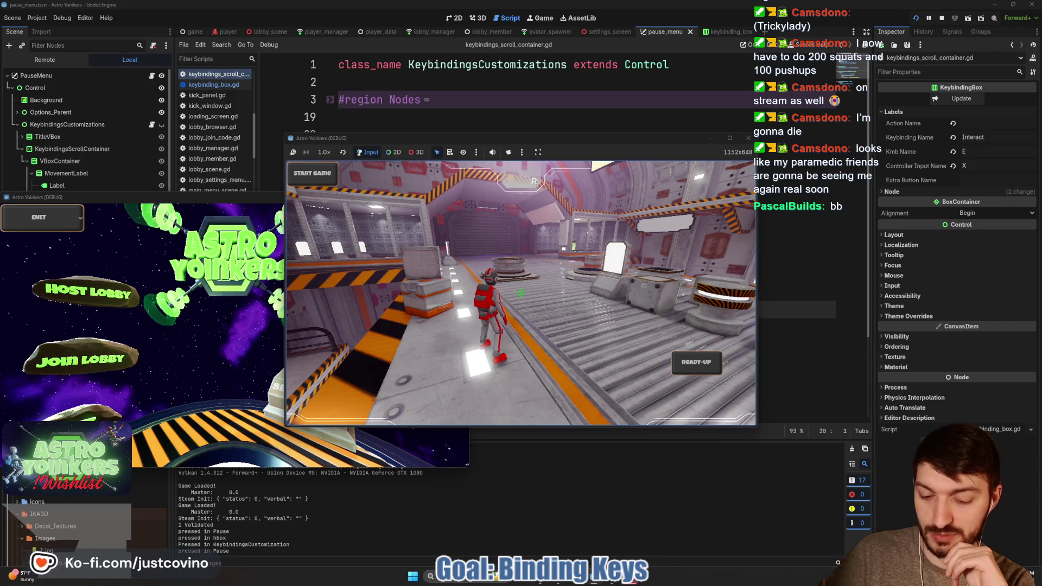
key(F8)
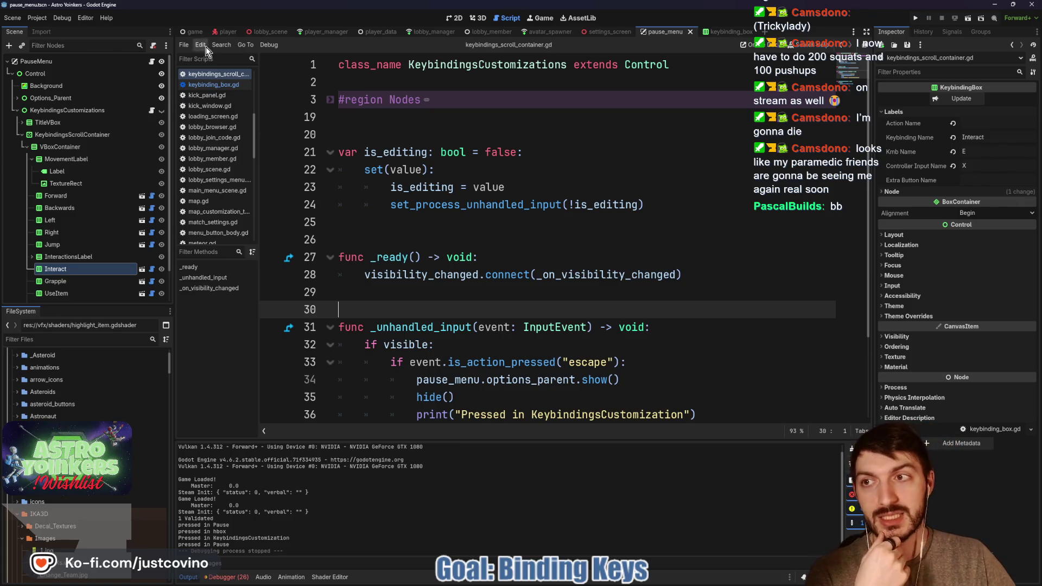
Open pause_menu.gd and scroll through its code.
click(151, 61)
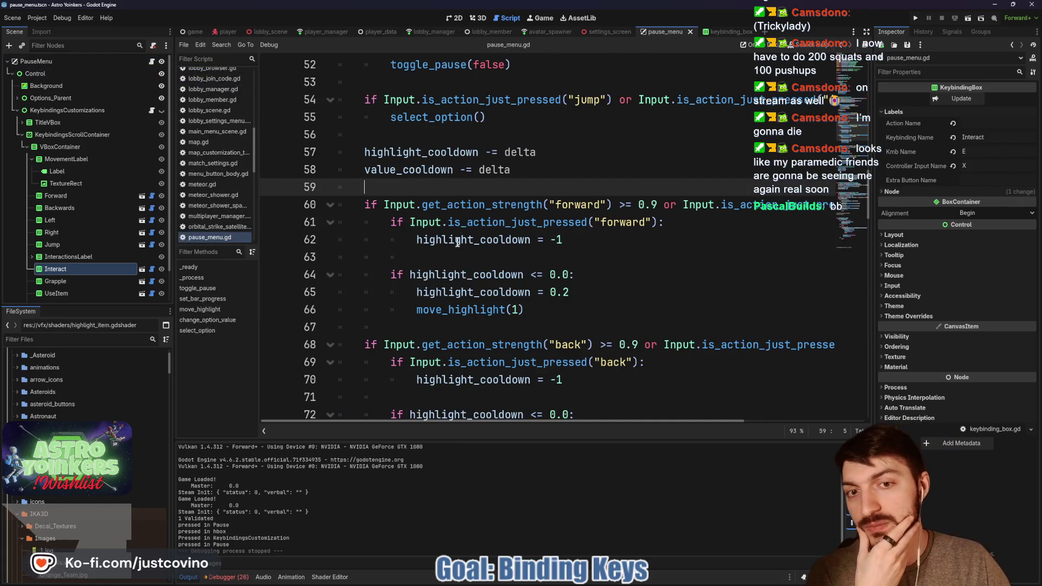
scroll(460, 234, up, 10)
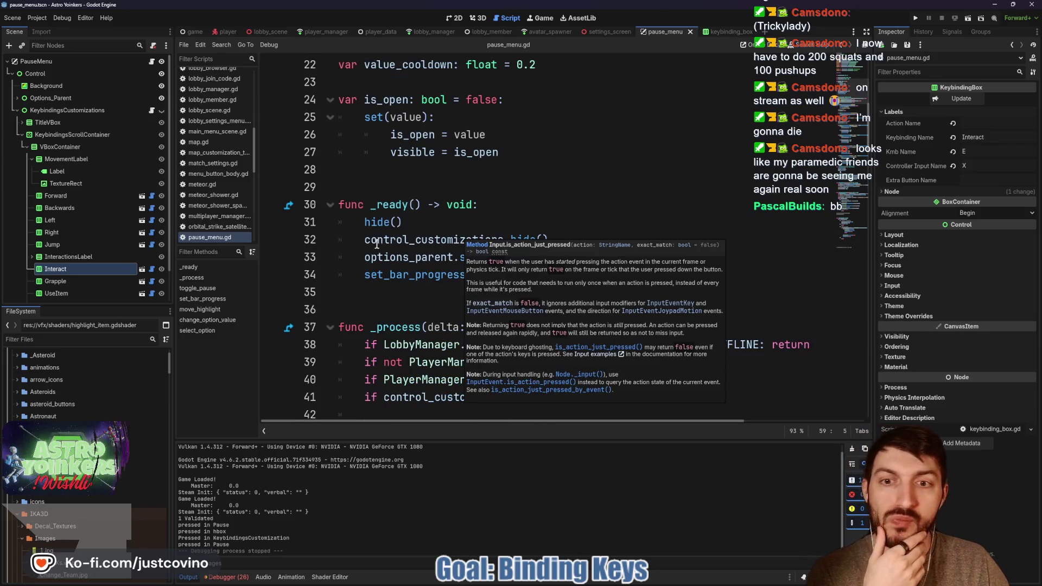
scroll(443, 215, up, 2)
scroll(531, 244, down, 4)
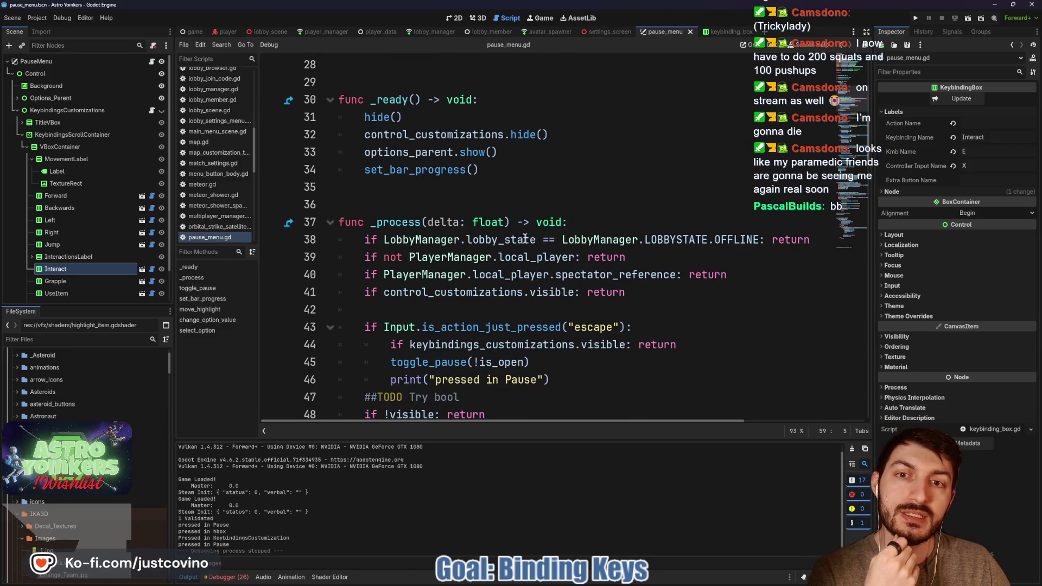
scroll(501, 191, down, 3)
scroll(505, 194, up, 3)
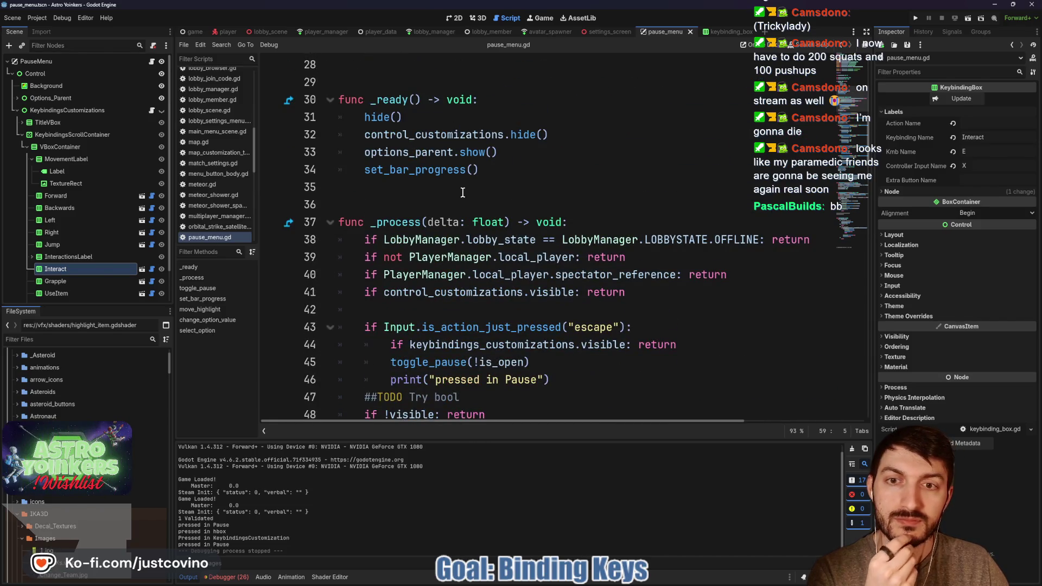
Select the KeybindingsCustomizations node and start a new _ready line with keybindings_customizations.
click(15, 110)
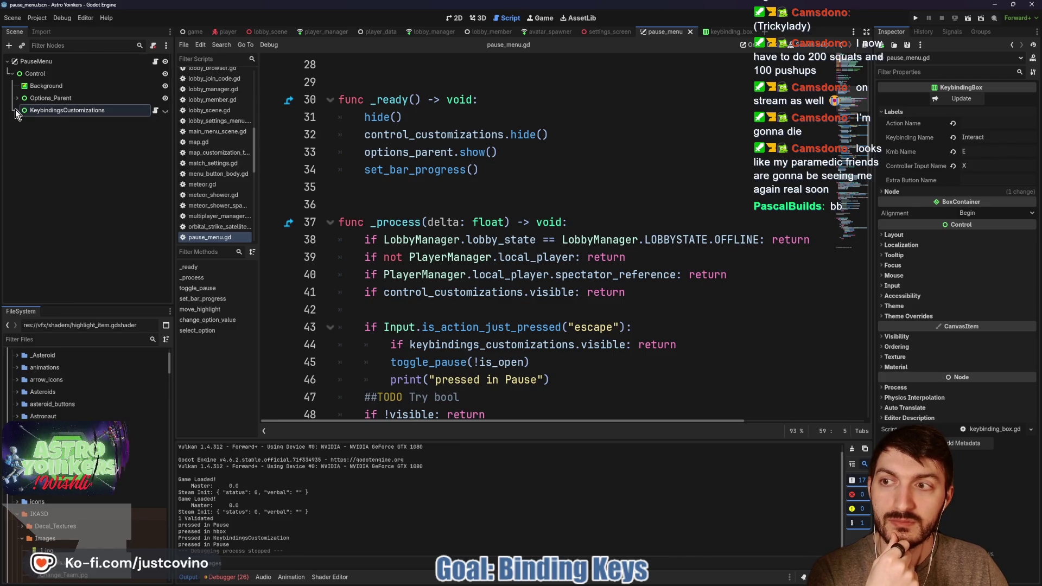
click(106, 112)
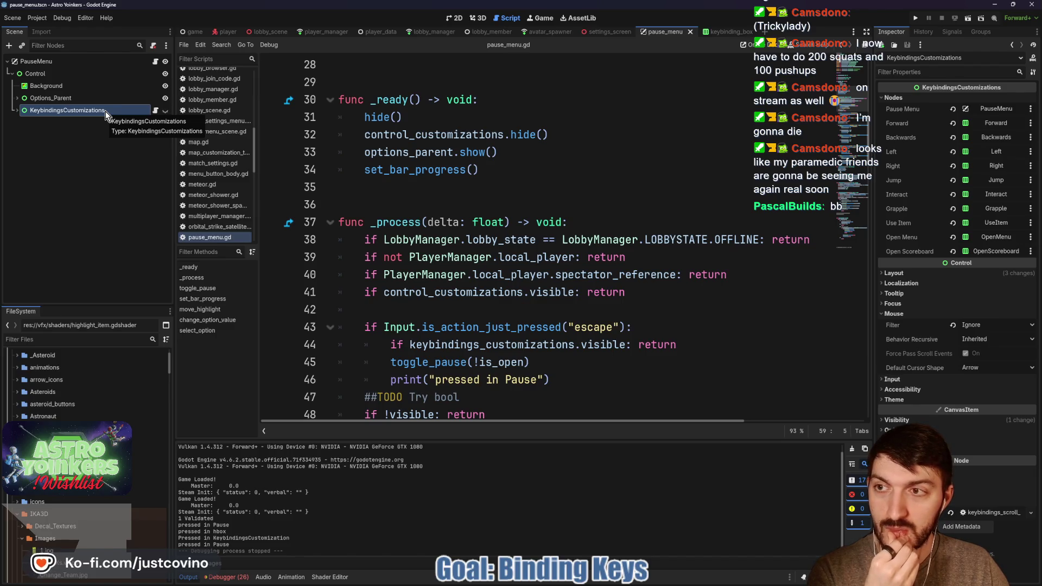
click(452, 187)
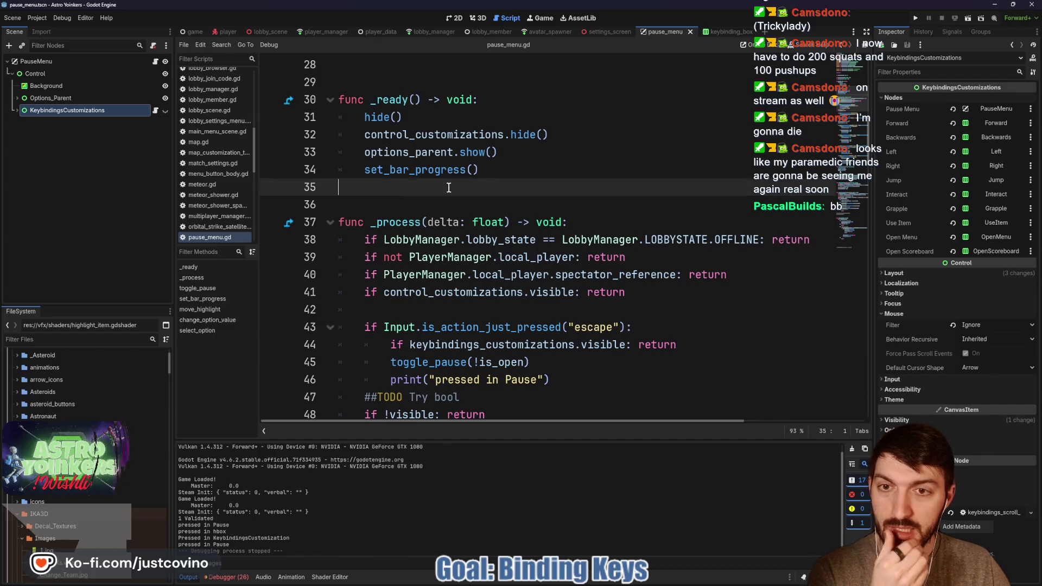
text(key)
key(Return)
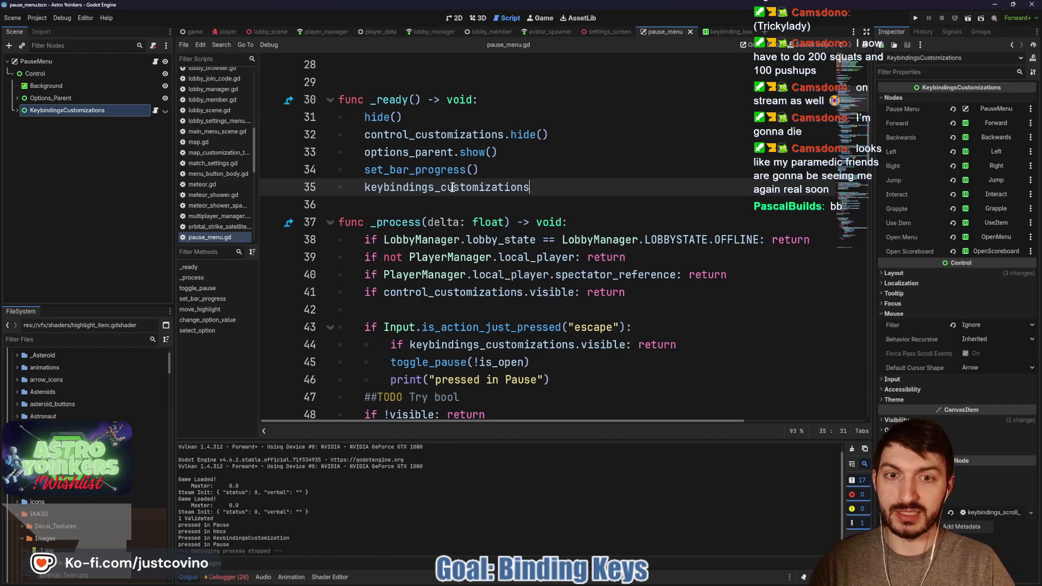
Add visibility_changed.connect(_on_keybindings_visibility_changed), correcting the handler name's spelling.
text(.vis)
key(Return)
text(.)
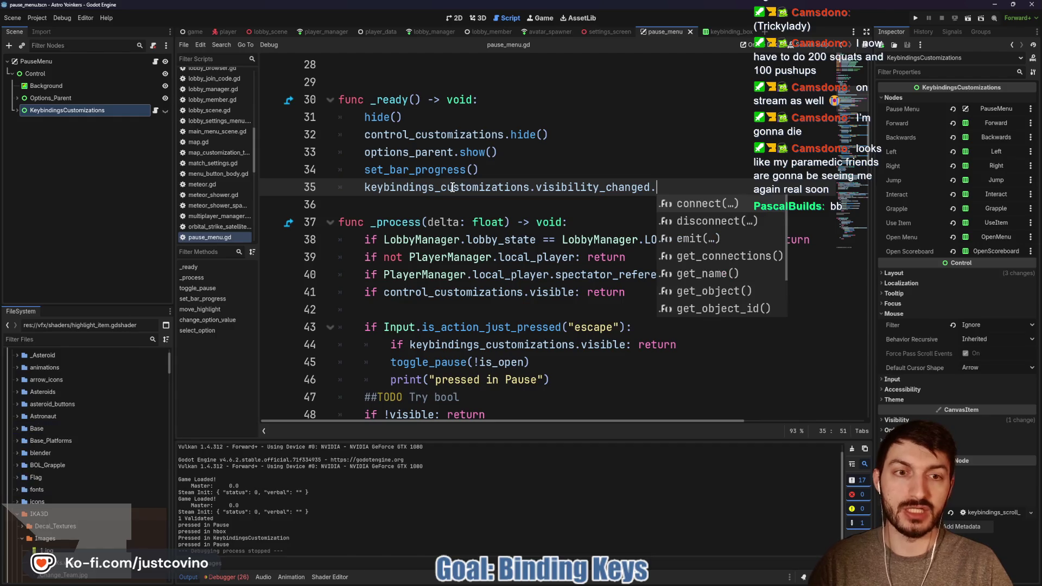
key(Return)
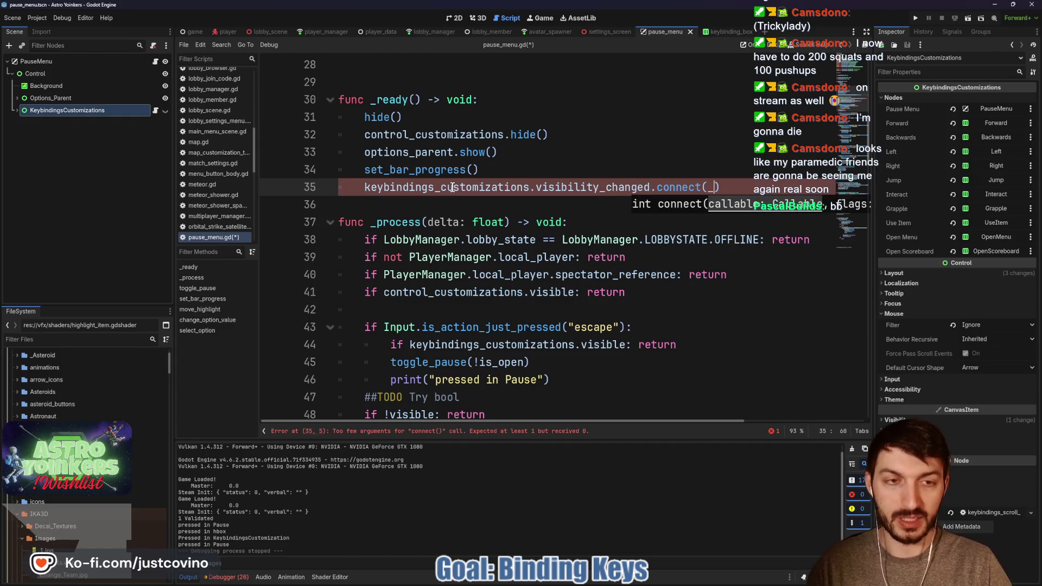
text(on_)
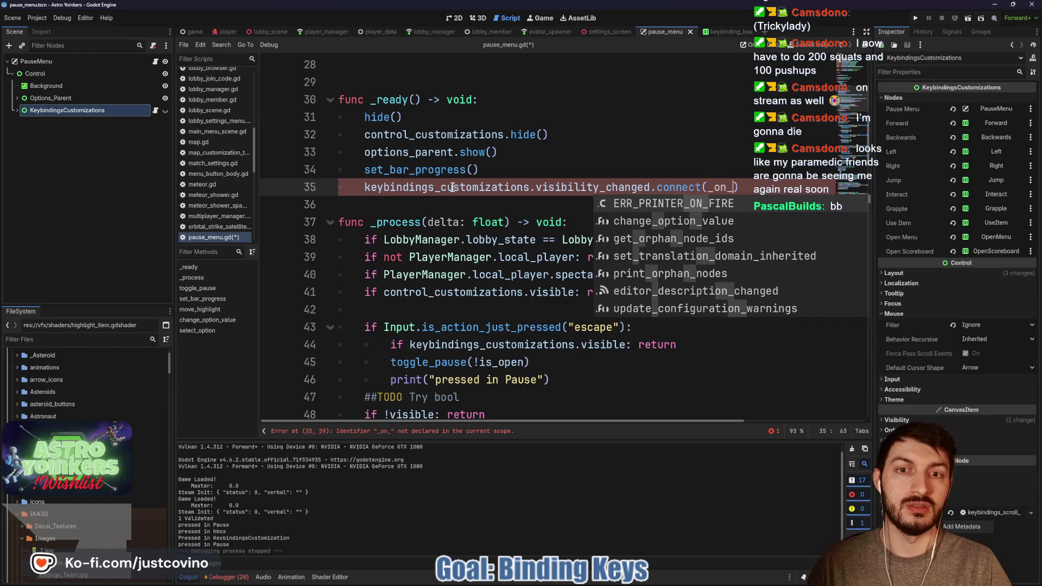
text(keybings_)
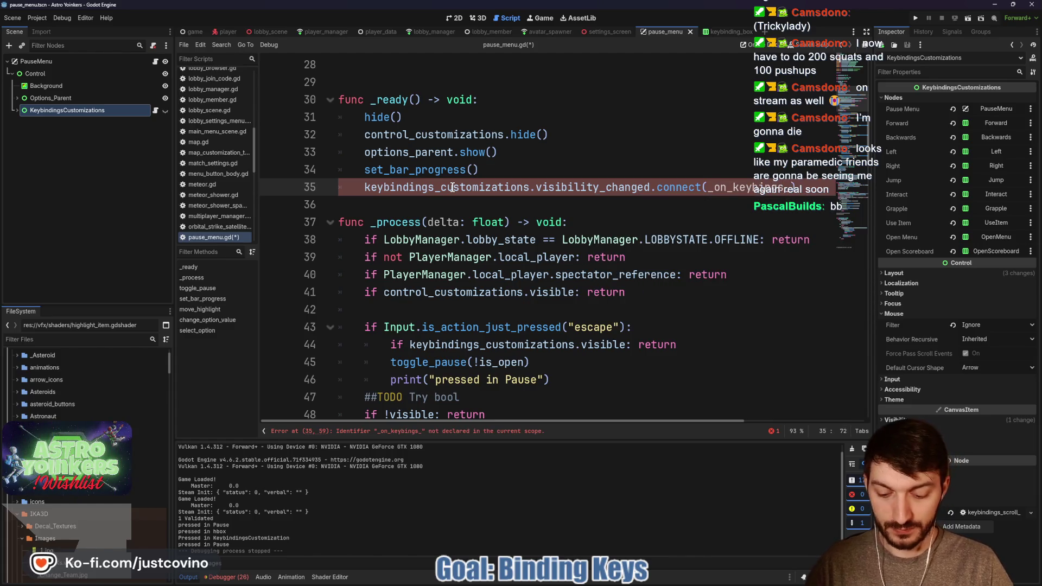
text(visibility_chan)
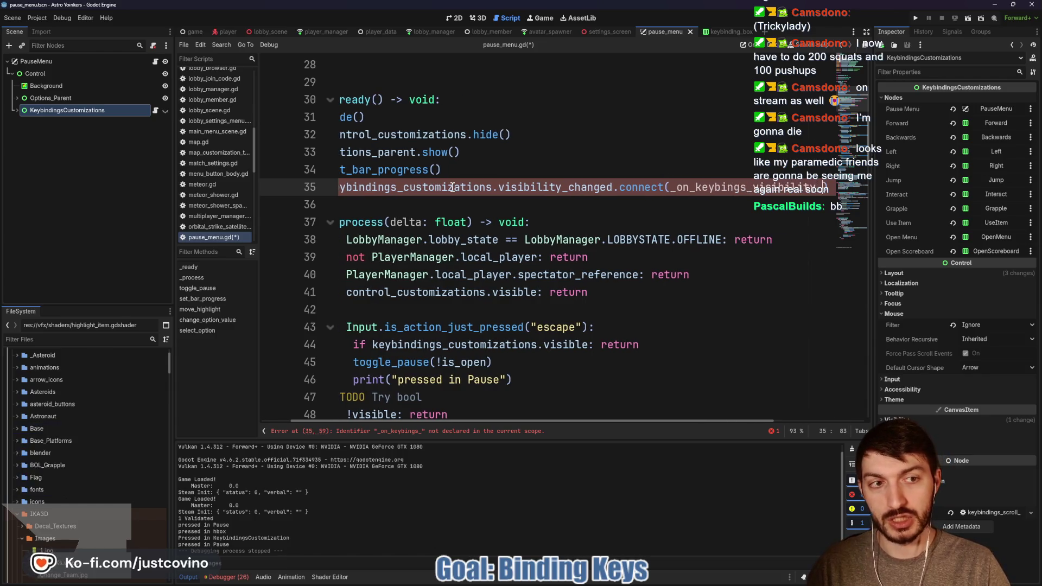
text(ged)
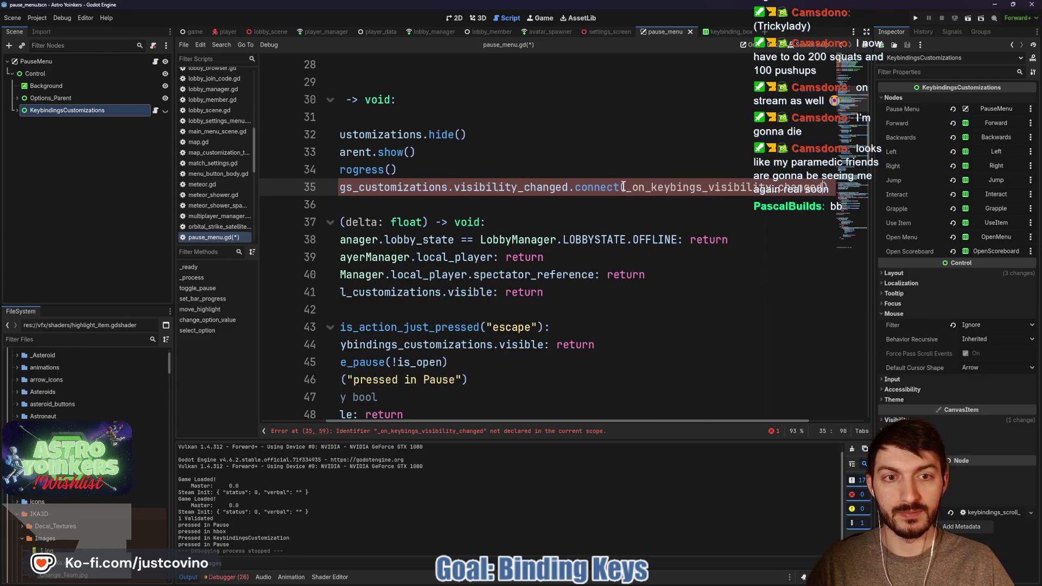
drag(623, 187, 734, 187)
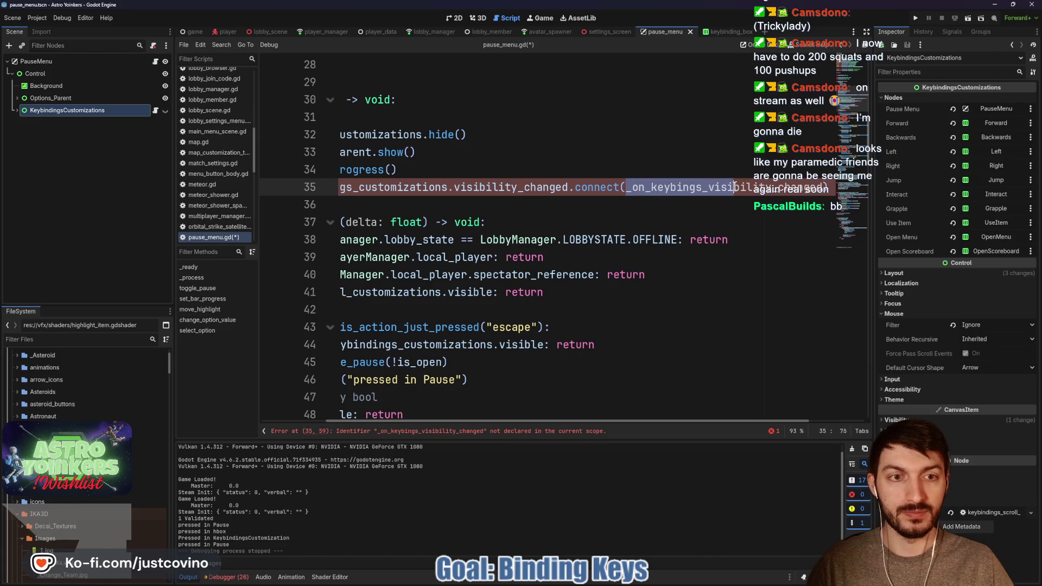
click(689, 187)
text(din)
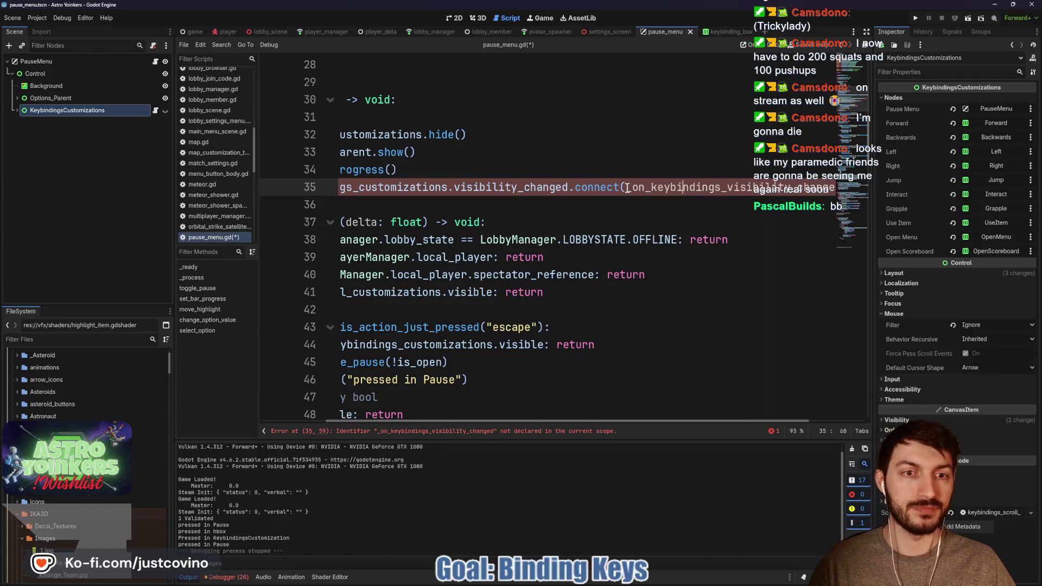
Select the handler name and scroll to the end of pause_menu.gd.
drag(626, 187, 816, 184)
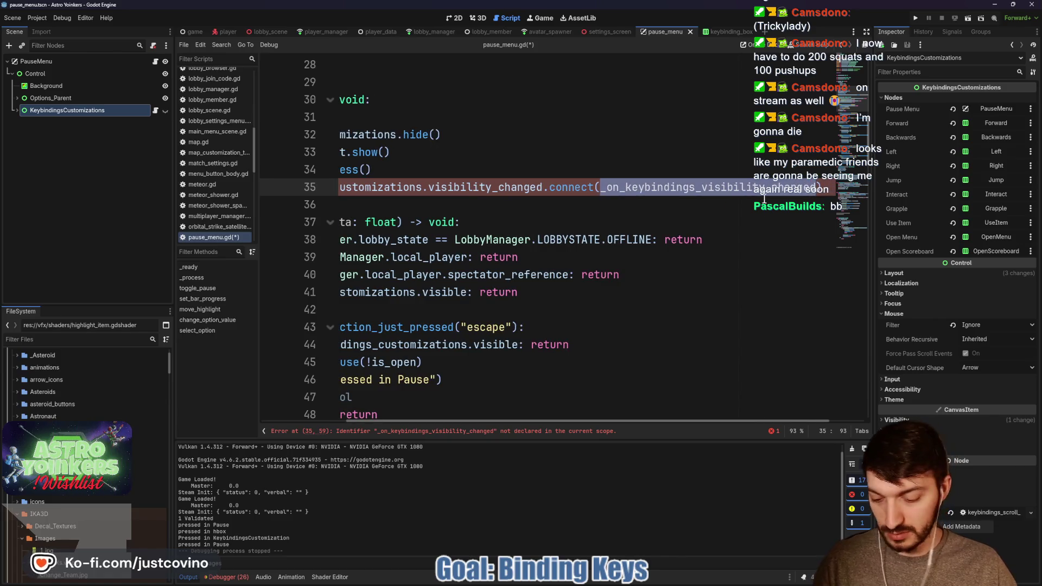
scroll(489, 221, left, 3)
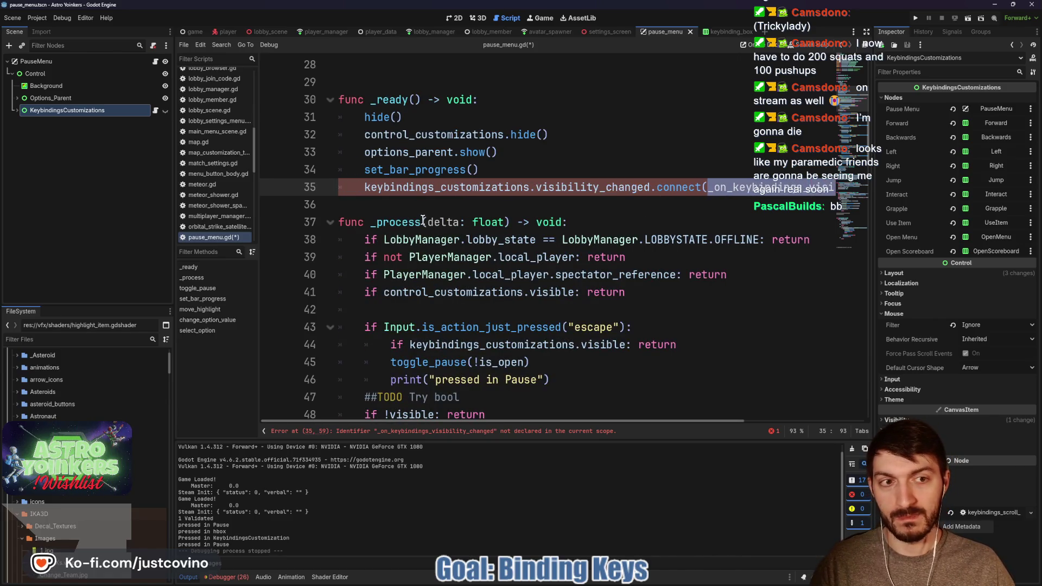
scroll(374, 217, down, 15)
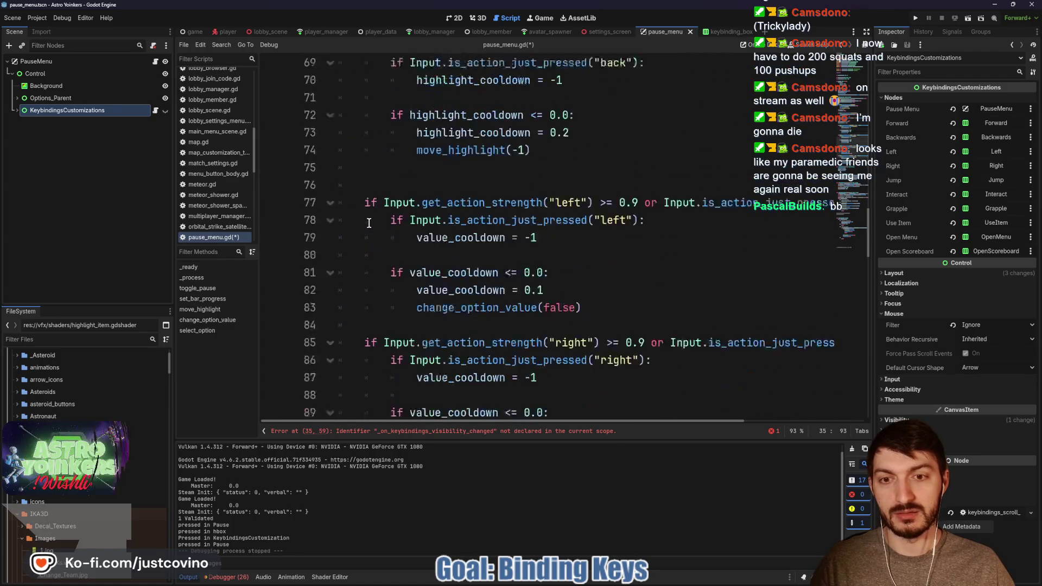
scroll(368, 222, down, 14)
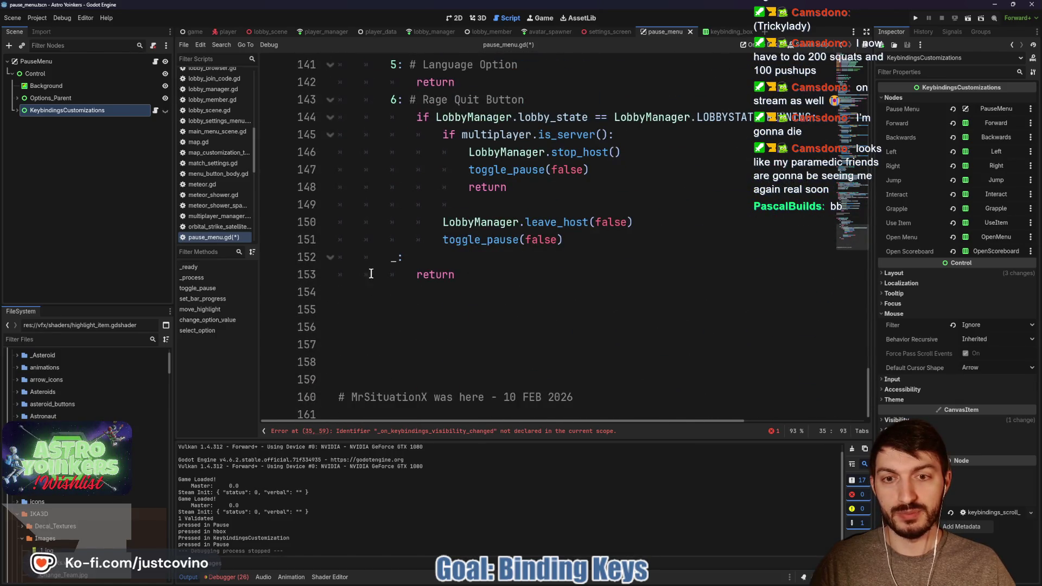
Write _on_keybindings_visibility_changed() -> void at line 156 calling set_process(!keybindings_customizations.visible), save, and run.
click(484, 321)
text(c )
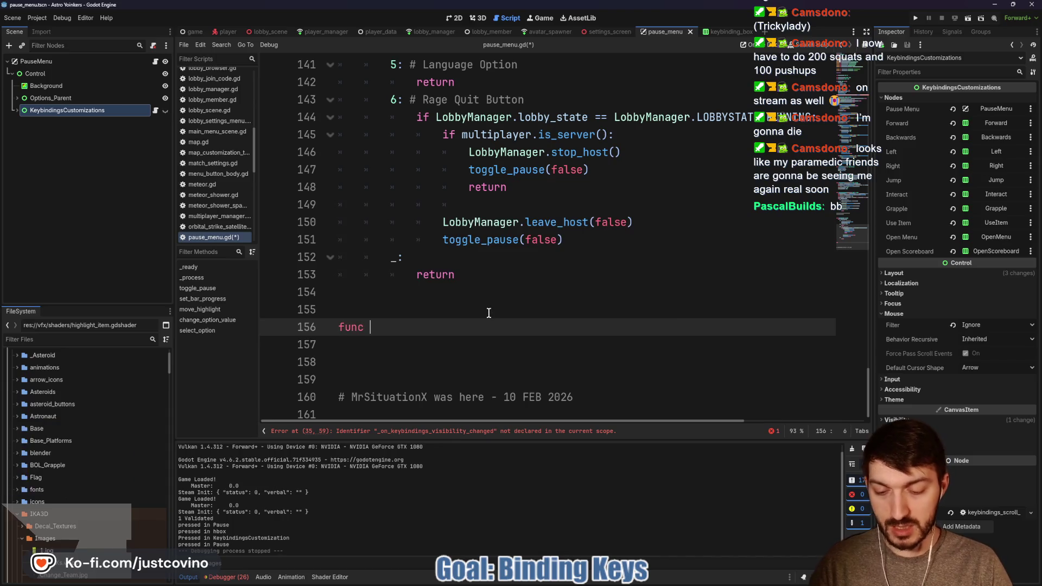
text(_on_keybindings_visibility_changed() -> void:)
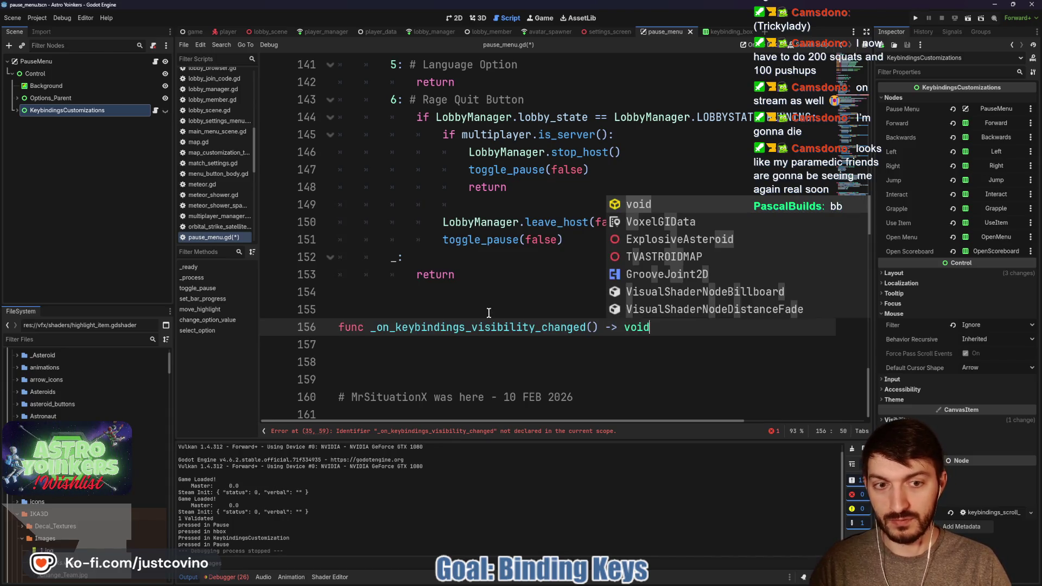
key(Return)
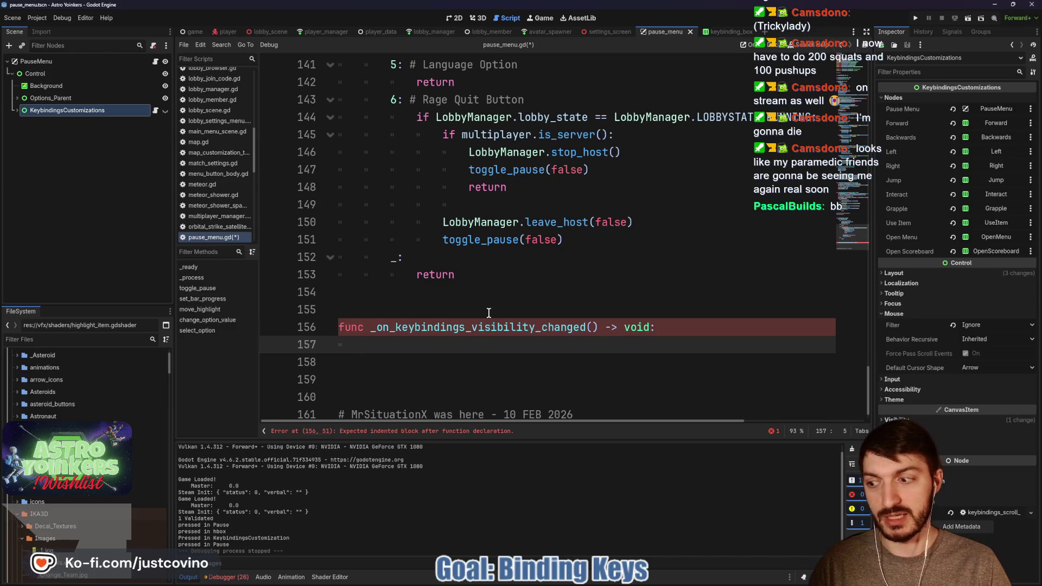
text(set)p)
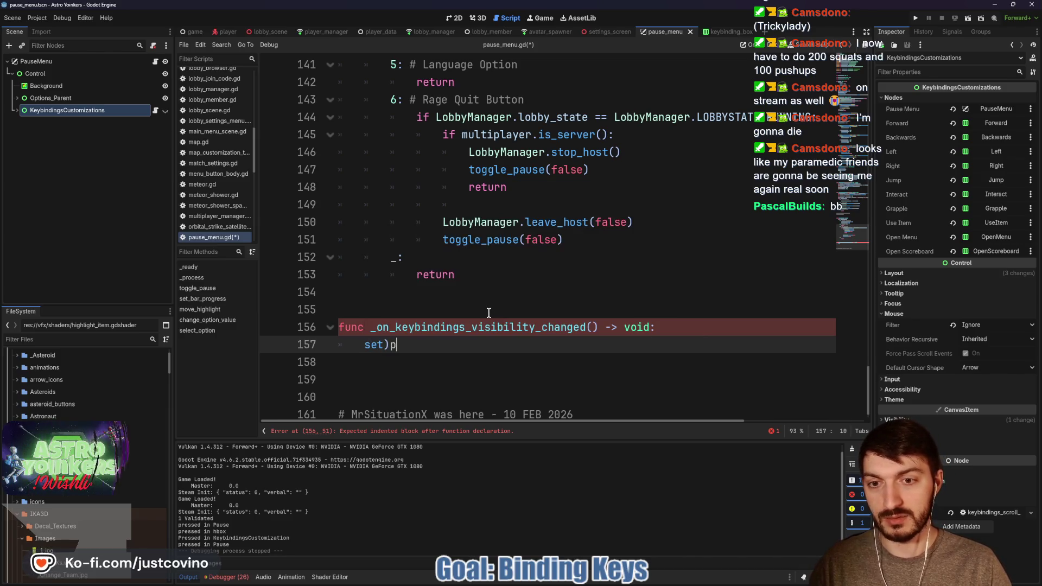
key(BackSpace)
key(BackSpace)
text(_proc)
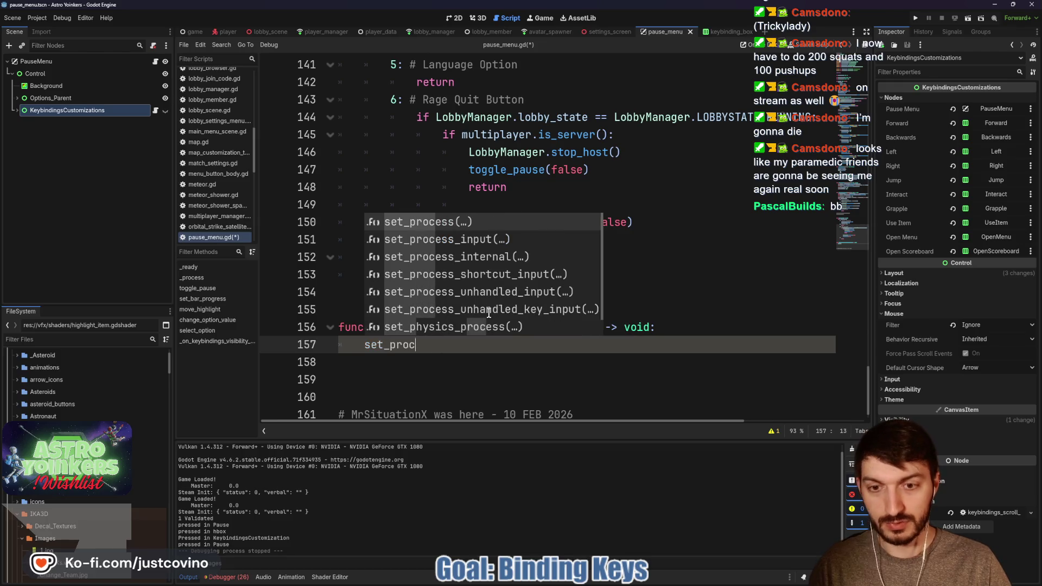
key(Return)
text(keybindings_customizations.v)
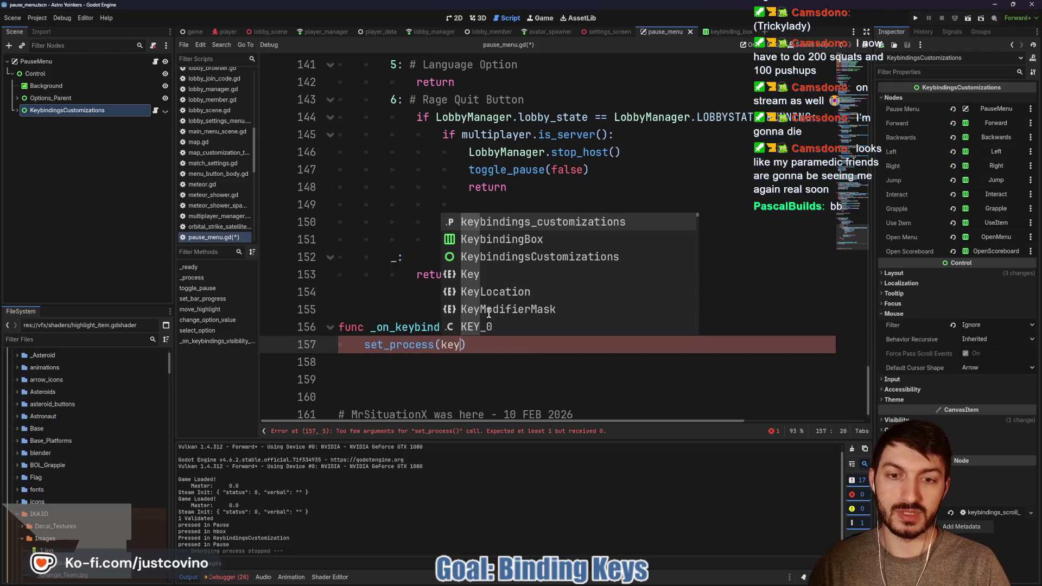
text(isible)
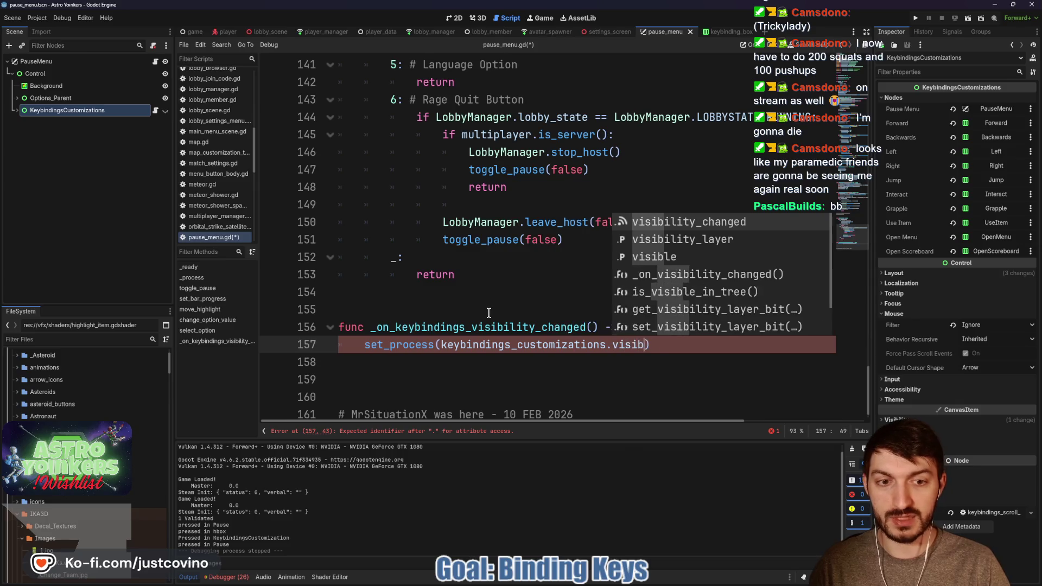
click(438, 345)
text(!)
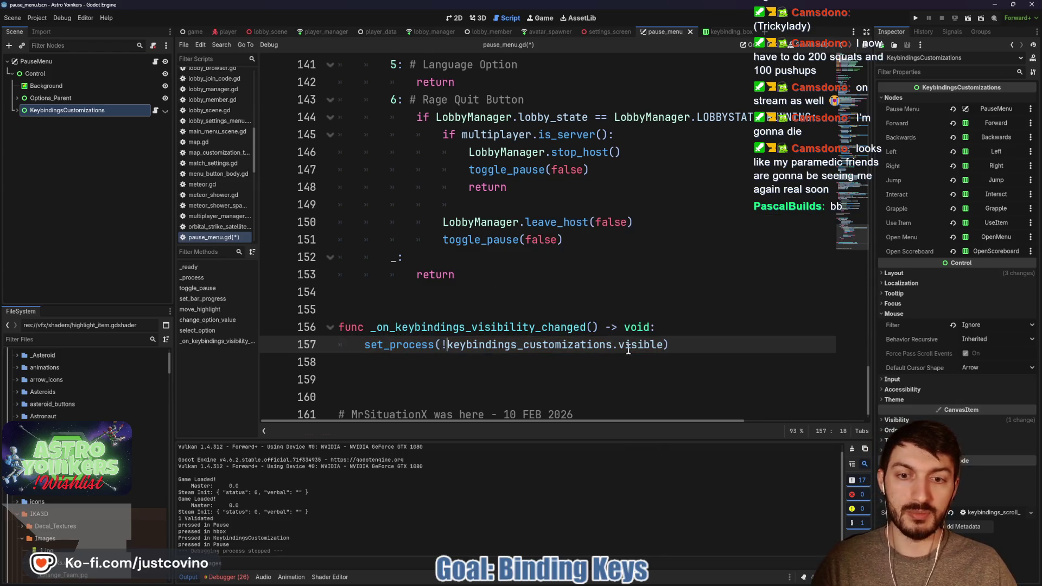
key(ctrl+s)
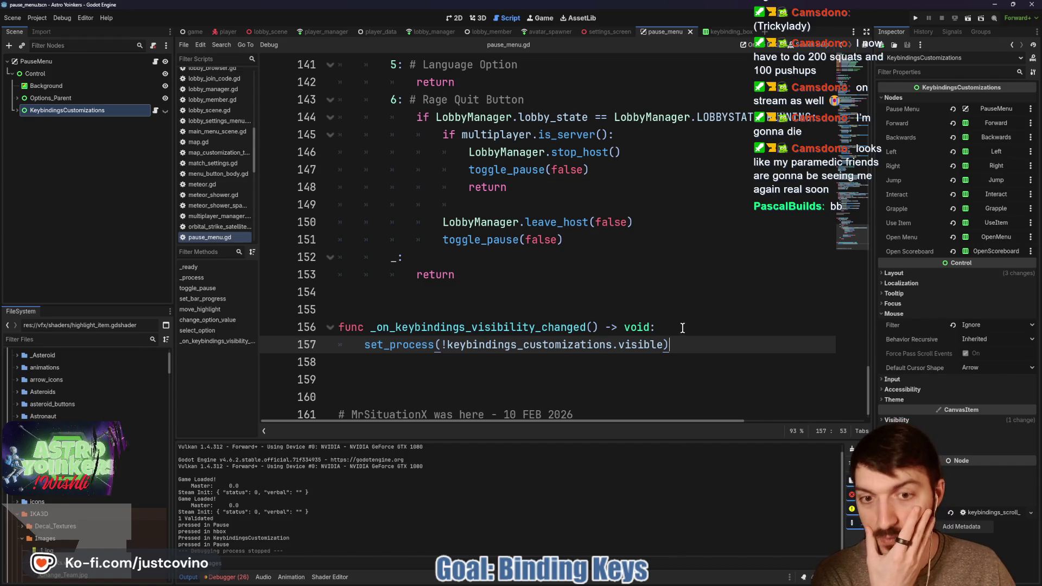
click(915, 19)
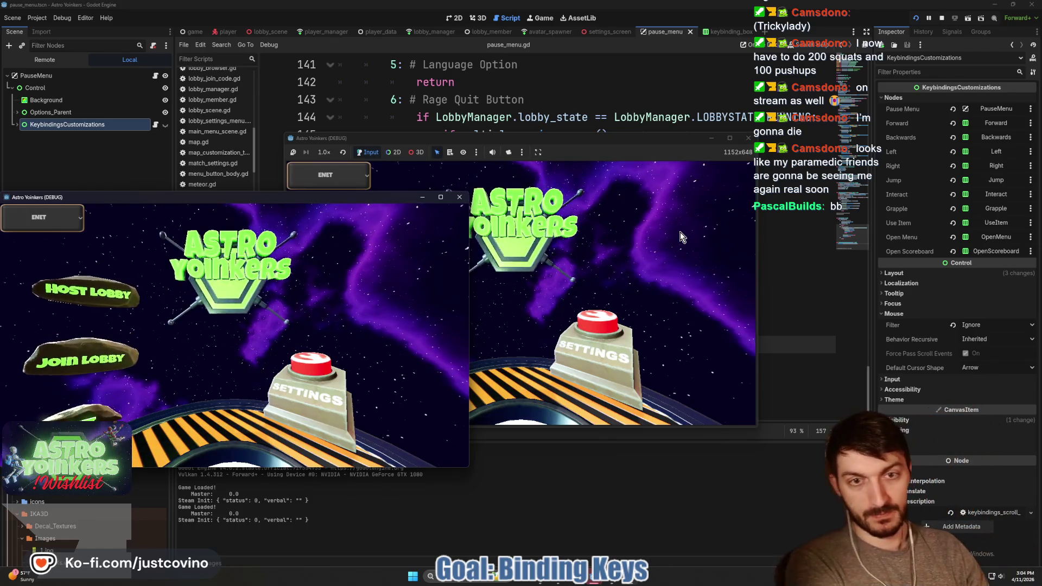
Start a game, walk forward, then open the pause menu's Keybindings screen.
click(486, 251)
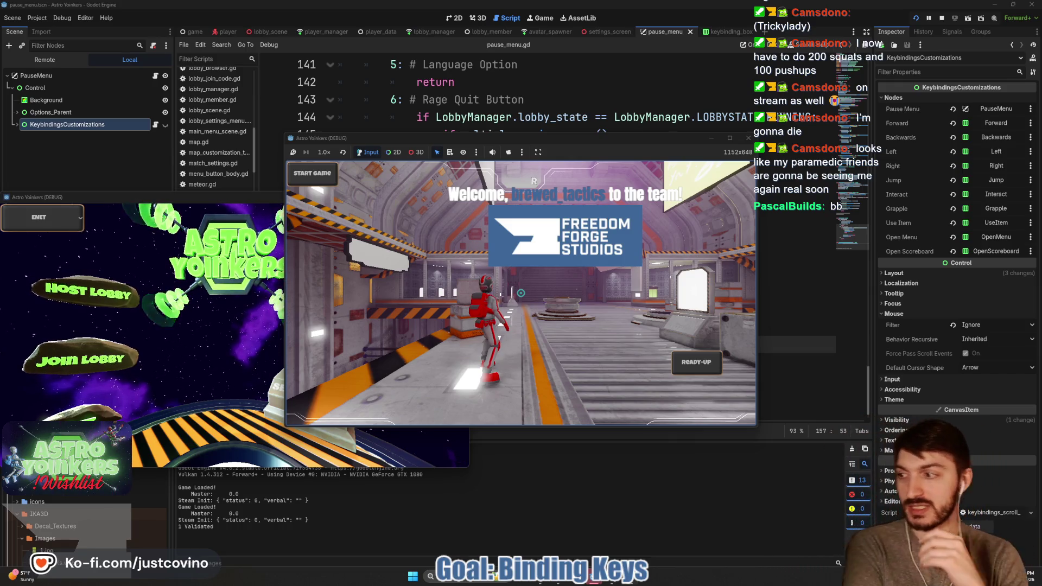
key(w)
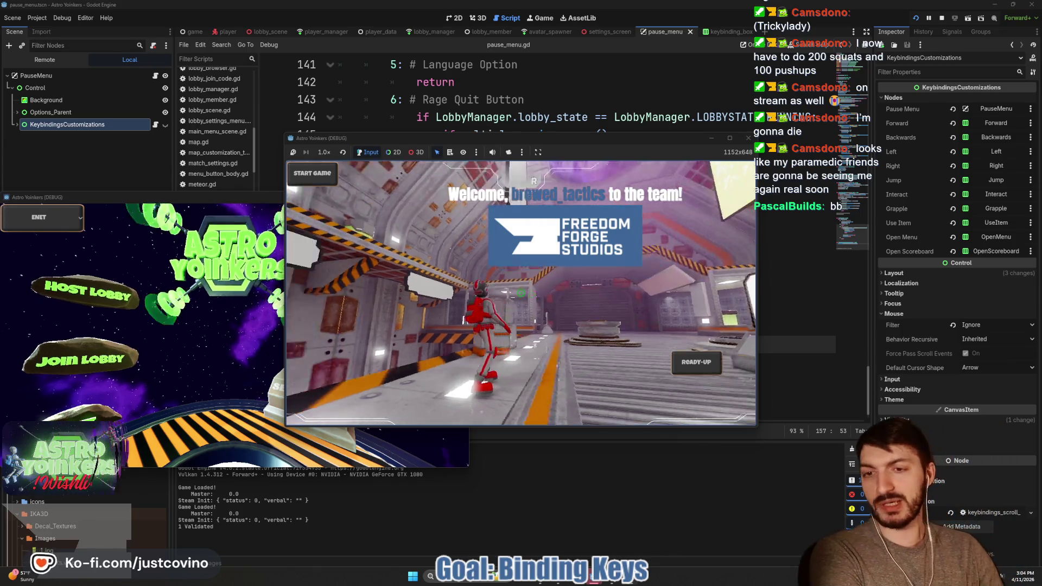
key(Escape)
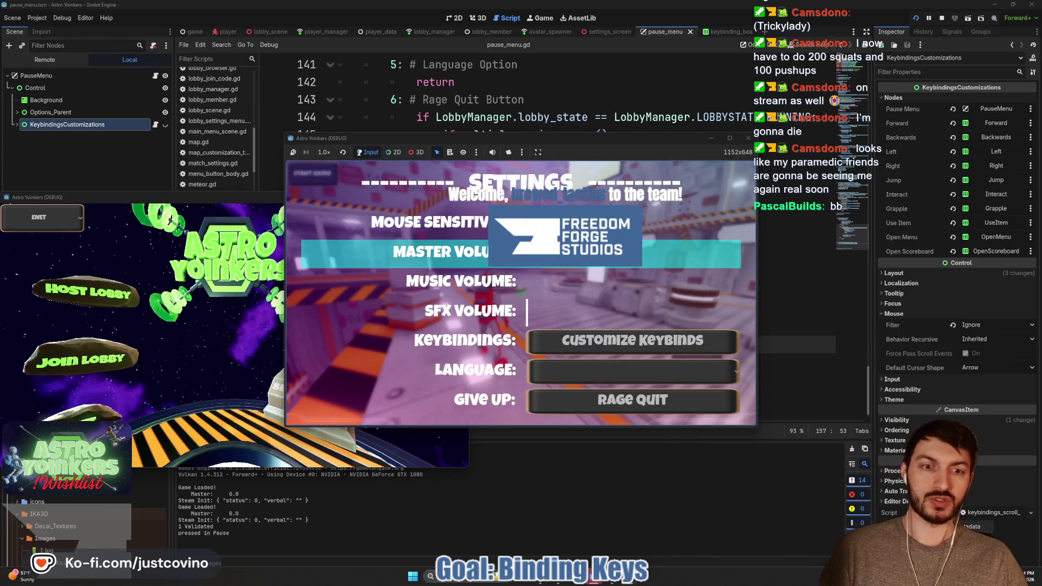
key(Down)
key(Down)
key(Down)
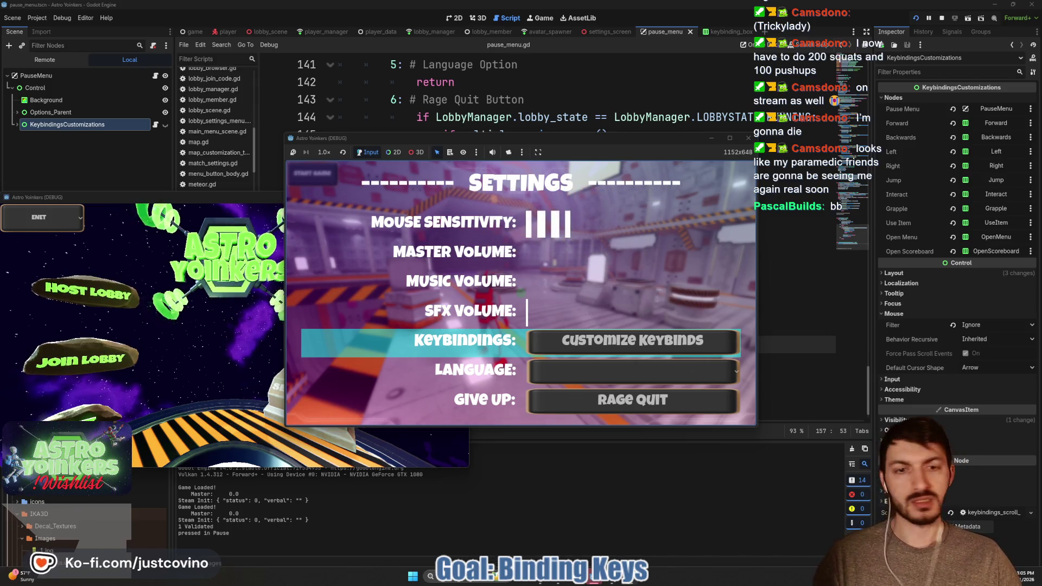
key(Return)
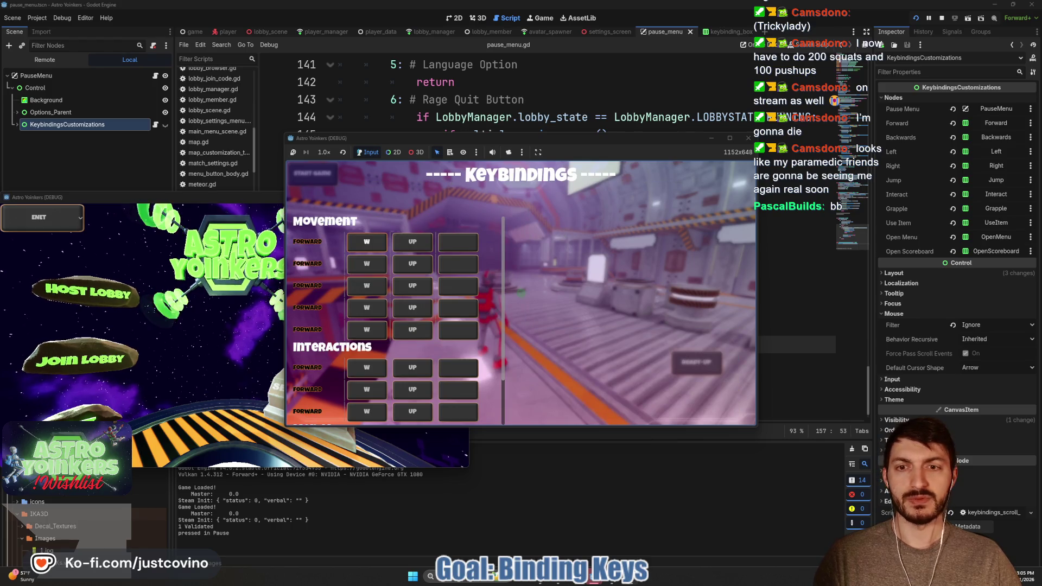
Test navigating the Forward bindings, then stop the run and reopen the keybindings script.
key(Down)
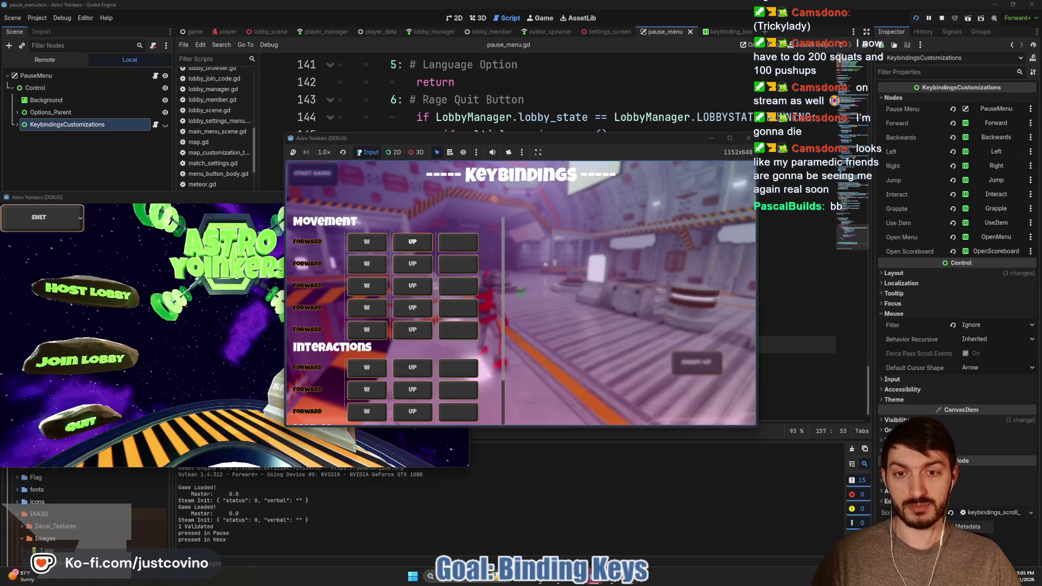
key(Down)
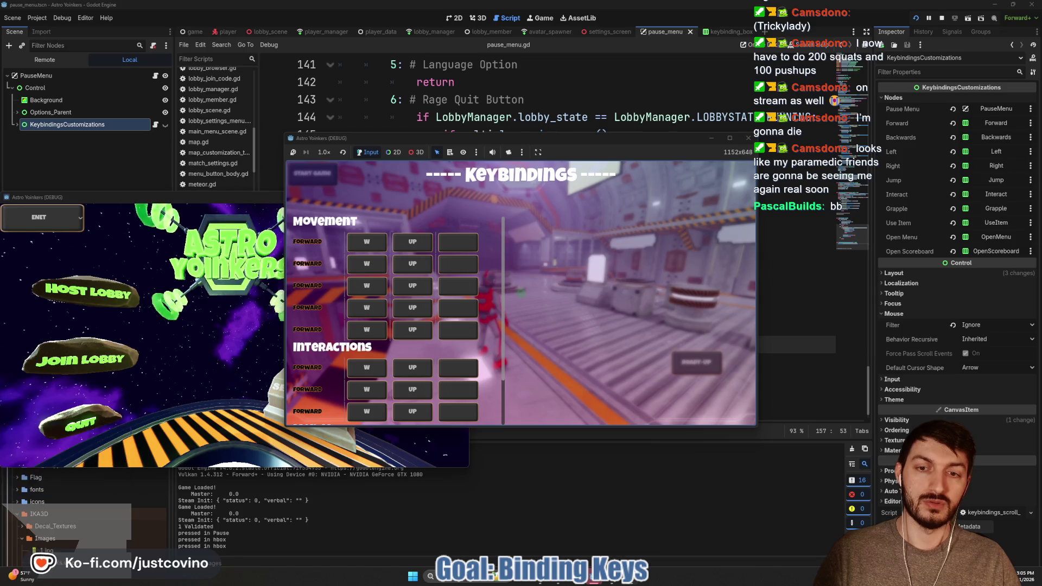
key(F8)
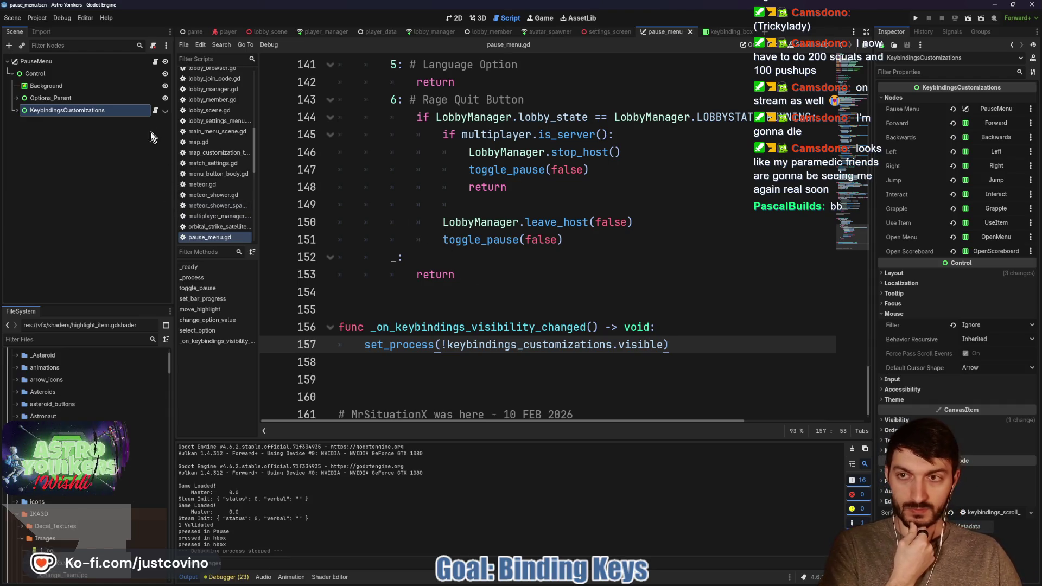
click(155, 110)
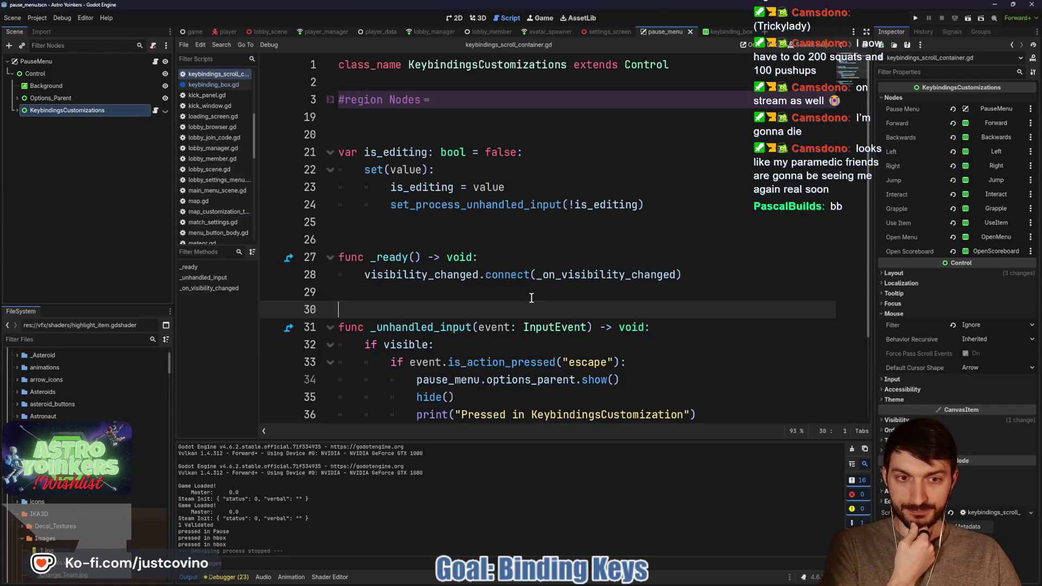
Jump from line 28 to the _on_visibility_changed handler, then bring up the Windows volume mixer.
click(612, 277)
key(ctrl+d)
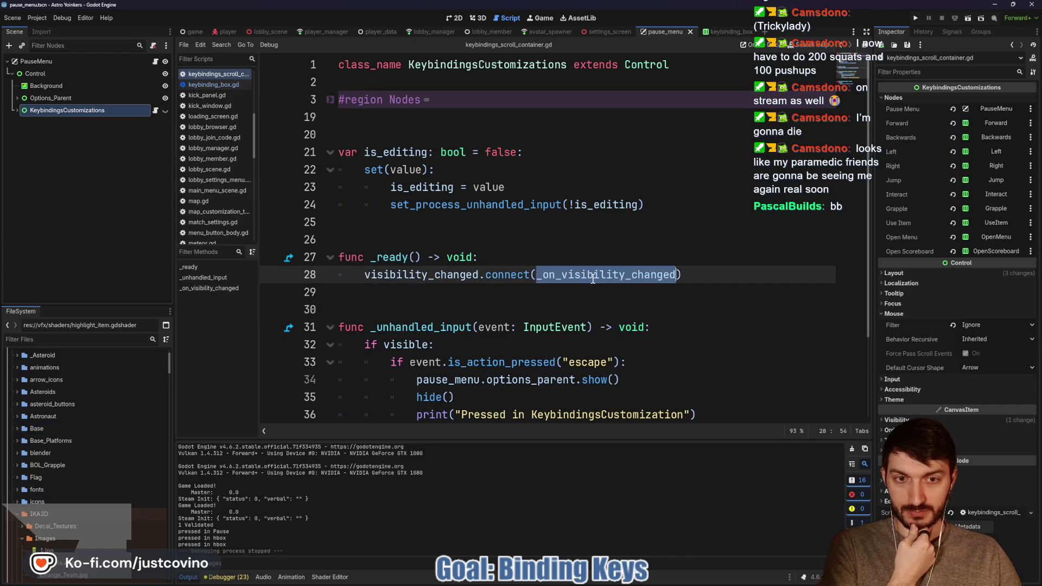
scroll(597, 336, down, 2)
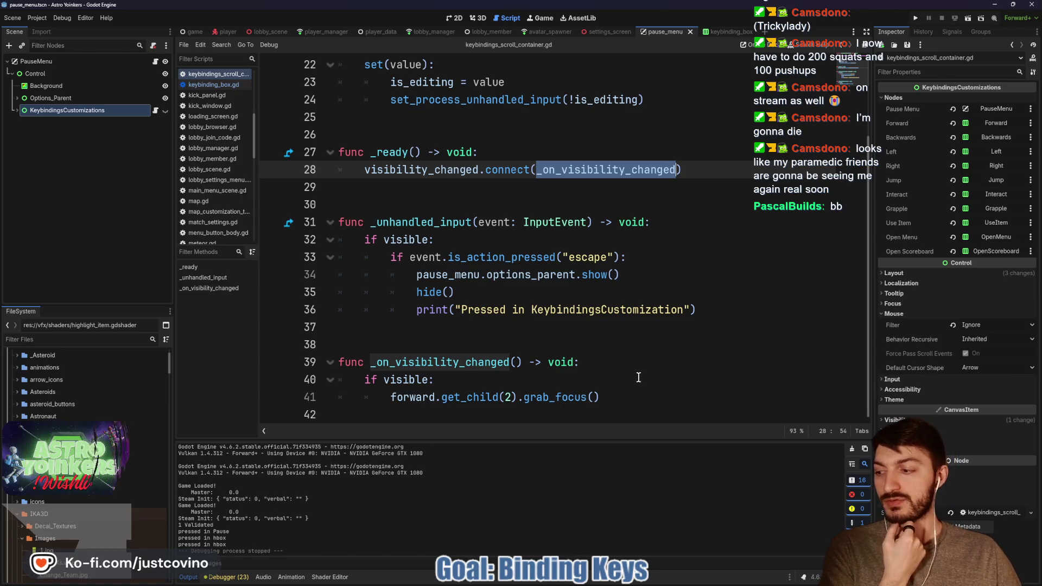
right_click(998, 577)
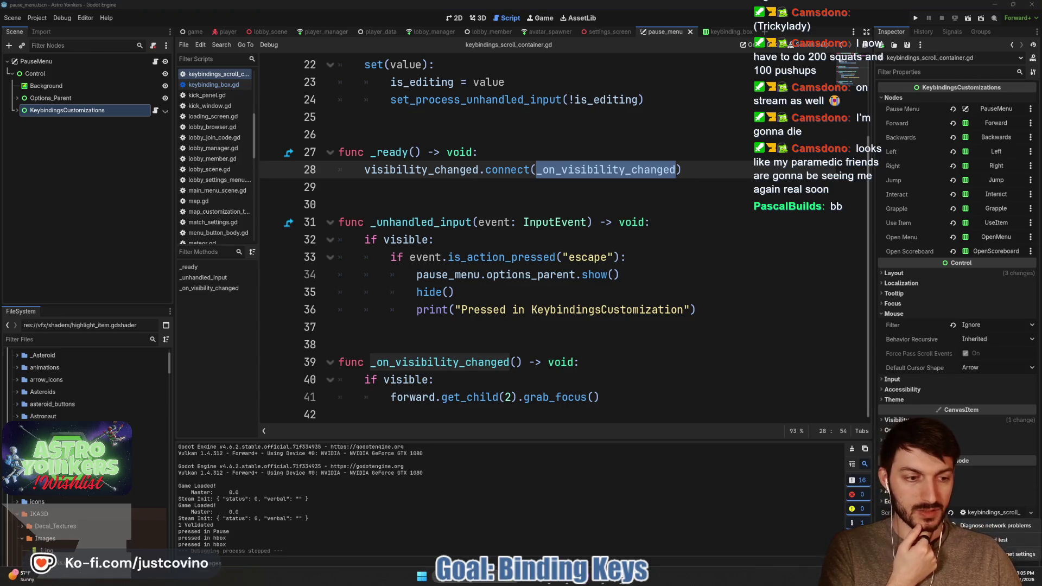
click(737, 517)
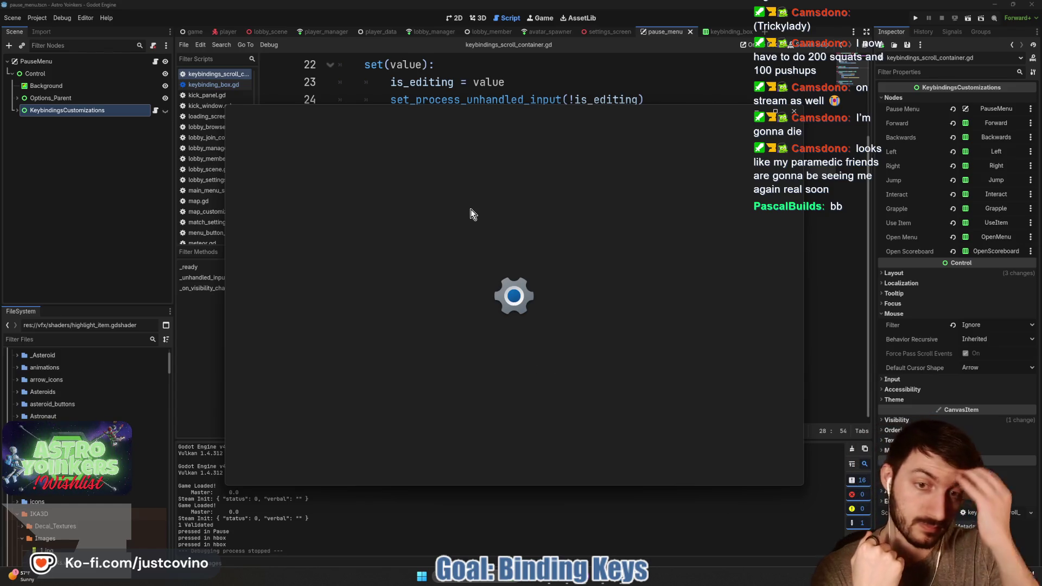
Scroll the per-app volume list, close the mixer, and return to the end of line 35.
scroll(539, 294, down, 2)
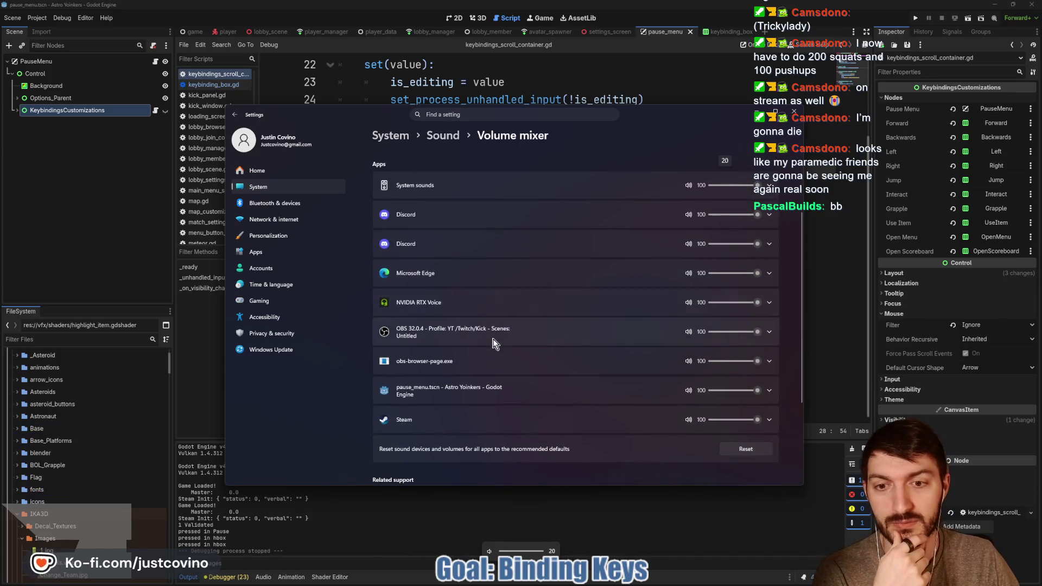
click(796, 117)
click(447, 292)
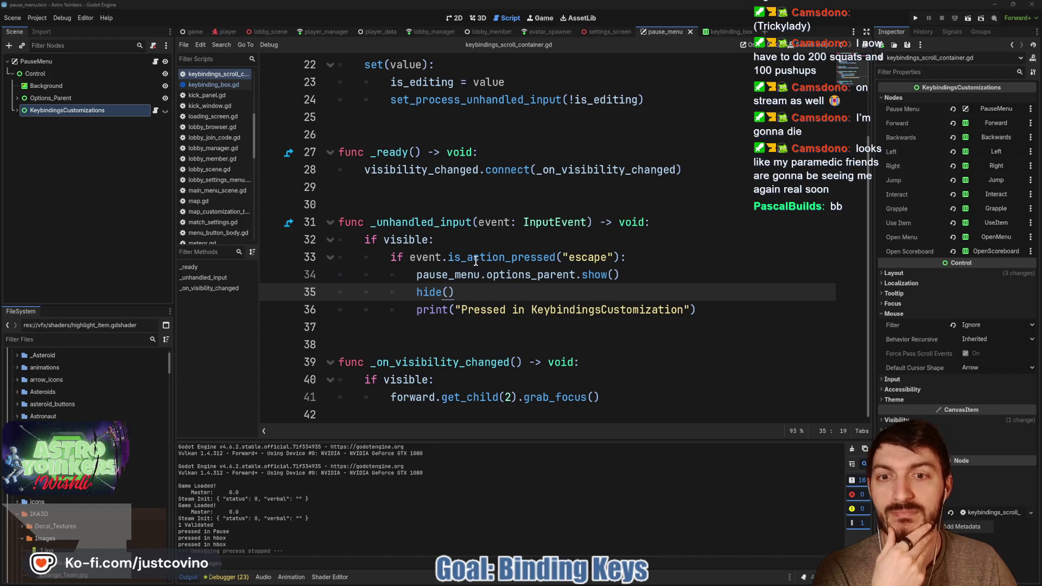
Review the escape branch's visible check, show/hide lines, is_action_pressed and is_editing usage.
double_click(406, 239)
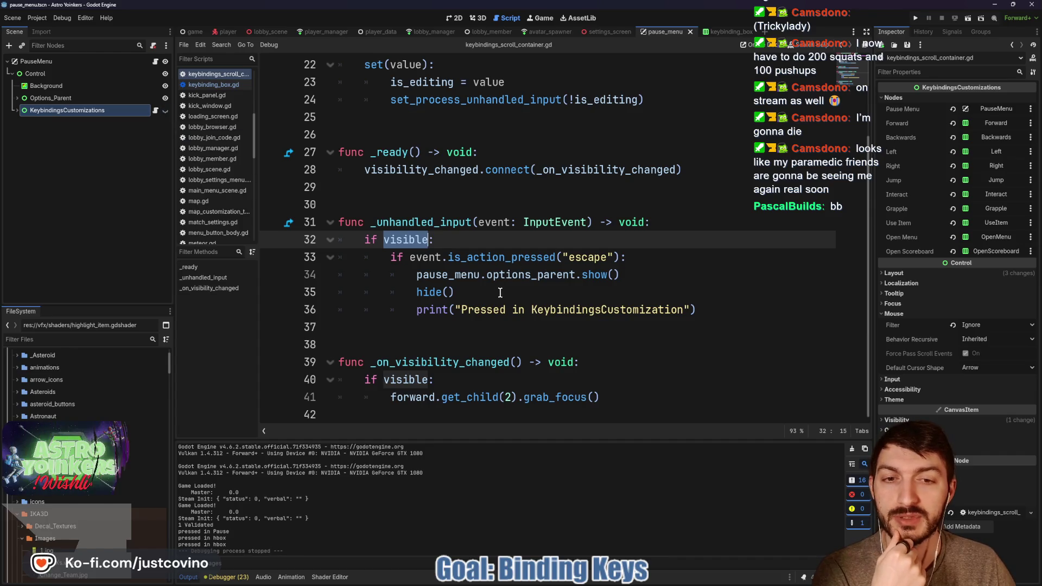
drag(500, 292, 393, 276)
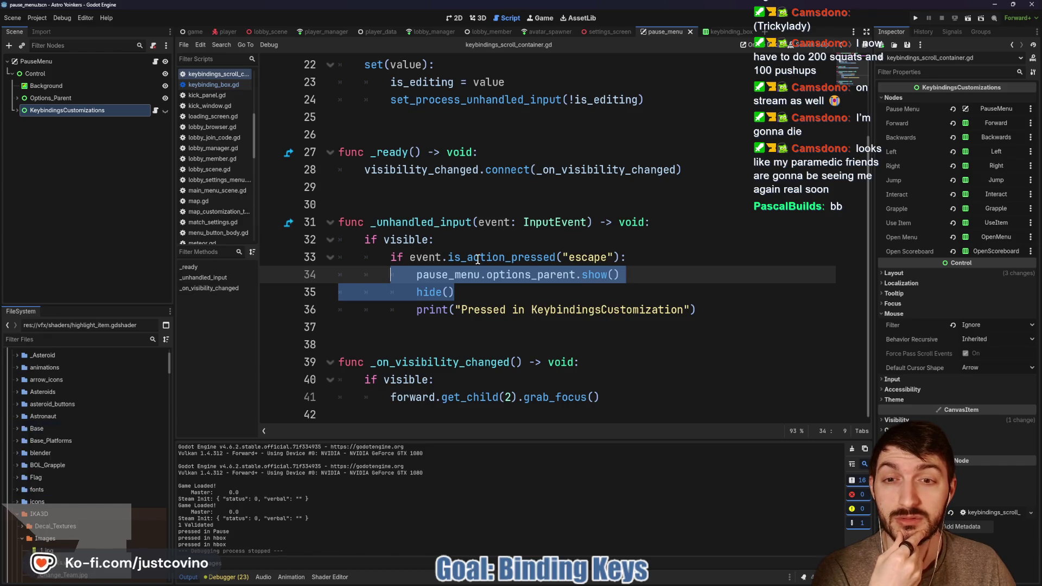
double_click(502, 257)
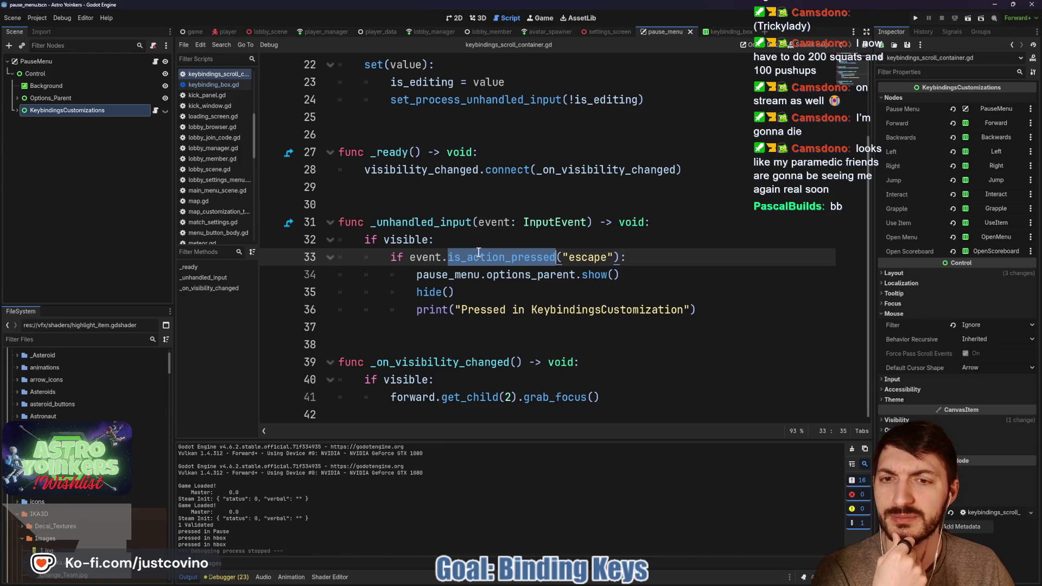
scroll(478, 252, up, 3)
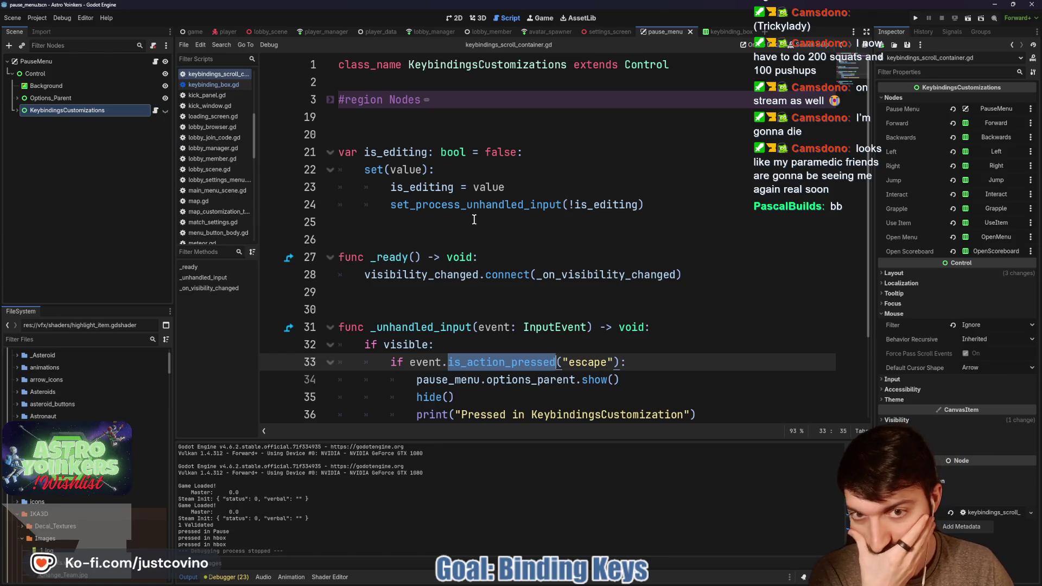
double_click(603, 209)
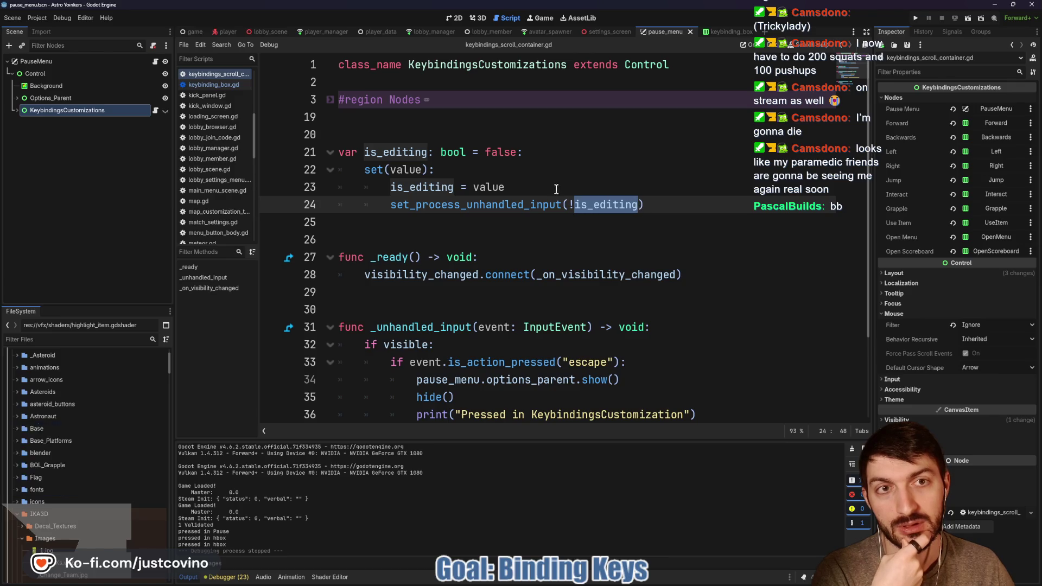
Open keybinding_box.gd and uncomment keybindings_customizations.is_editing = false in dont_edit().
click(19, 111)
click(150, 196)
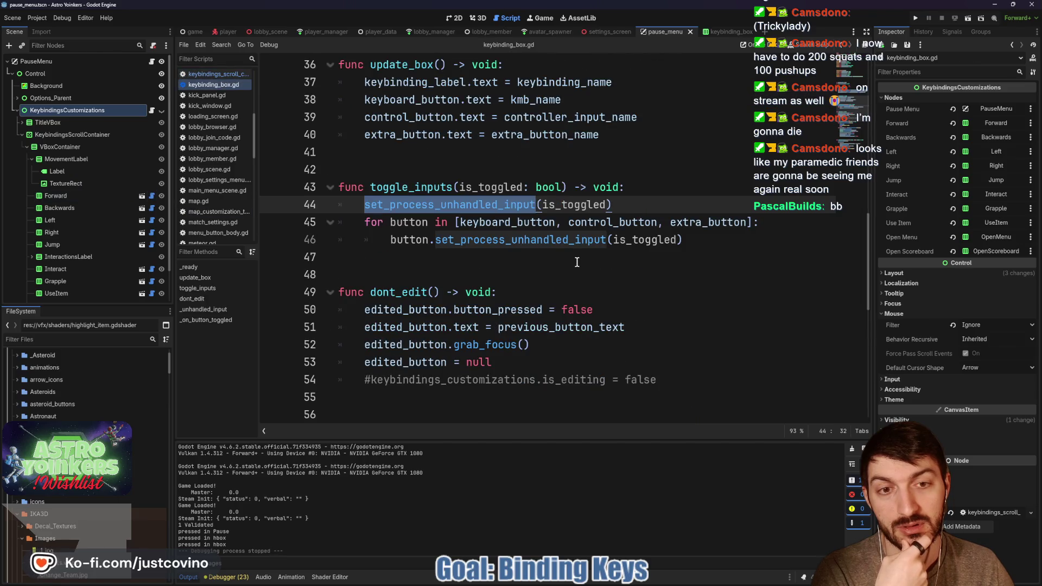
click(577, 262)
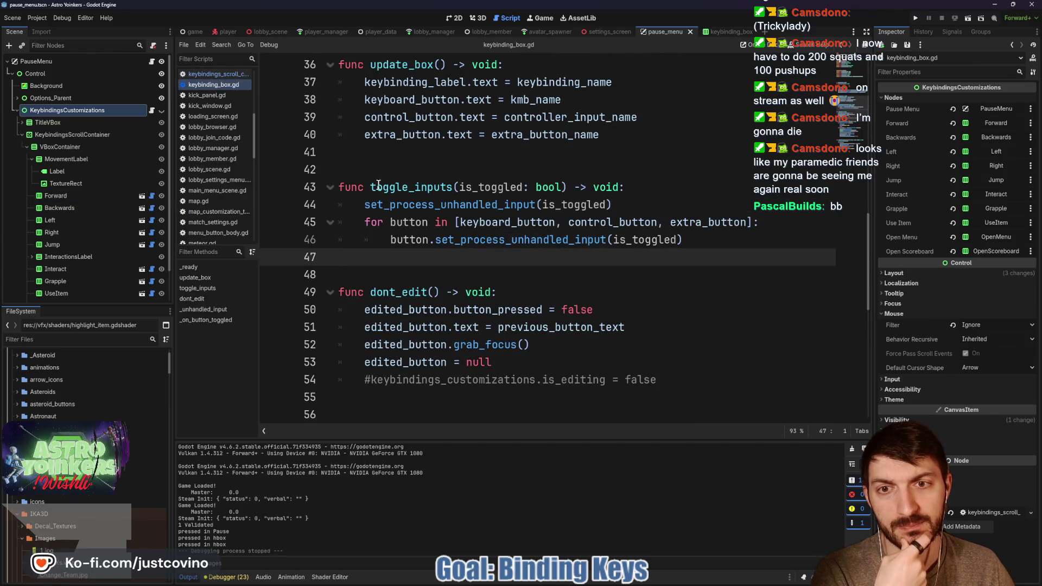
scroll(468, 219, up, 1)
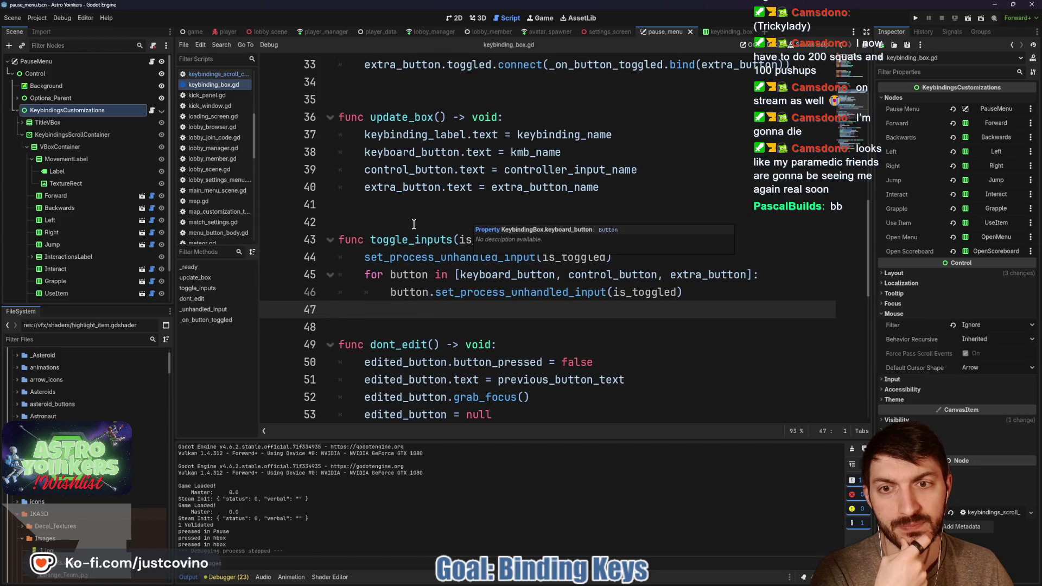
scroll(413, 224, down, 3)
click(369, 275)
key(BackSpace)
text(keybindings_customizations.is_editing = false)
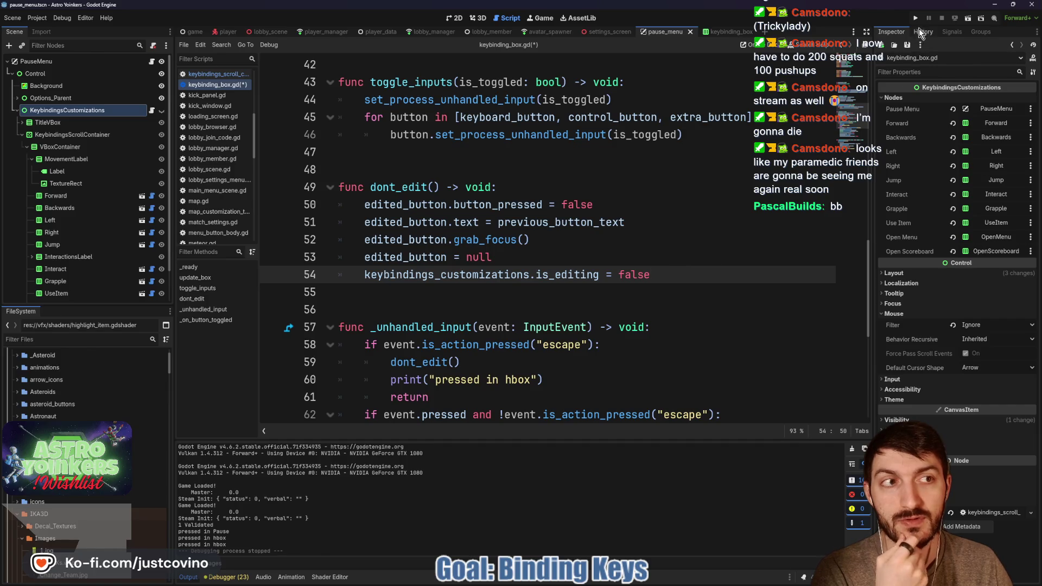
click(915, 20)
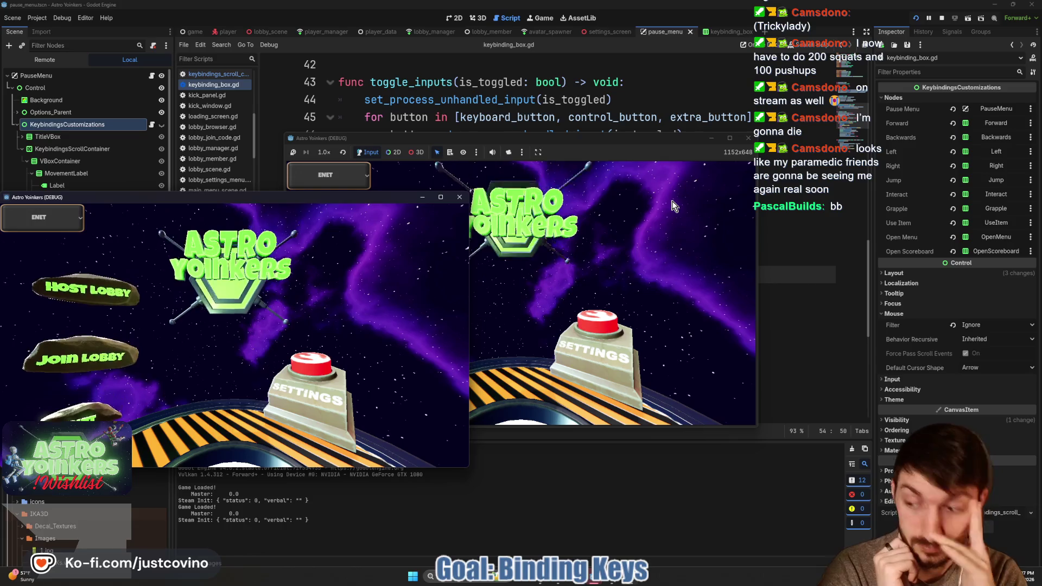
Host a private lobby, open pause > Keybindings, press Escape twice, then stop the game with F8.
click(509, 270)
click(509, 270)
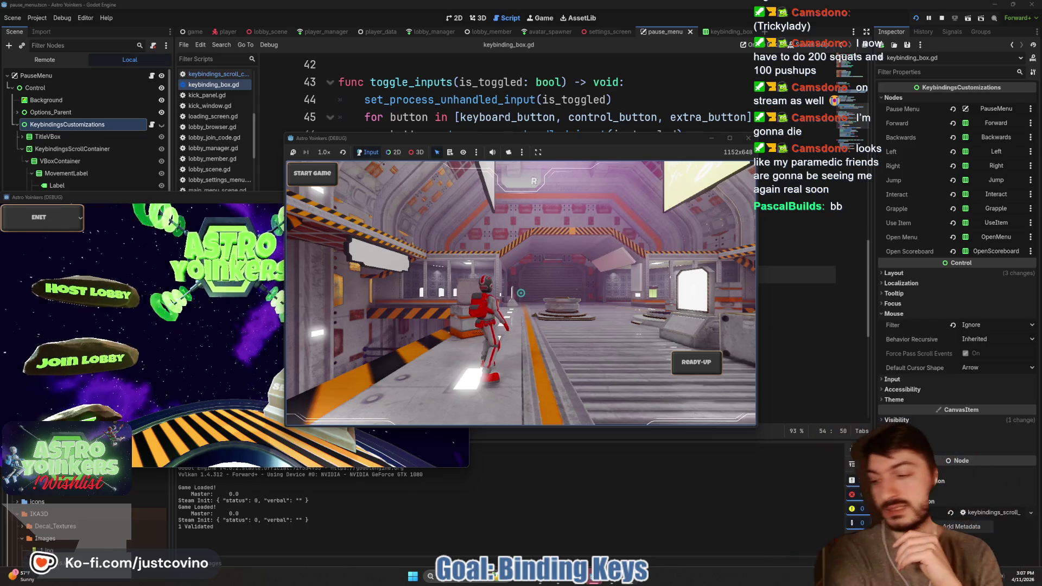
key(Escape)
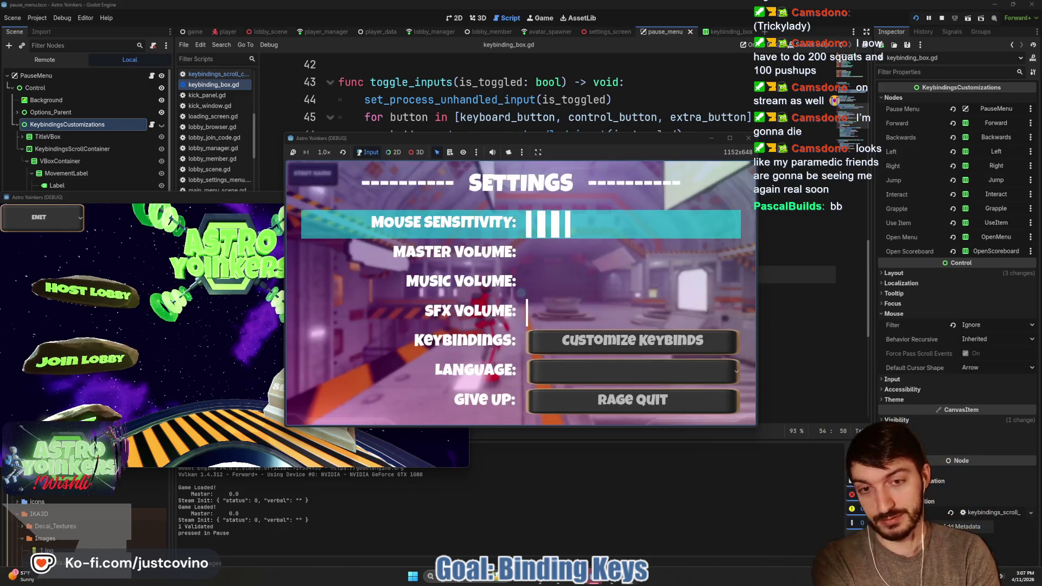
key(Down)
key(Down)
key(Down)
key(Return)
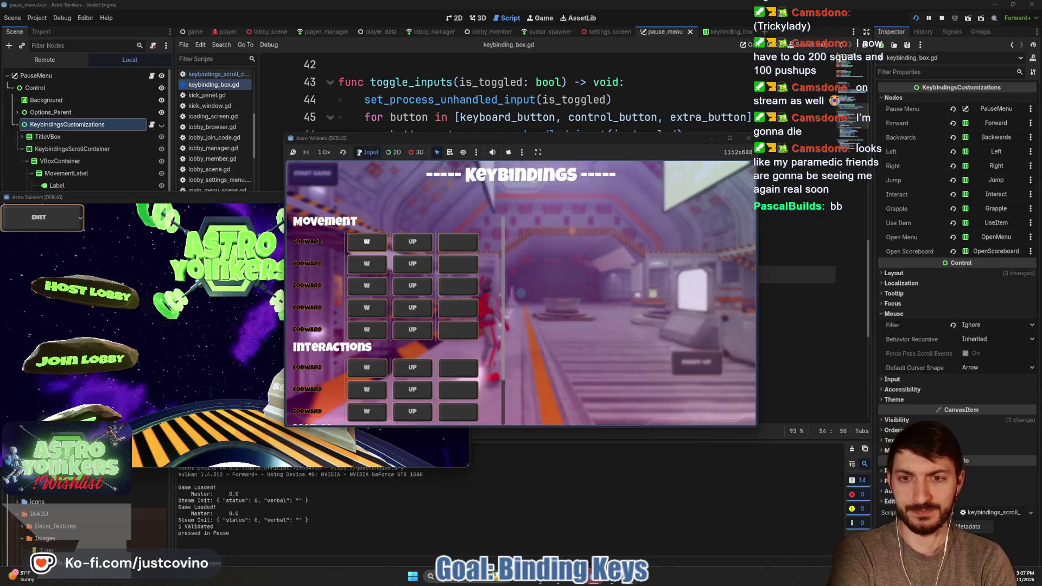
key(Escape)
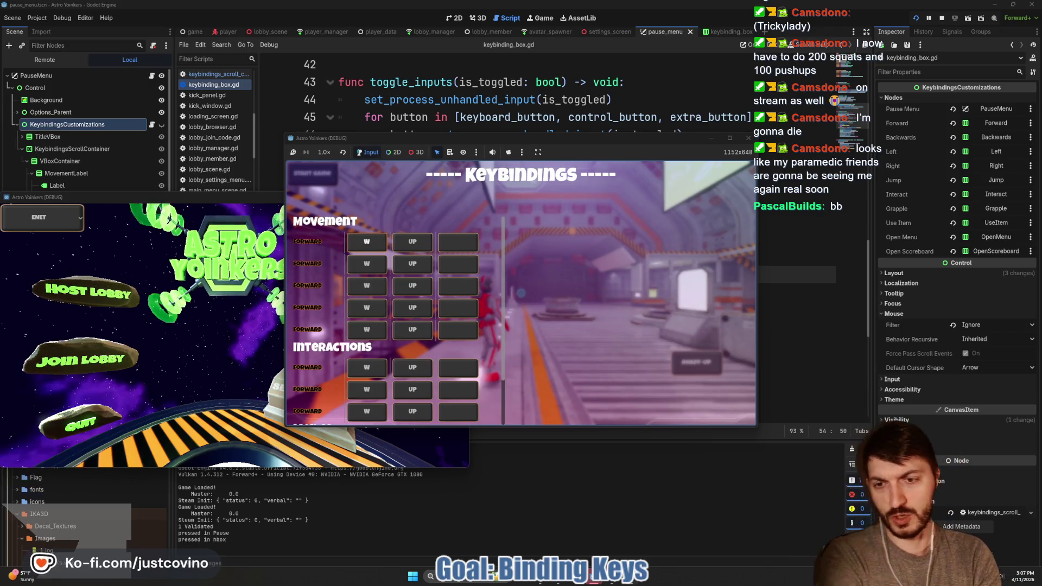
key(Escape)
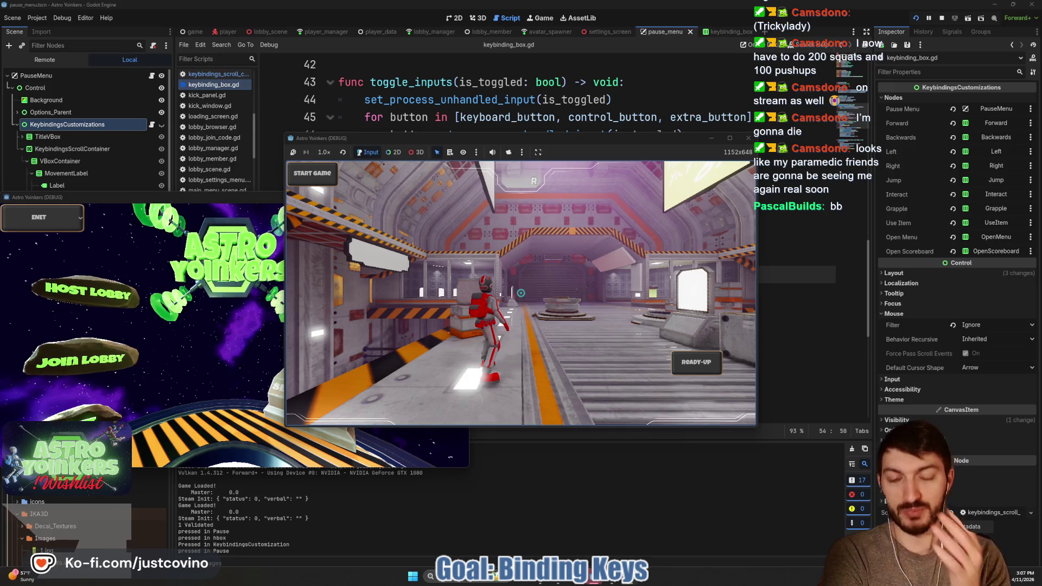
key(F8)
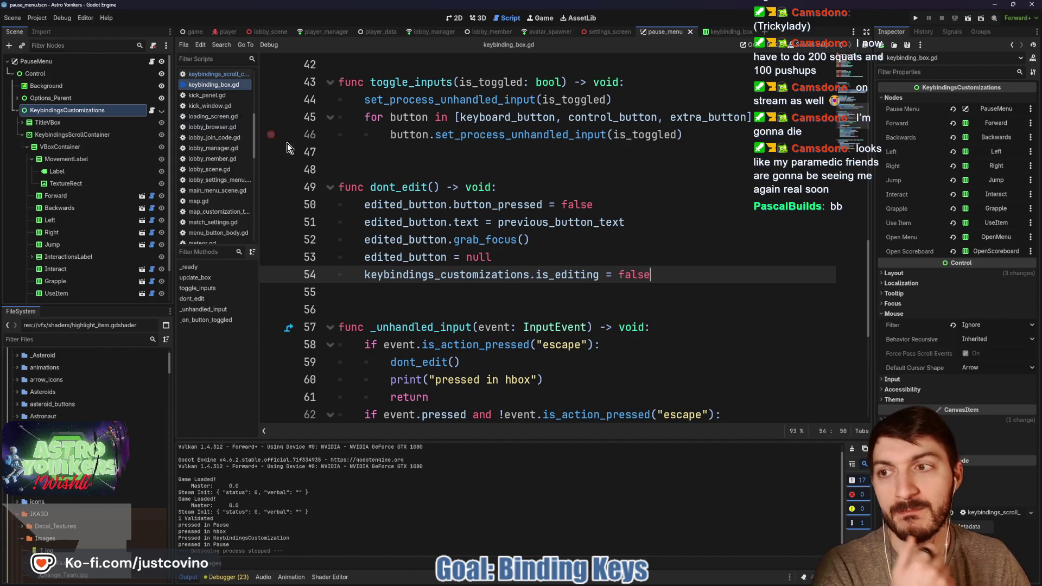
Inspect the line after hide() on line 35 that reshows the options panel.
click(153, 111)
scroll(577, 230, down, 2)
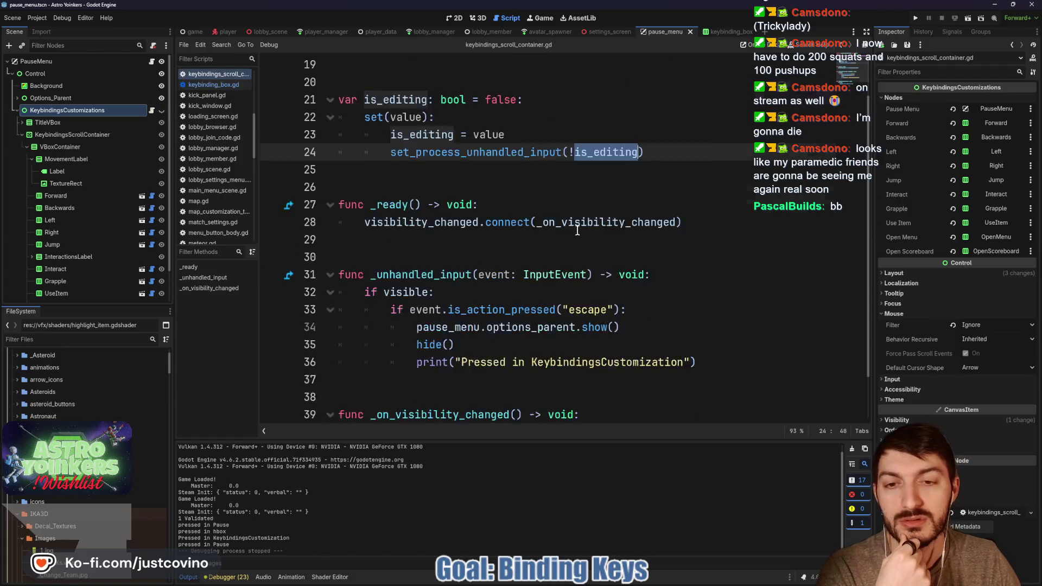
click(481, 292)
drag(661, 275, 405, 278)
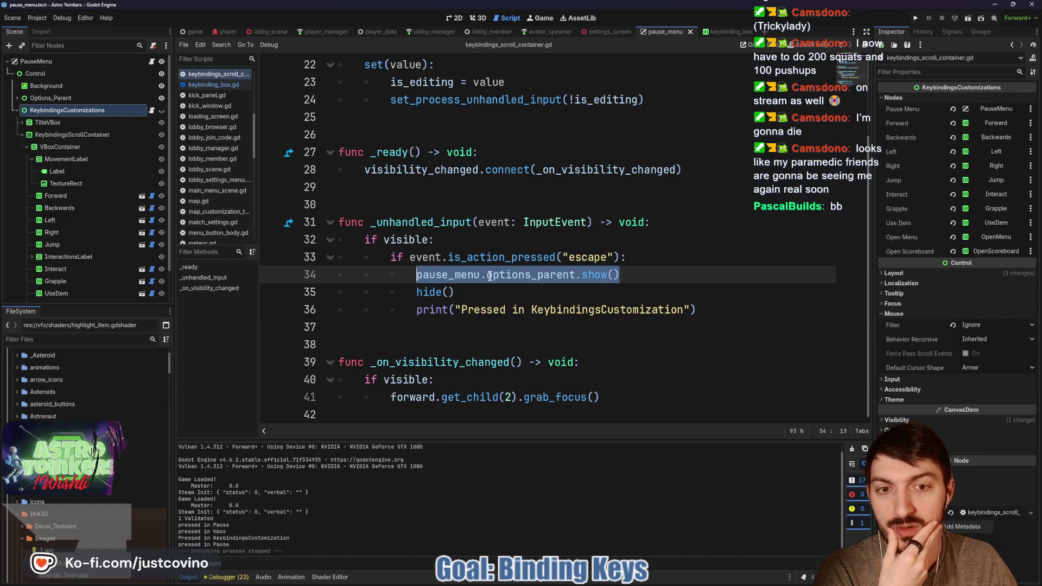
In pause_menu.gd, select and delete the _on_keybindings_visibility_changed function at lines 156–157.
click(153, 62)
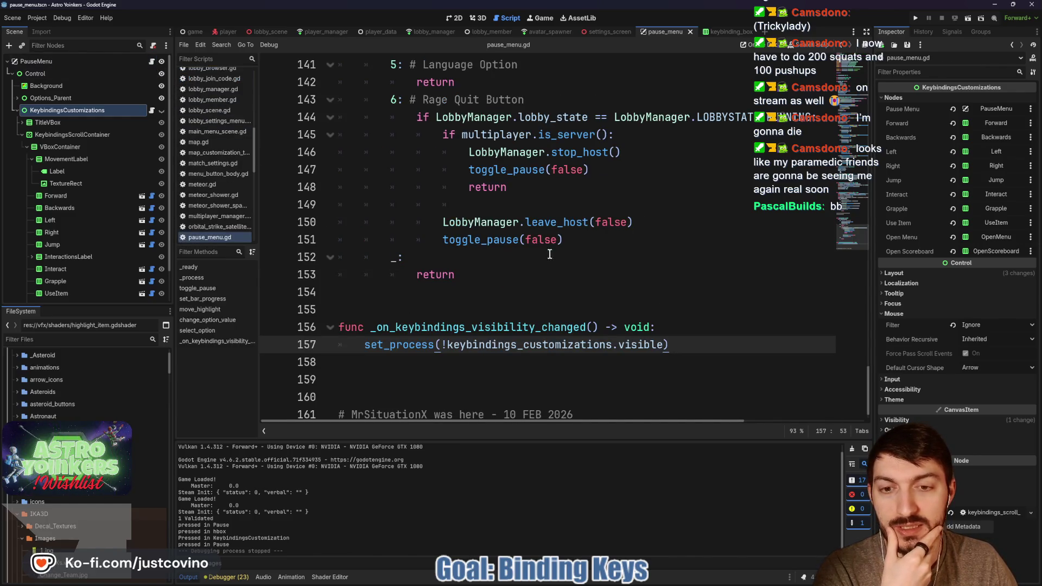
scroll(537, 267, down, 1)
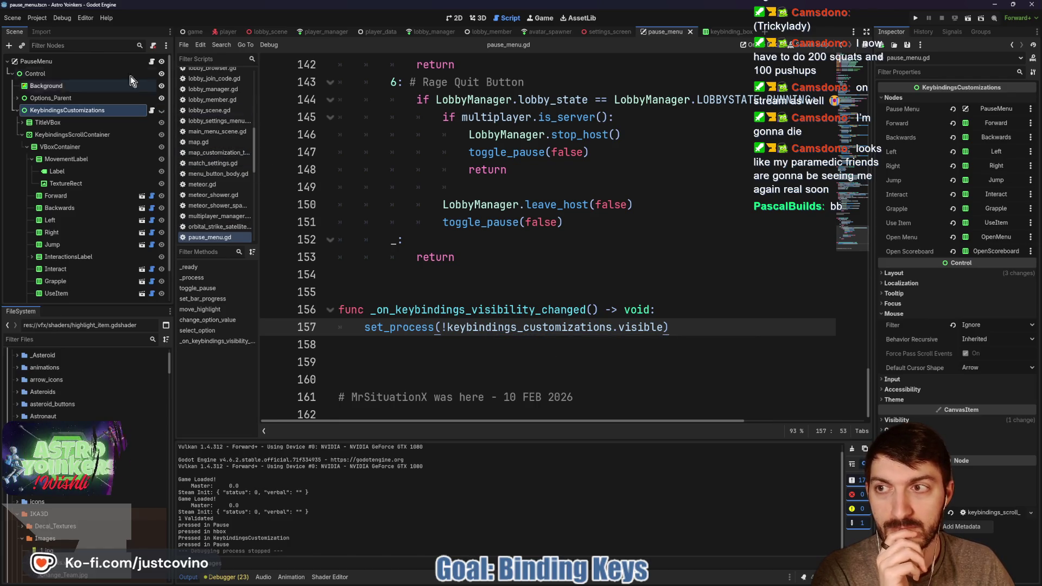
click(42, 107)
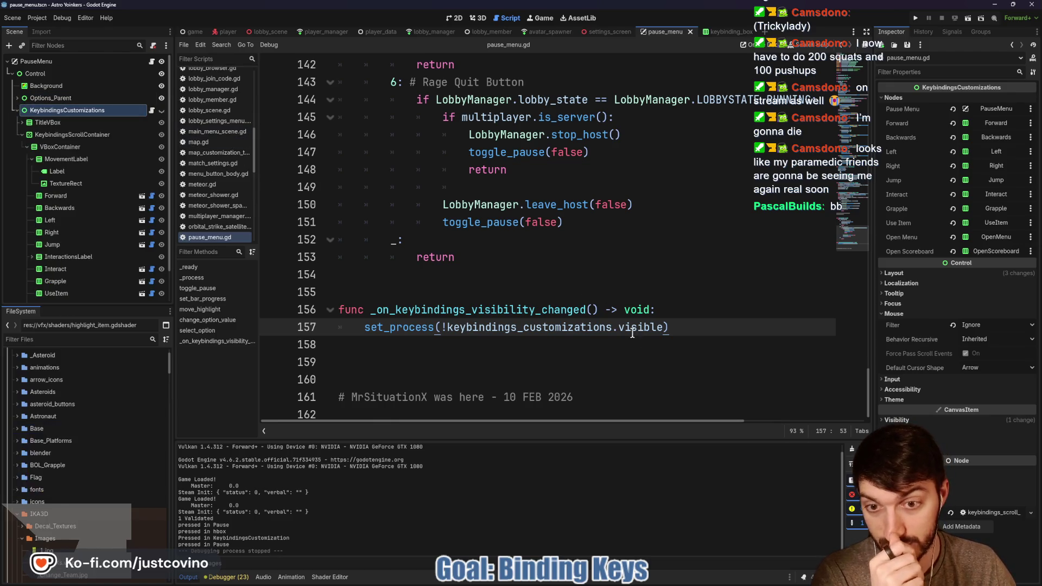
mouse_move(528, 330)
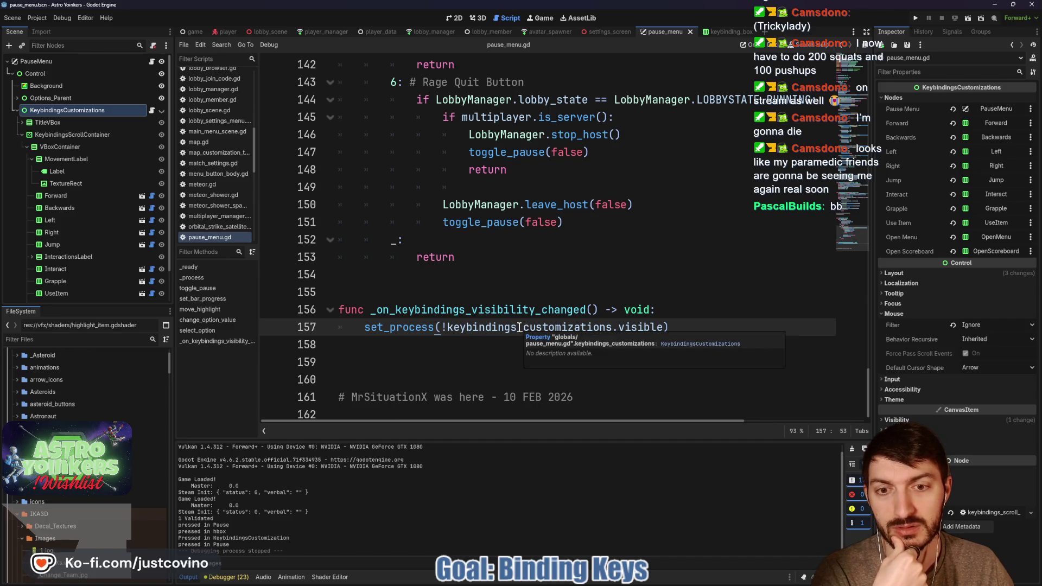
scroll(519, 327, up, 8)
scroll(467, 332, down, 8)
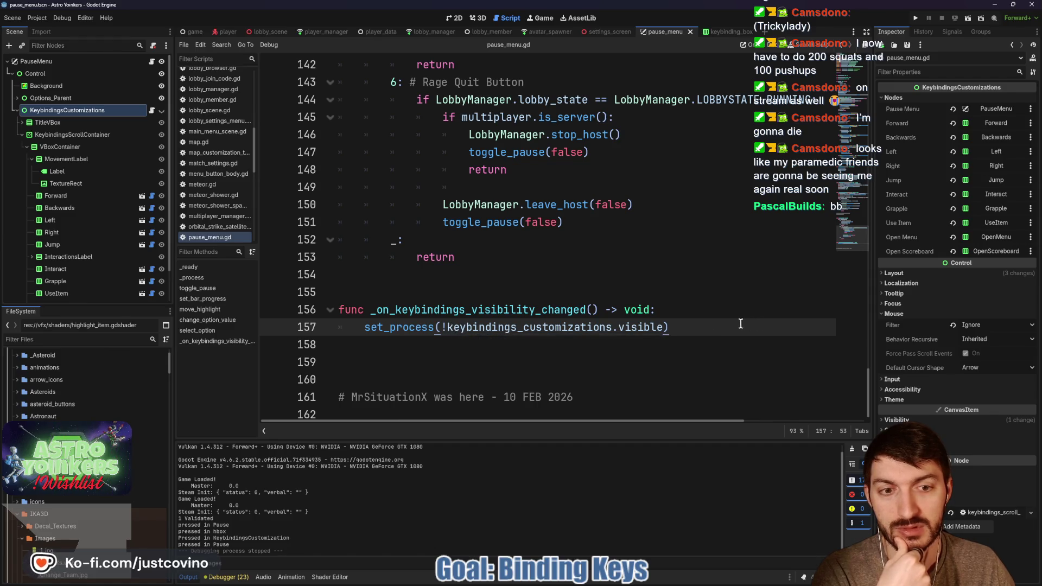
drag(668, 327, 311, 315)
key(BackSpace)
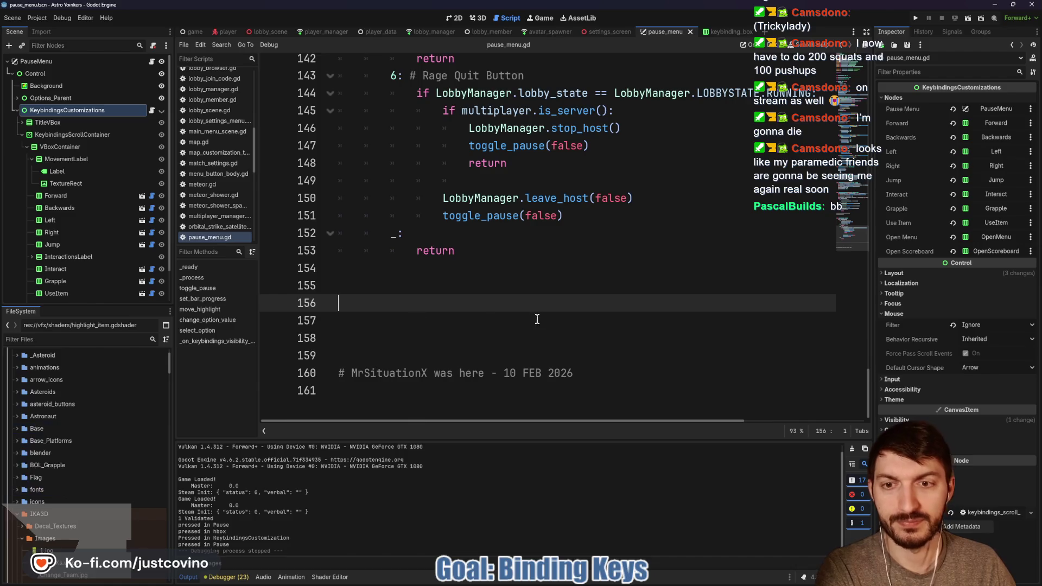
Replace the old keybindings connect in _ready with an options_parent.visibility_changed.connect lambda.
scroll(538, 319, up, 20)
scroll(537, 319, up, 5)
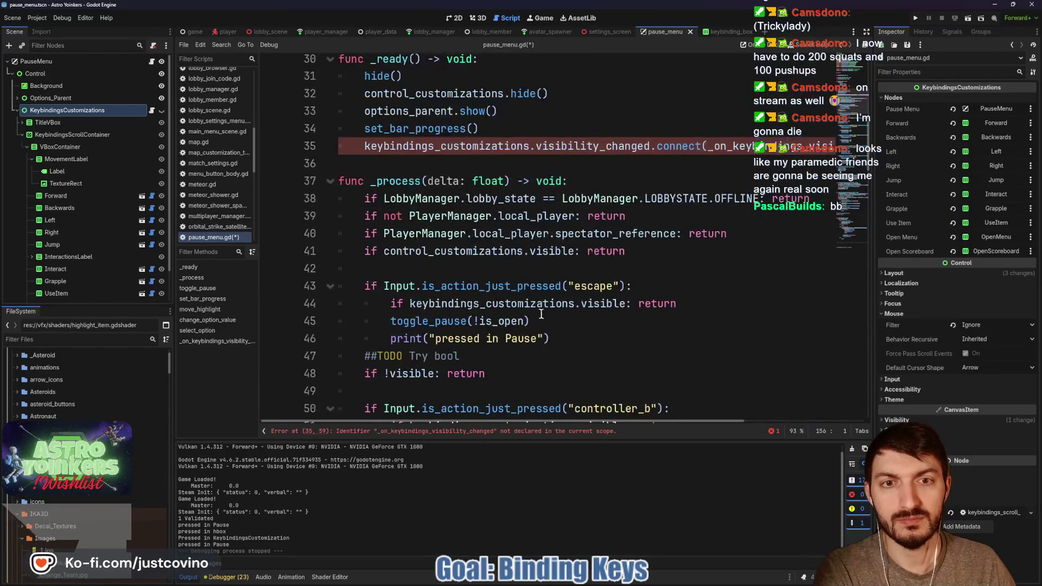
drag(353, 199, 830, 201)
key(BackSpace)
text(op)
key(Return)
text(.vis)
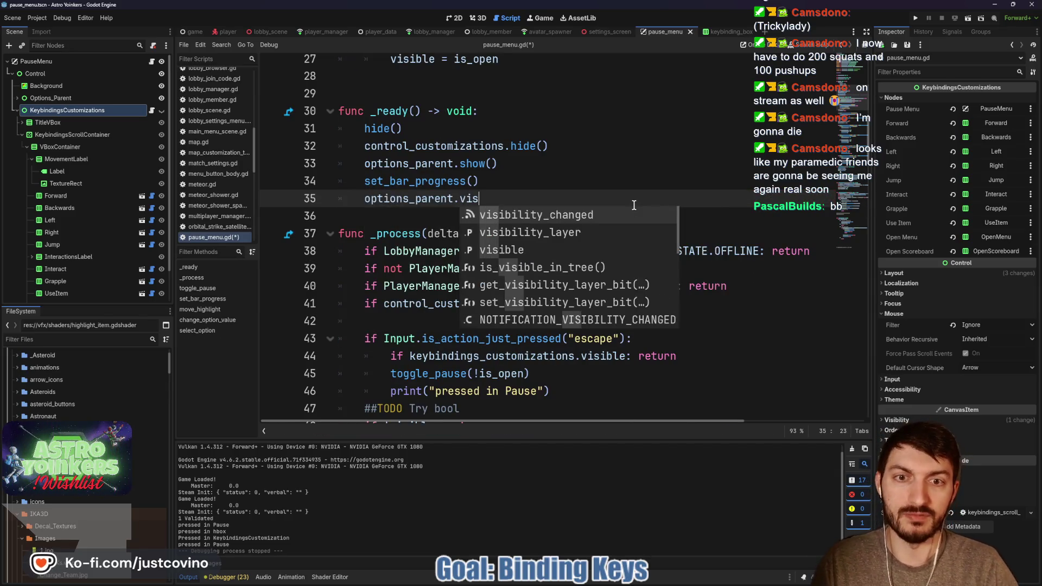
key(Return)
text(.)
key(Return)
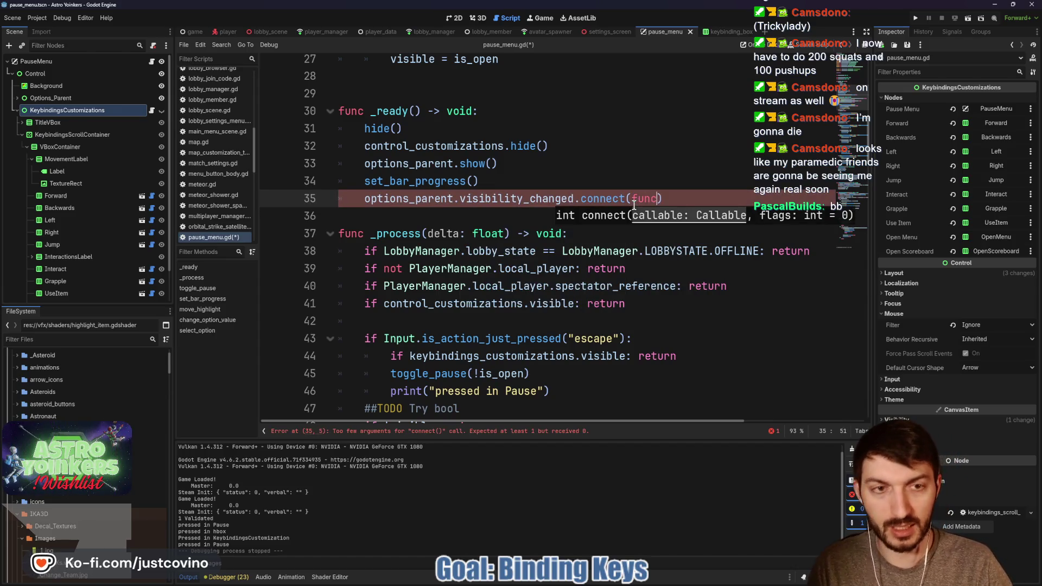
text((*))
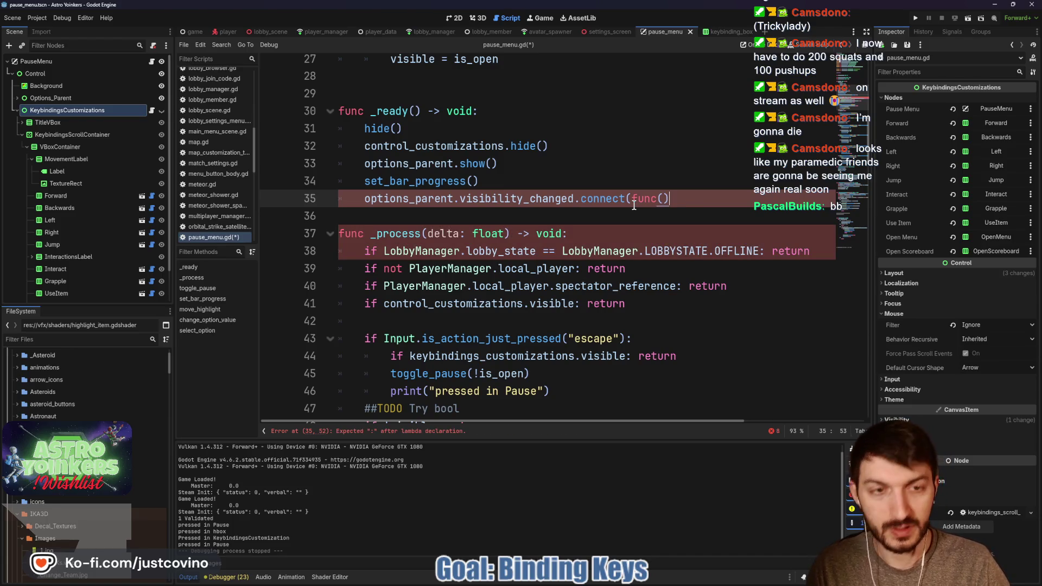
text())
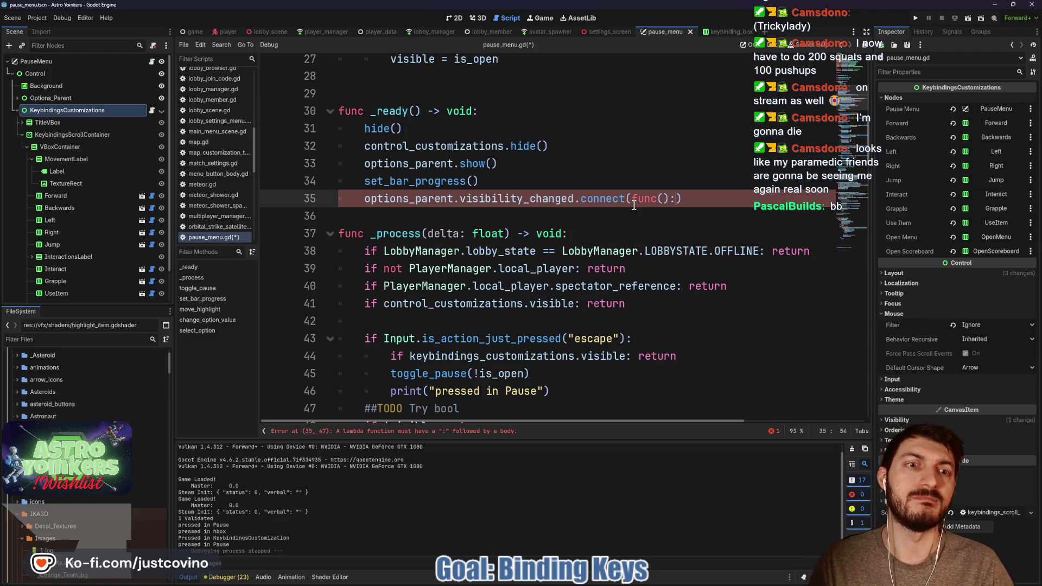
Give the lambda the body set_process(options_parent.visible) and save pause_menu.gd.
key(Return)
key(Return)
key(Up)
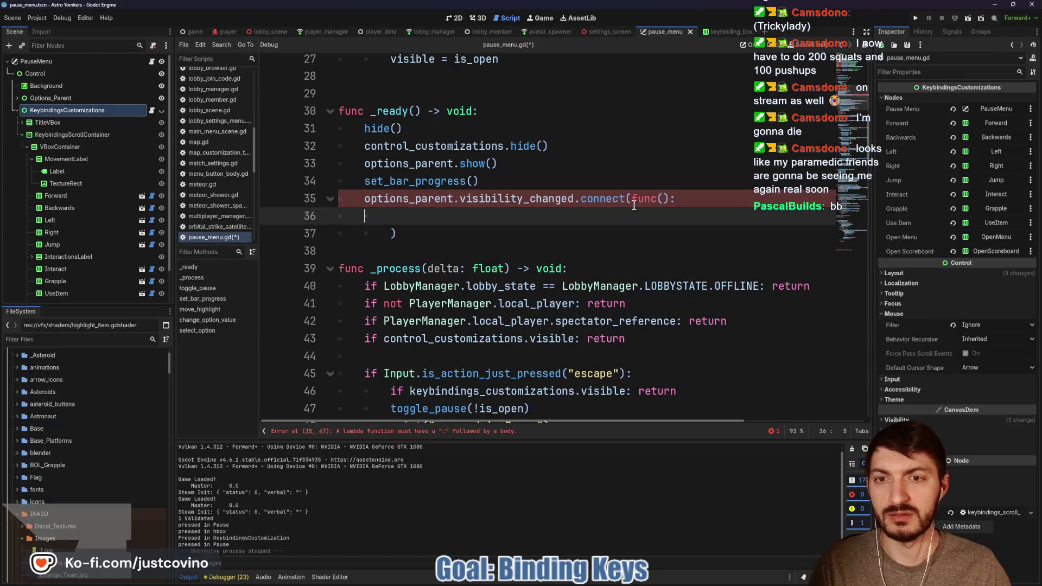
text(set)
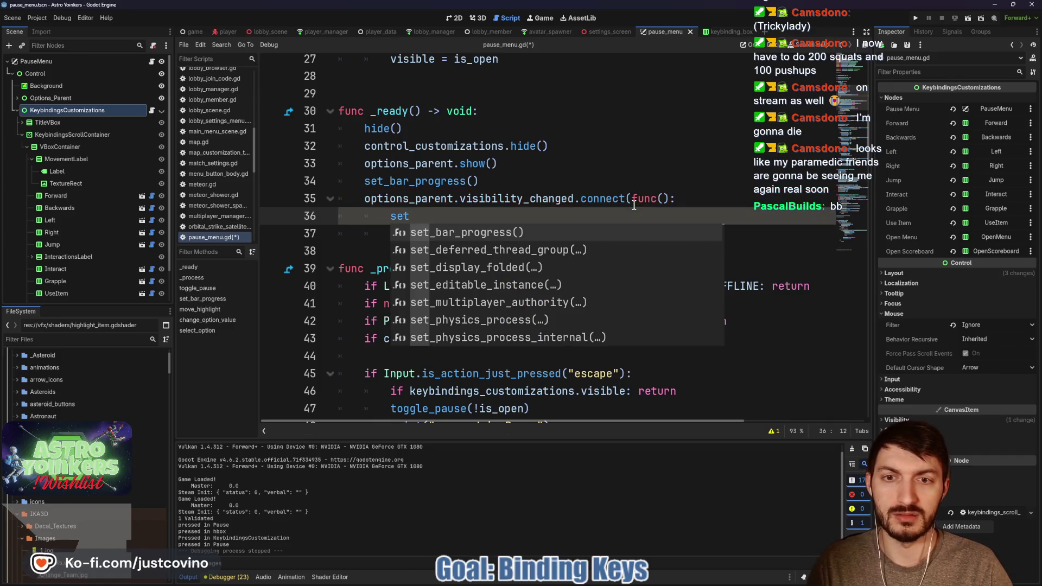
text(_process)
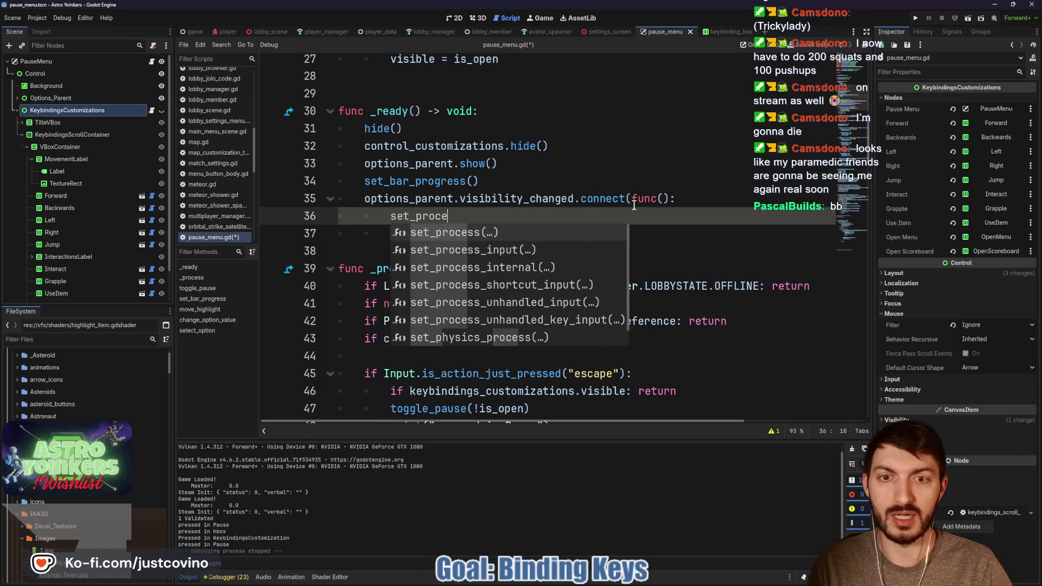
key(Return)
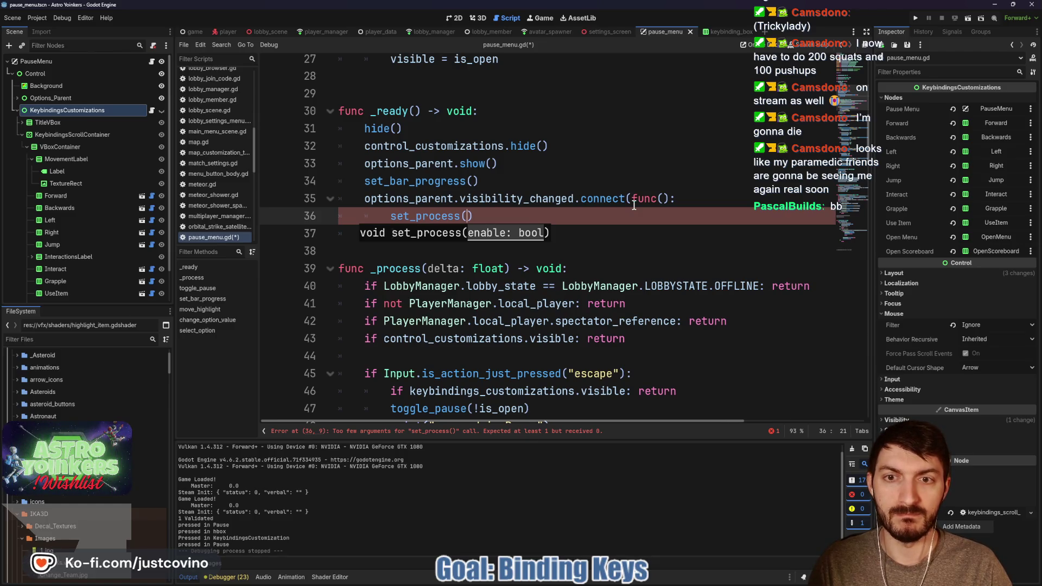
text(options_parent)
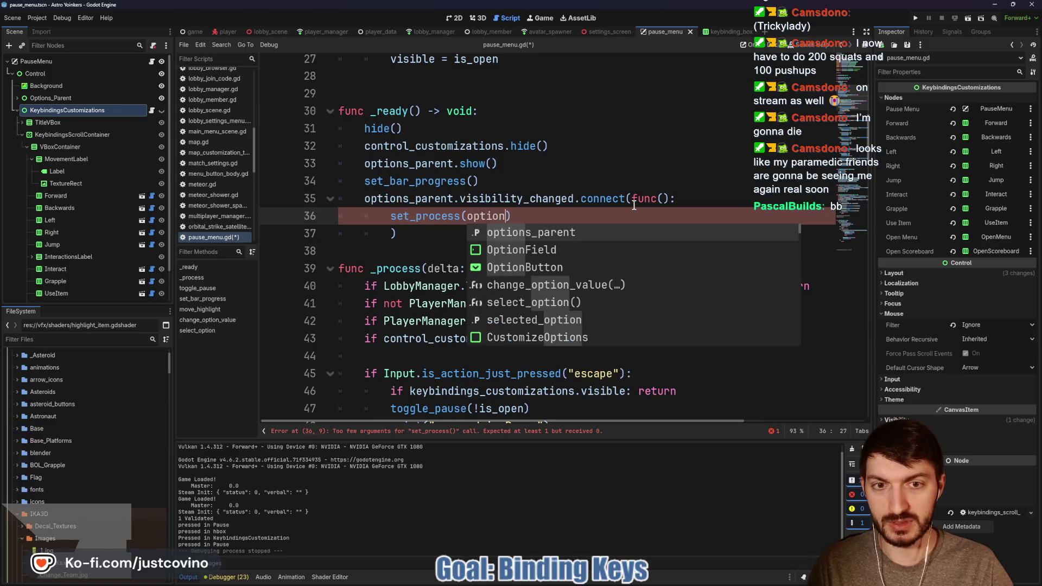
key(Return)
text(.visibl)
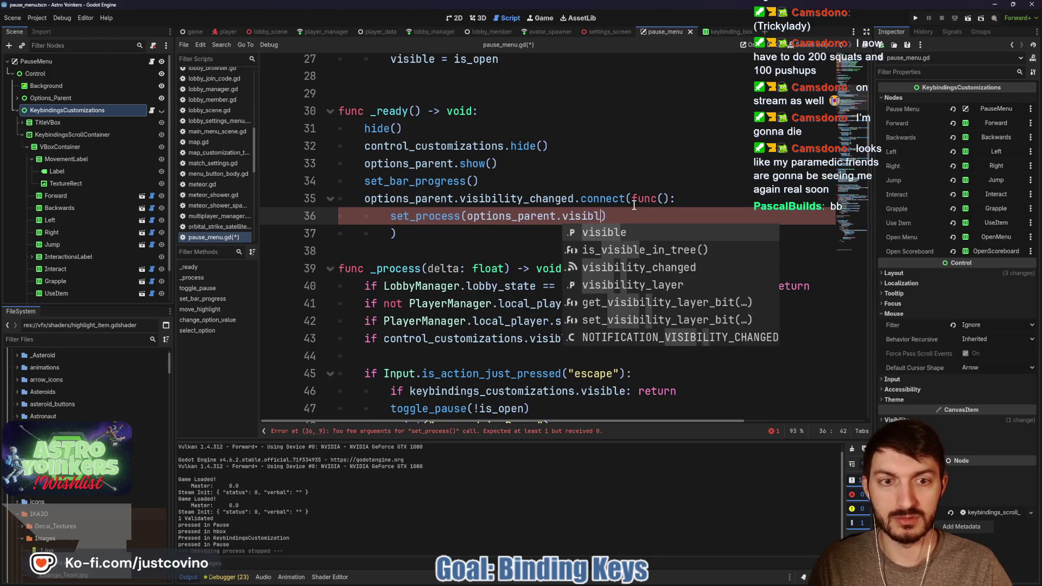
key(Return)
key(End)
key(ctrl+s)
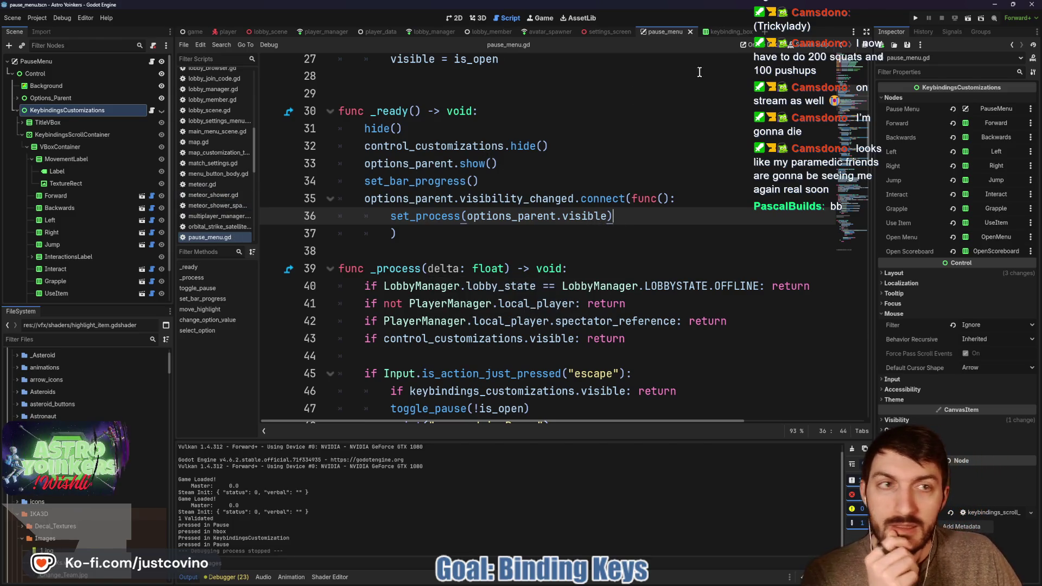
click(915, 18)
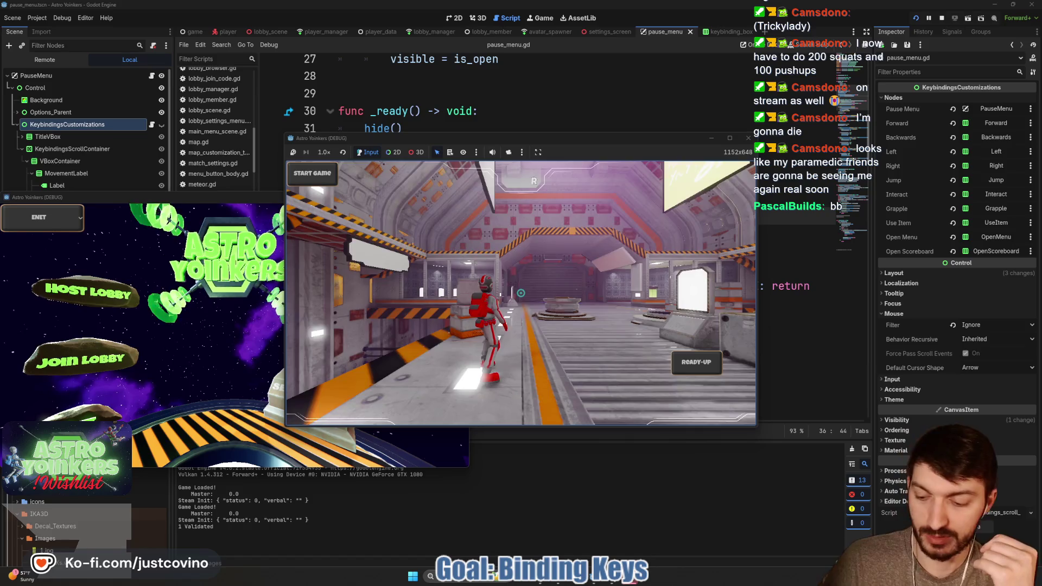
In the running game, open Settings > Keybindings, start rebinding Forward, Escape out, then stop.
key(Escape)
click(633, 340)
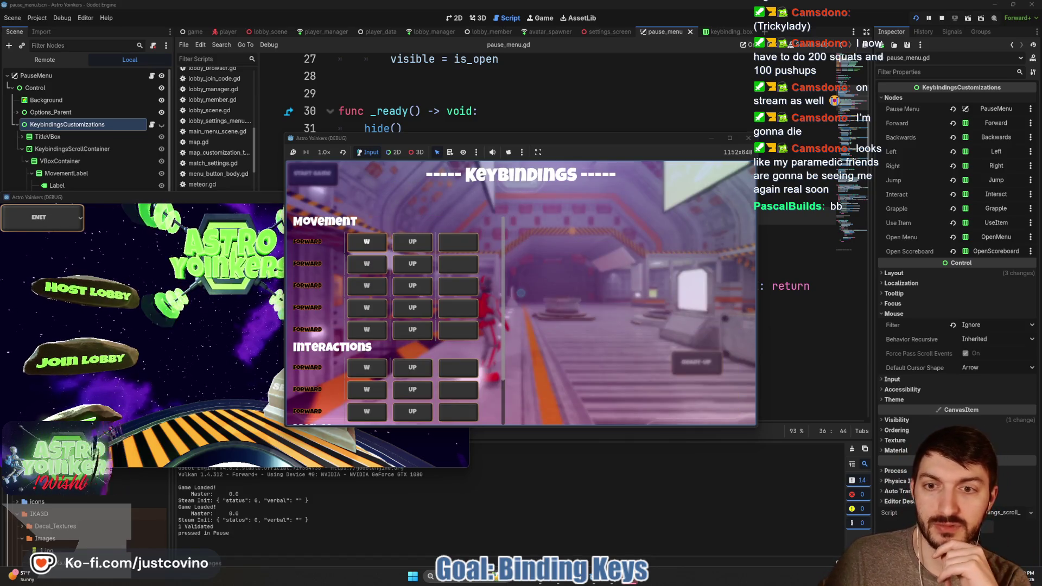
click(366, 241)
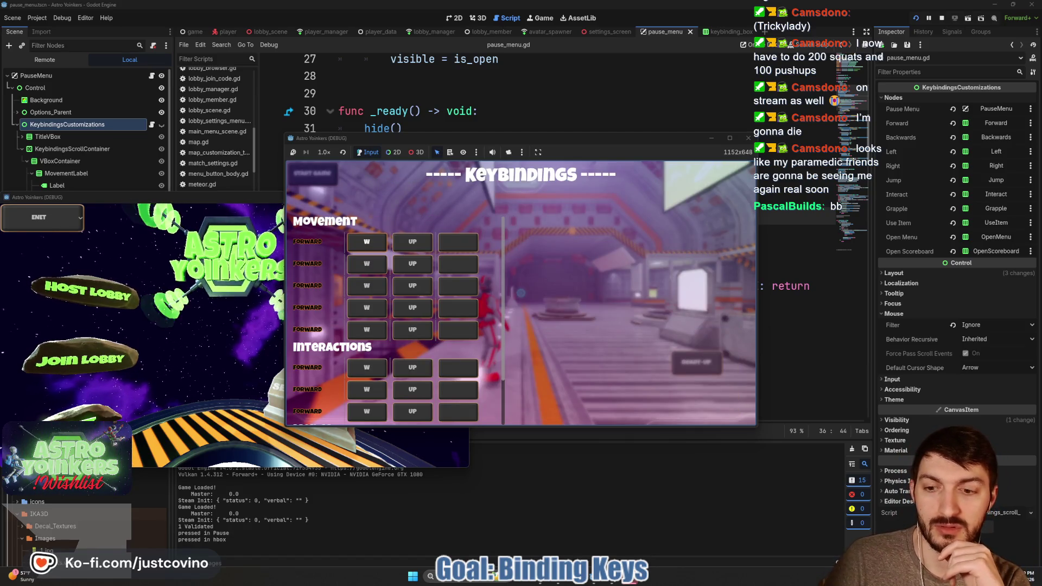
key(Escape)
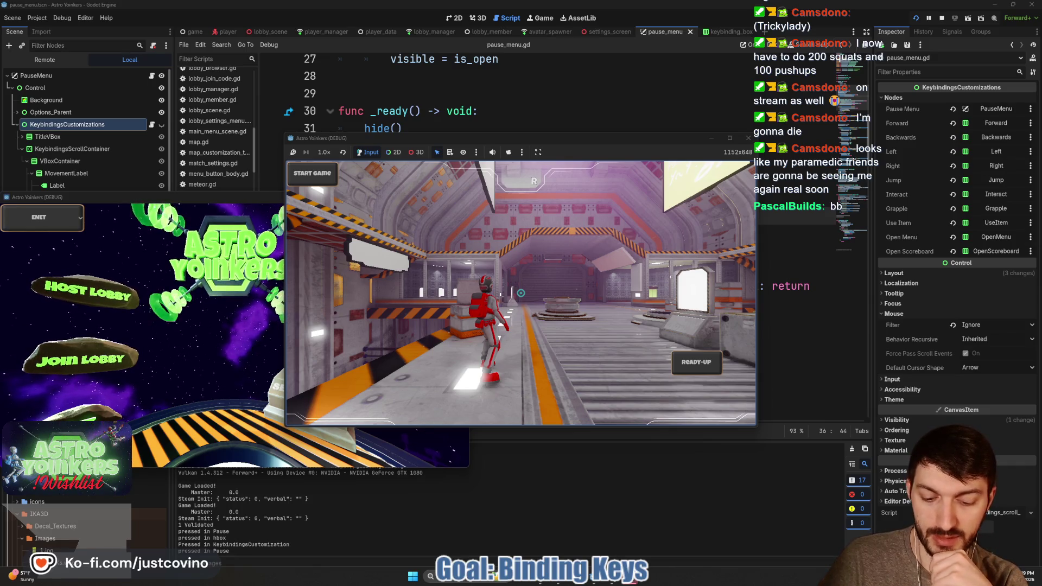
key(F8)
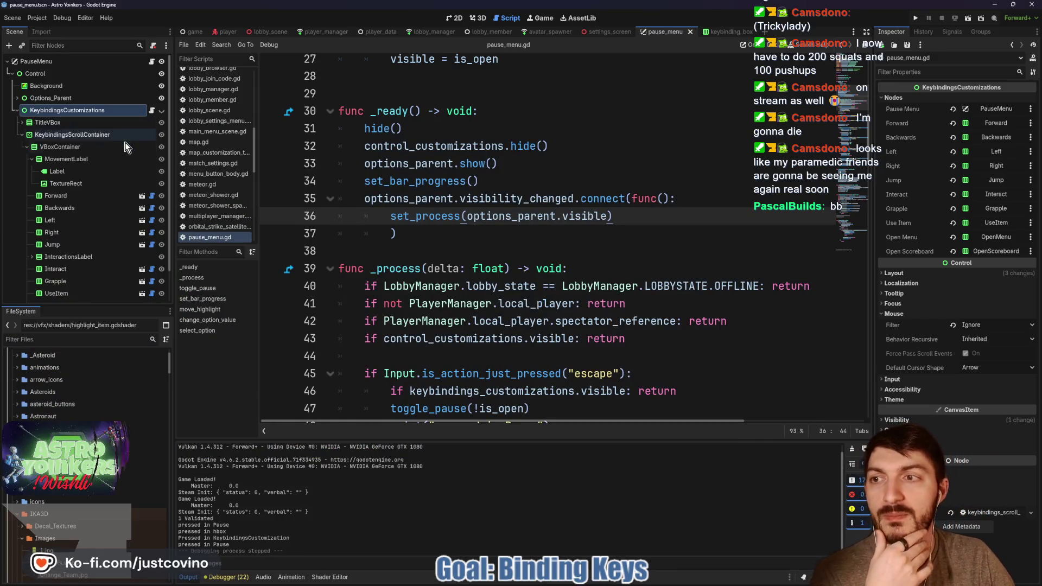
Open keybindings_scroll_container.gd and select pause_menu.options_parent.show() on line 34.
click(152, 111)
click(620, 275)
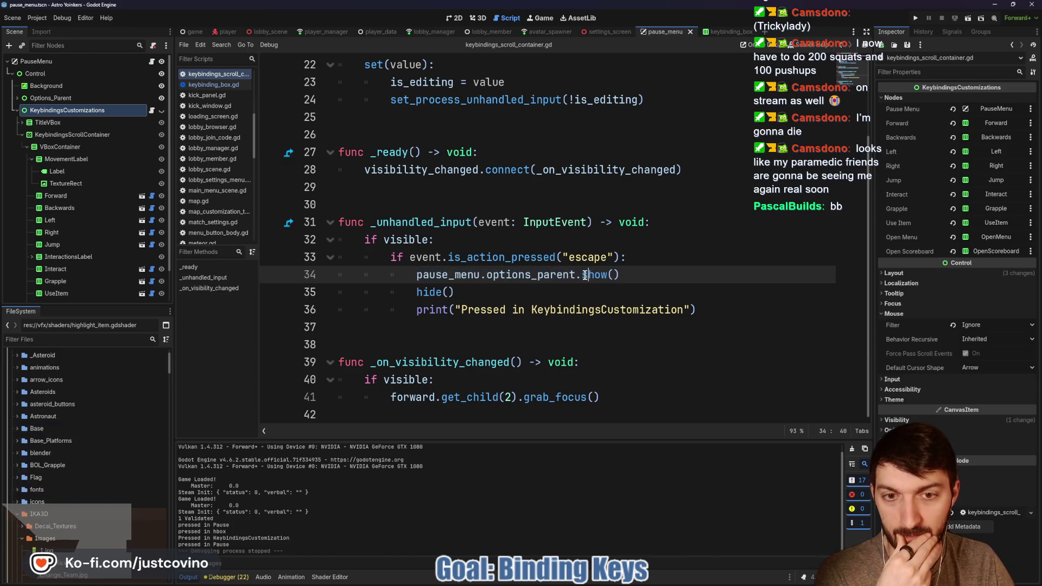
drag(621, 274, 416, 275)
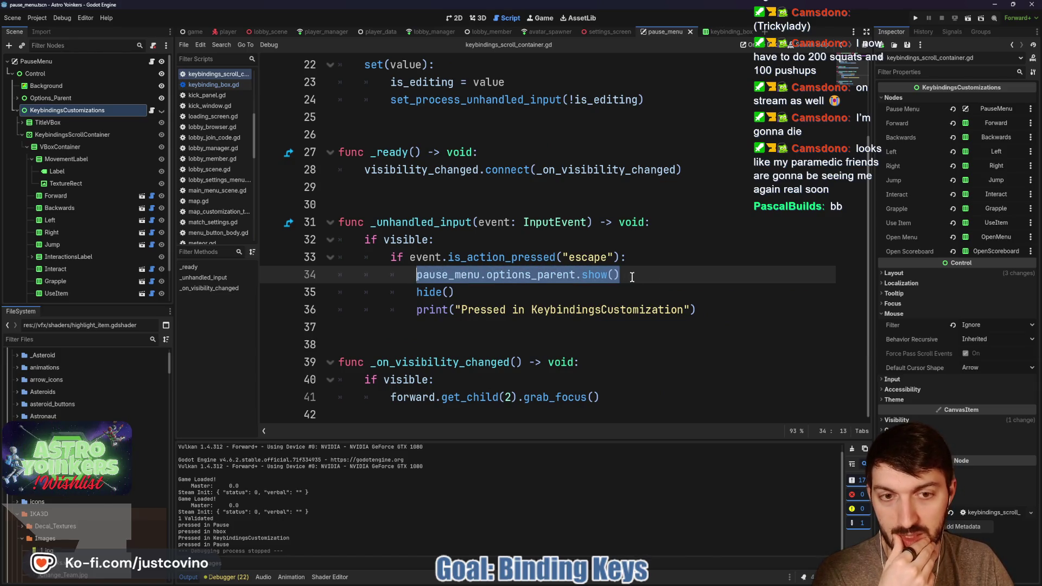